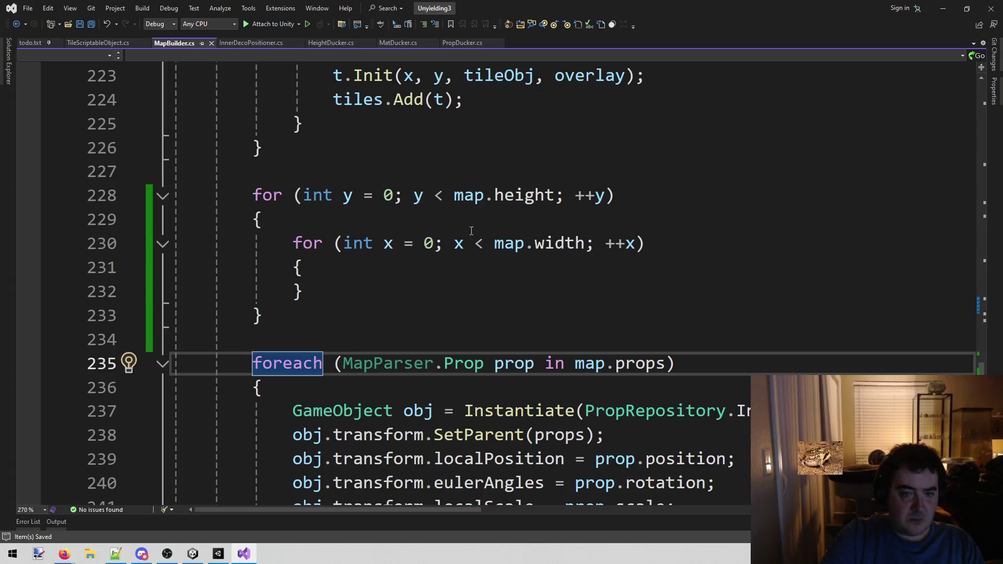
# Step: Add the comments '//if edge tile' and '//if your neighbor is empty' in the inner loop and save
pyautogui.press('Up')
pyautogui.press('Return')
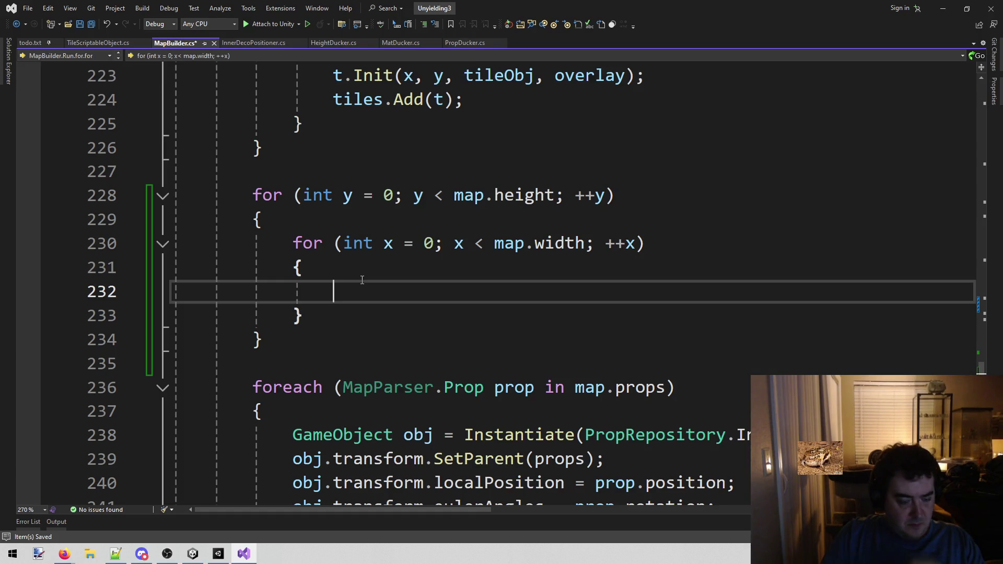
pyautogui.write('//')
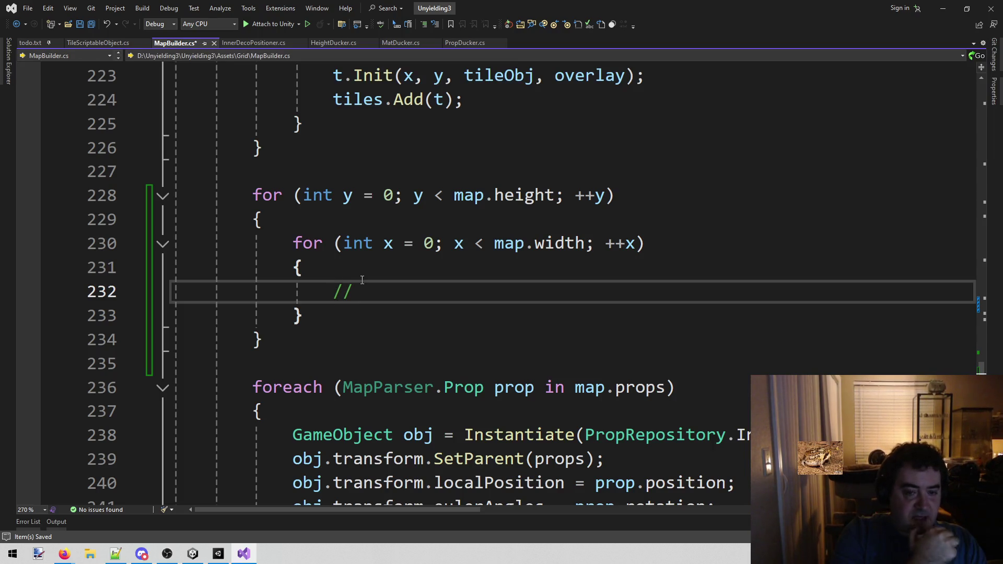
pyautogui.write('if edge tile')
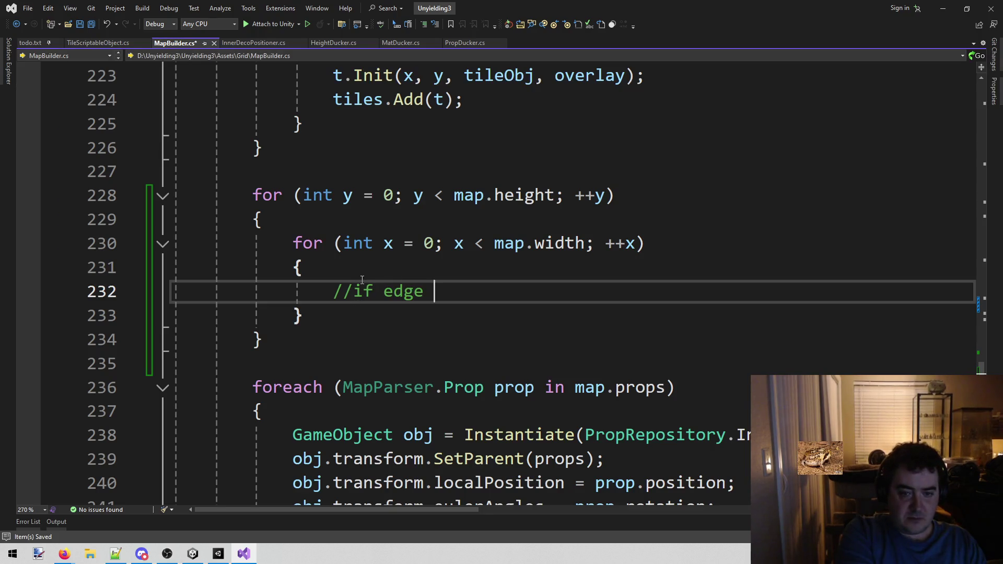
pyautogui.press('Return')
pyautogui.write('//')
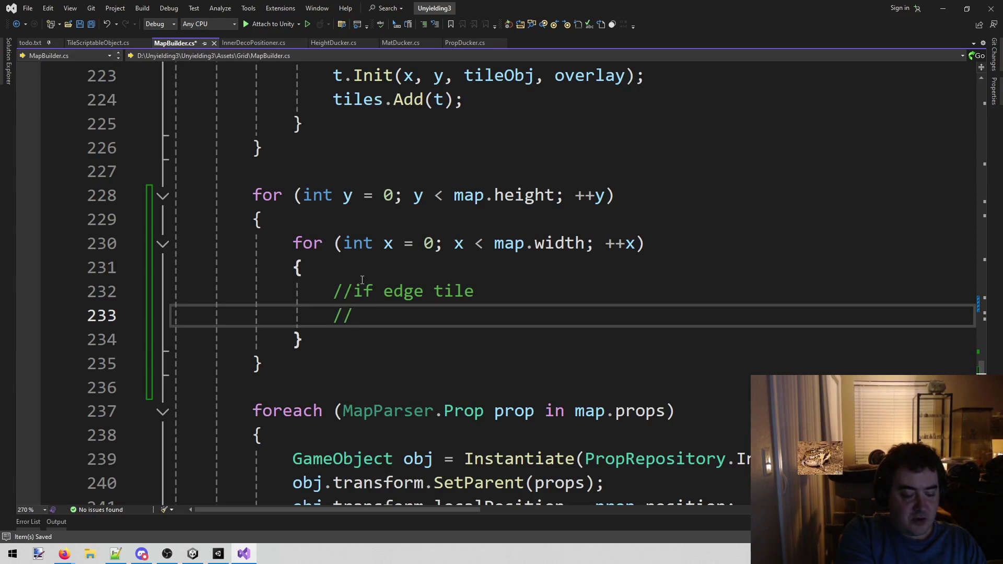
pyautogui.write('if your neighbor is empty')
pyautogui.hotkey('ctrl', 's')
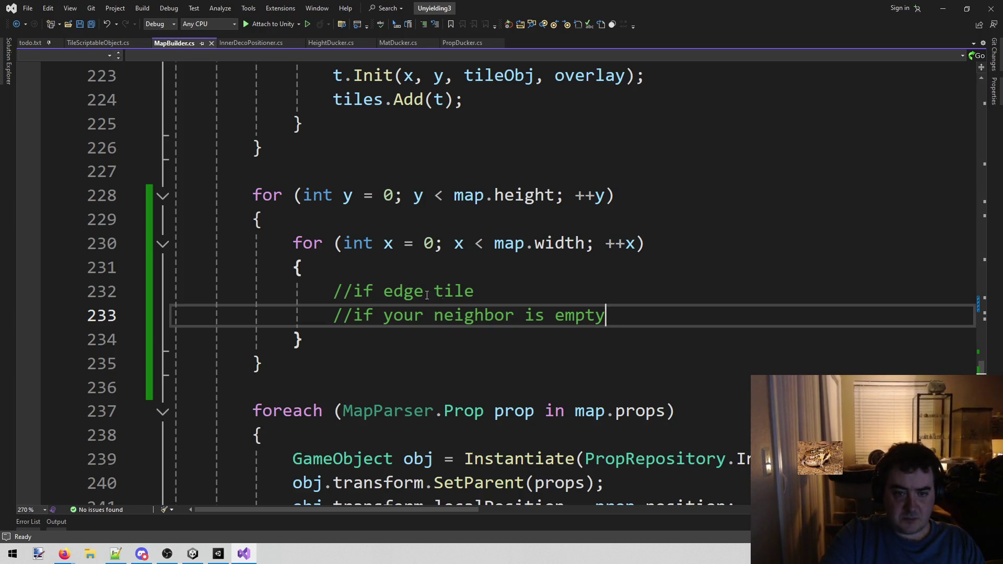
# Step: Check the nested y/x loops, then return to the edge-tile comment line
pyautogui.click(366, 345)
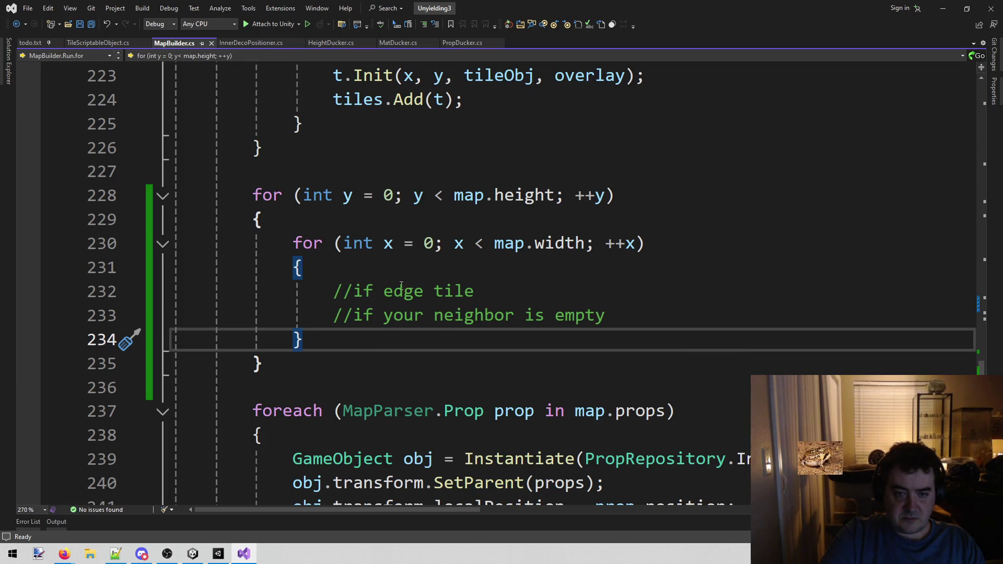
pyautogui.moveTo(244, 194); pyautogui.dragTo(316, 354)
pyautogui.click(316, 354)
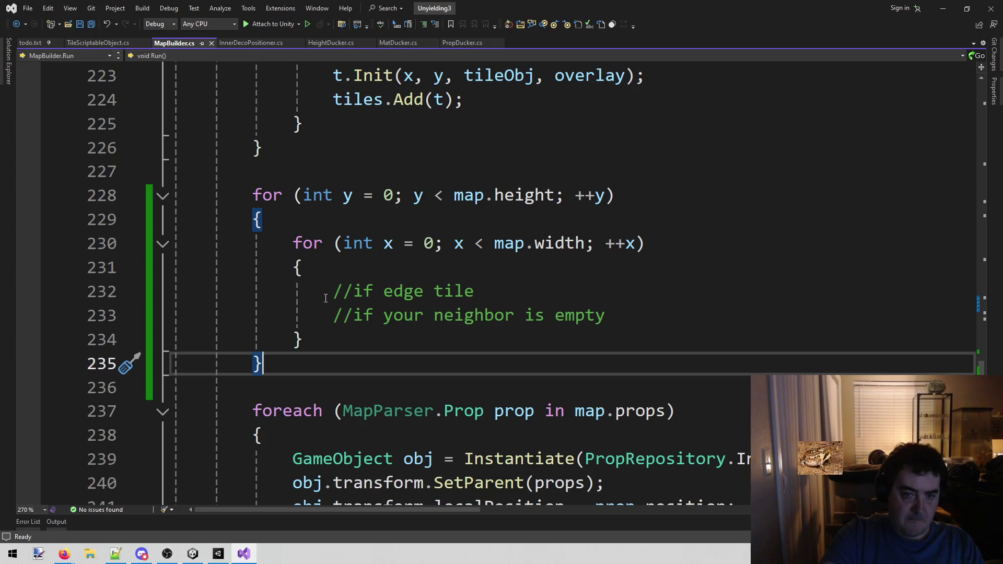
pyautogui.click(335, 282)
# Step: Insert a blank line above the planning comments in the inner loop
pyautogui.press('Up')
pyautogui.press('Down')
pyautogui.press('Up')
pyautogui.press('Down')
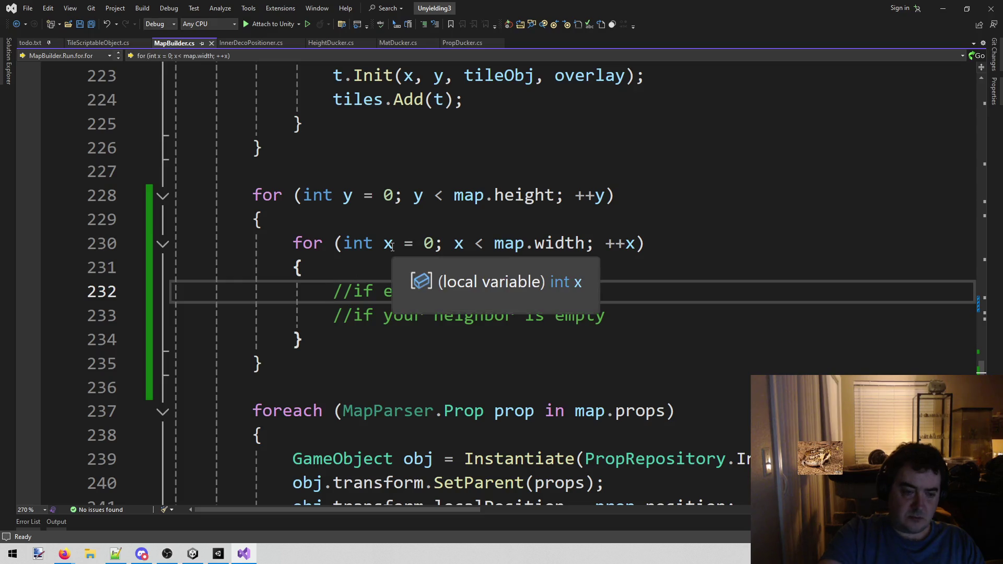
pyautogui.press('Return')
pyautogui.press('Up')
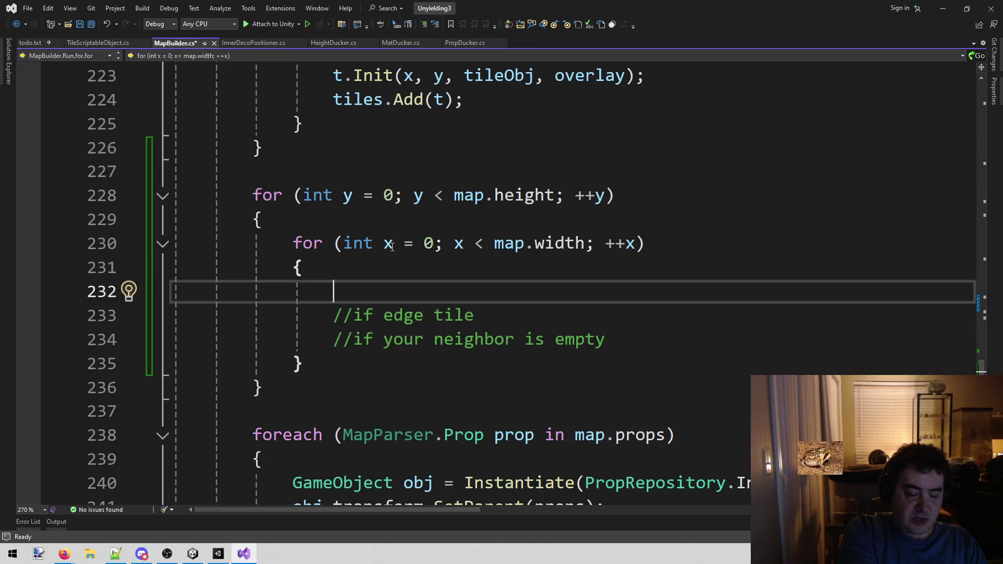
pyautogui.scroll(4, 392, 246)
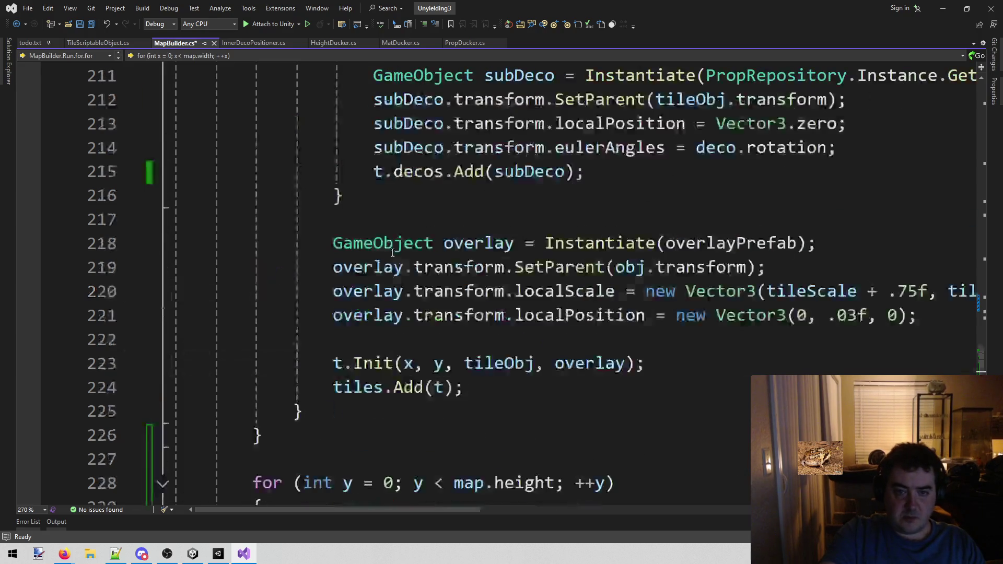
pyautogui.scroll(2, 409, 247)
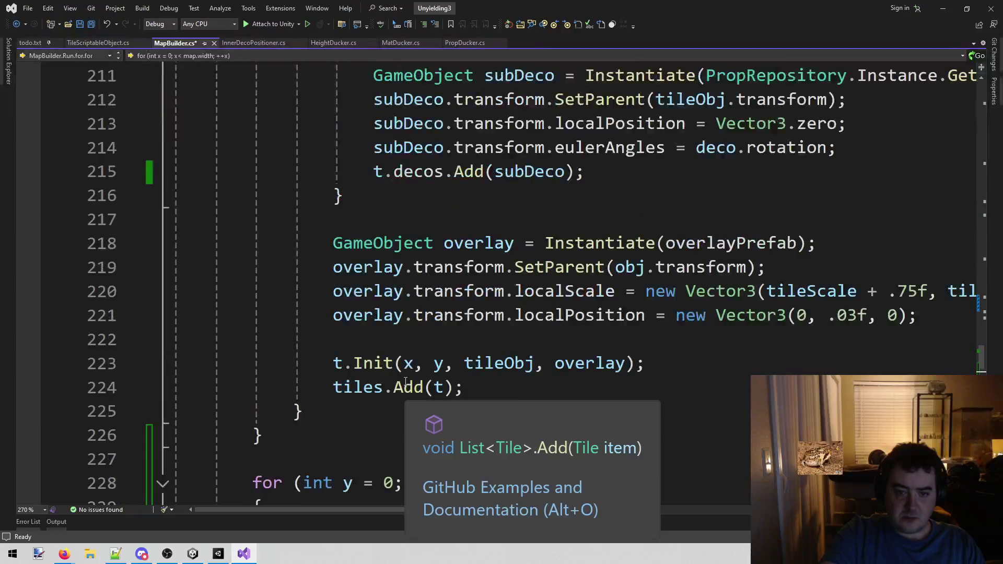
pyautogui.scroll(-4, 476, 314)
# Step: Write the lookup TileGrid.Instance.tiles[x + y * map.width] and save the file
pyautogui.write('Grid')
pyautogui.press('Escape')
pyautogui.press('BackSpace')
pyautogui.press('BackSpace')
pyautogui.press('BackSpace')
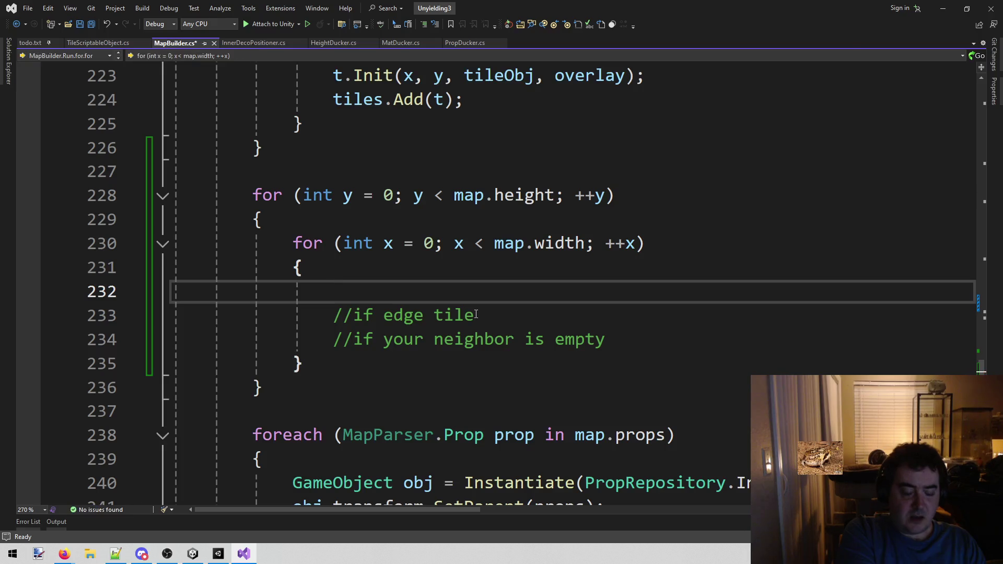
pyautogui.hotkey('ctrl', 'space')
pyautogui.write('TileGrid.Instance.')
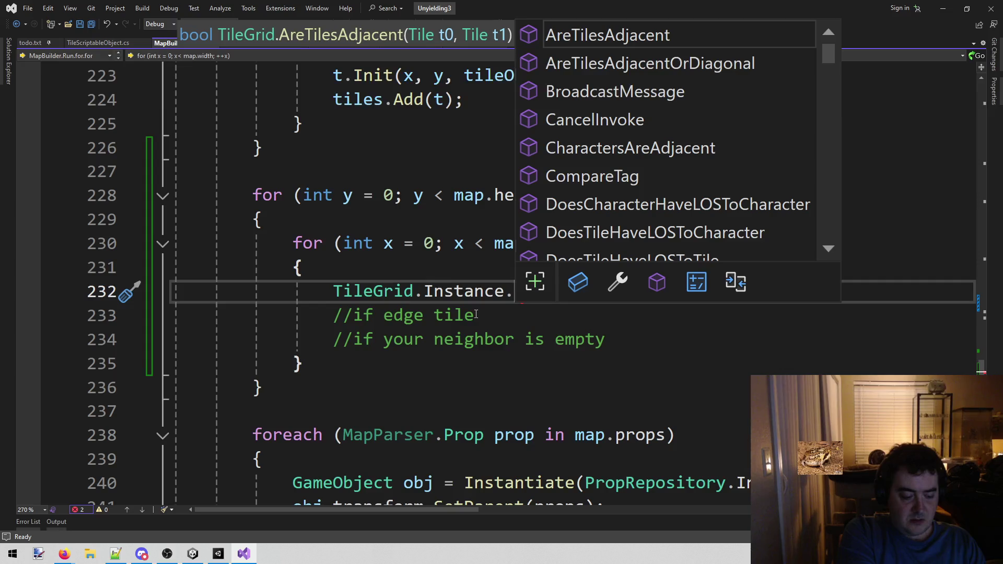
pyautogui.write('tiles')
pyautogui.press('Tab')
pyautogui.write('[')
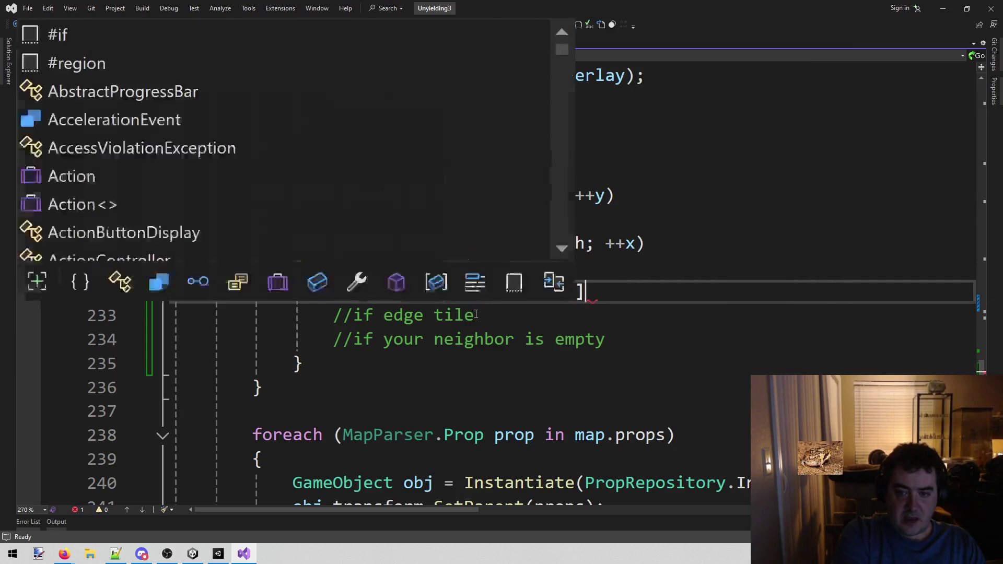
pyautogui.write('t')
pyautogui.press('BackSpace')
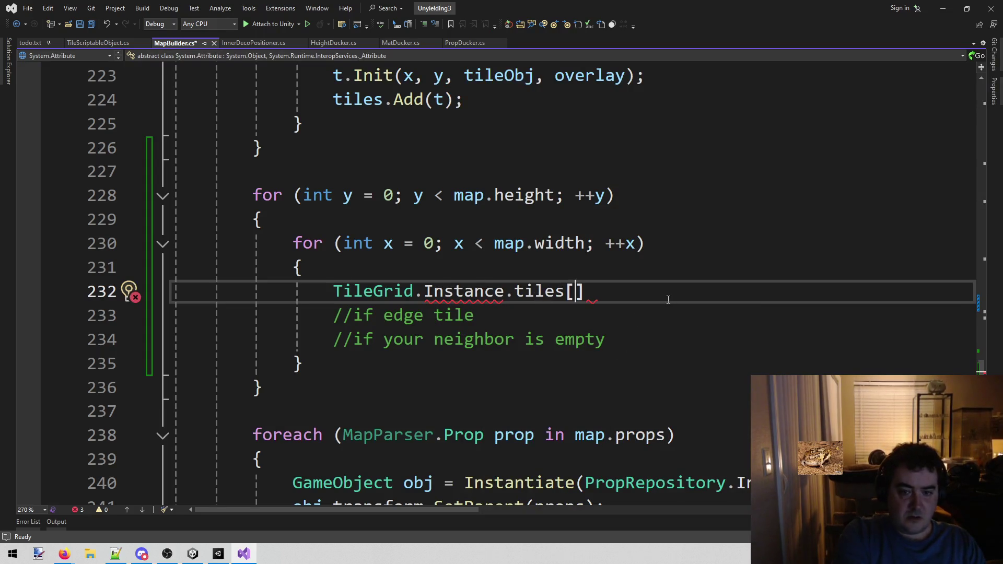
pyautogui.write('x + y * ')
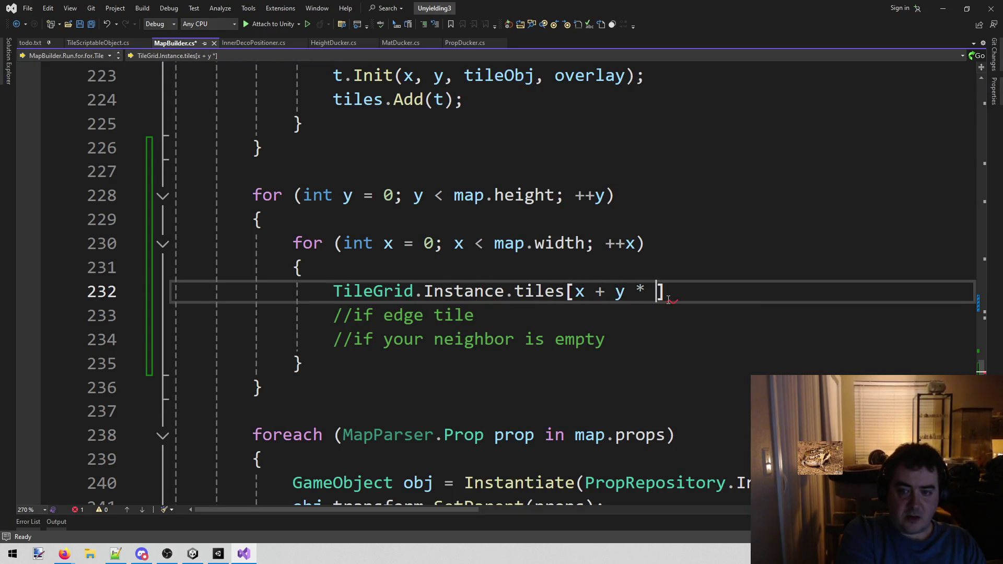
pyautogui.write('w')
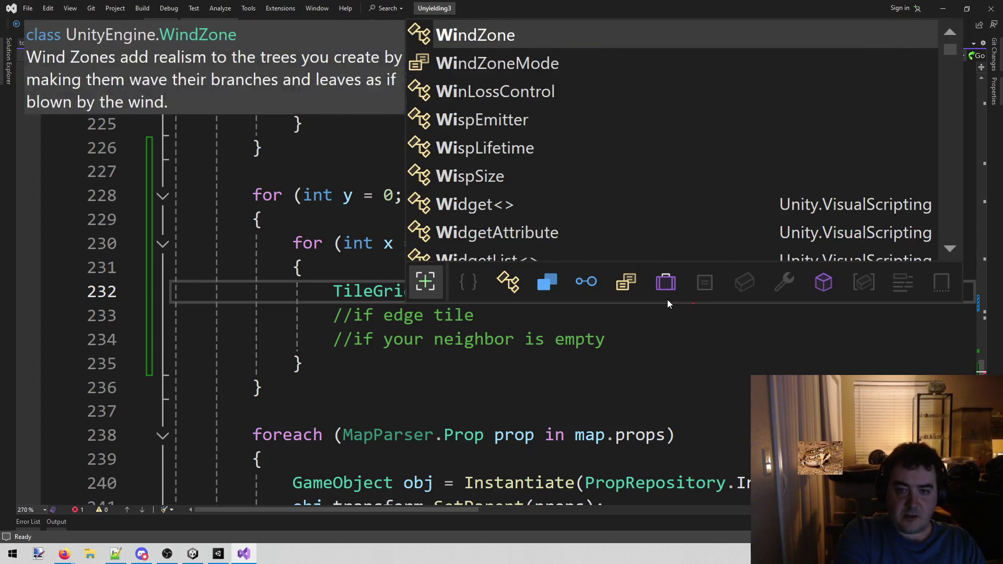
pyautogui.press('BackSpace')
pyautogui.write('map.wi')
pyautogui.press('Tab')
pyautogui.hotkey('ctrl', 's')
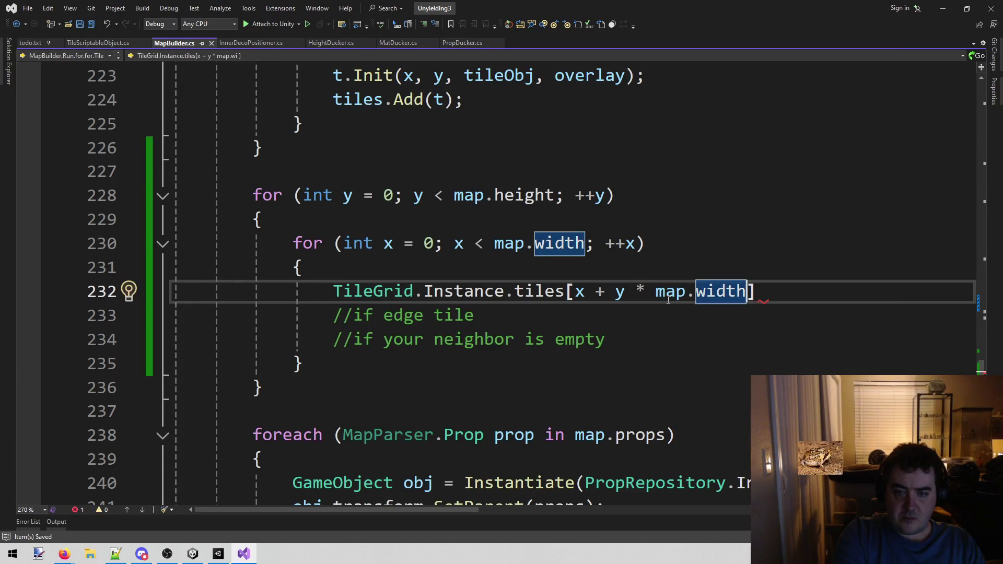
# Step: Complete it as 'Tile t = TileGrid.Instance.tiles[x + y * map.width];' and start a new line
pyautogui.press('Home')
pyautogui.write('Tile t =')
pyautogui.press('End')
pyautogui.write(';')
pyautogui.press('Left')
pyautogui.press('Left')
pyautogui.press('Left')
pyautogui.press('Right')
pyautogui.press('Right')
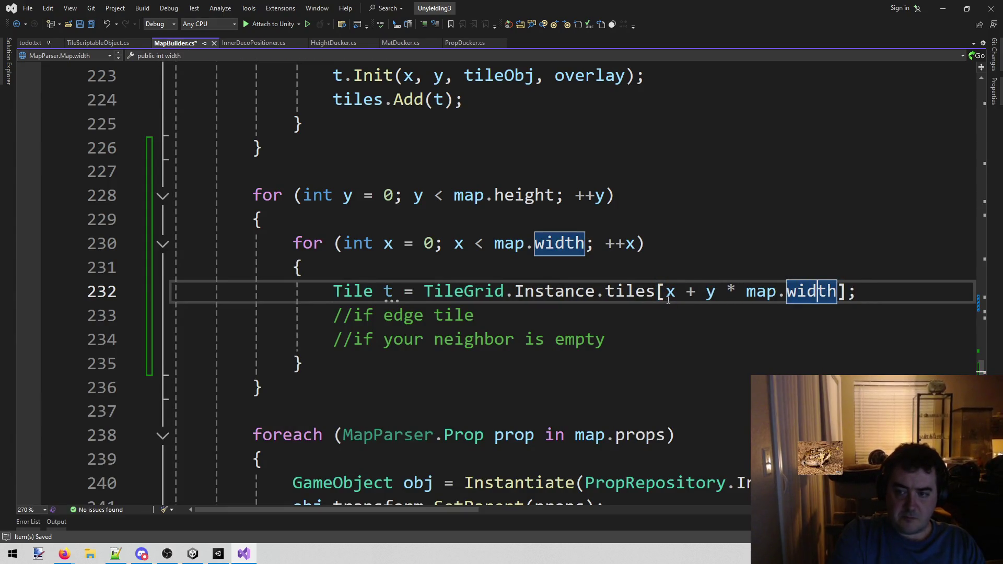
pyautogui.press('Right')
pyautogui.press('Right')
pyautogui.press('Right')
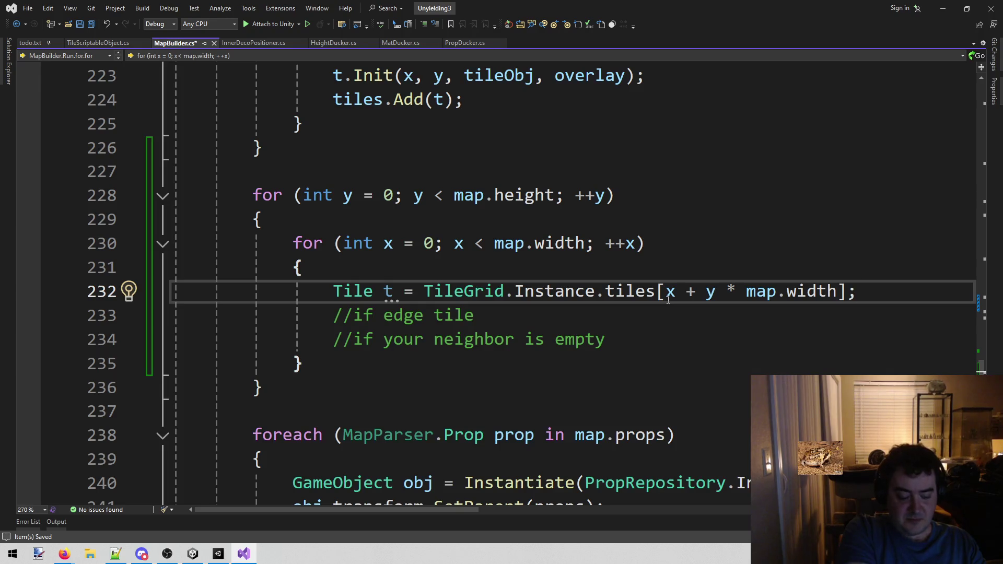
pyautogui.press('Return')
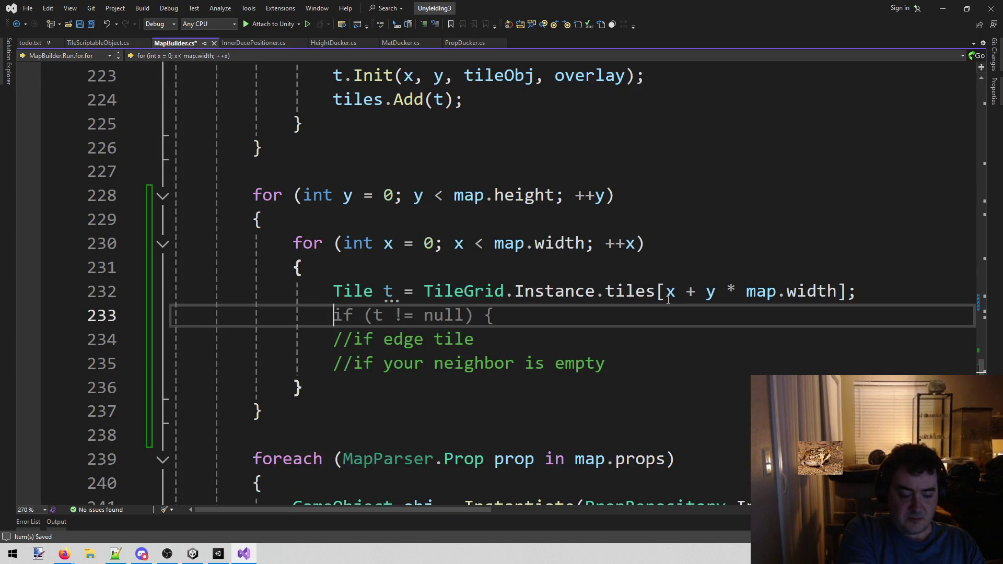
# Step: Write an 'if (t.tileScriptableObject.empty)' block containing 'continue;'
pyautogui.write('if')
pyautogui.press('Tab')
pyautogui.press('Tab')
pyautogui.write('(')
pyautogui.press('BackSpace')
pyautogui.write('t.')
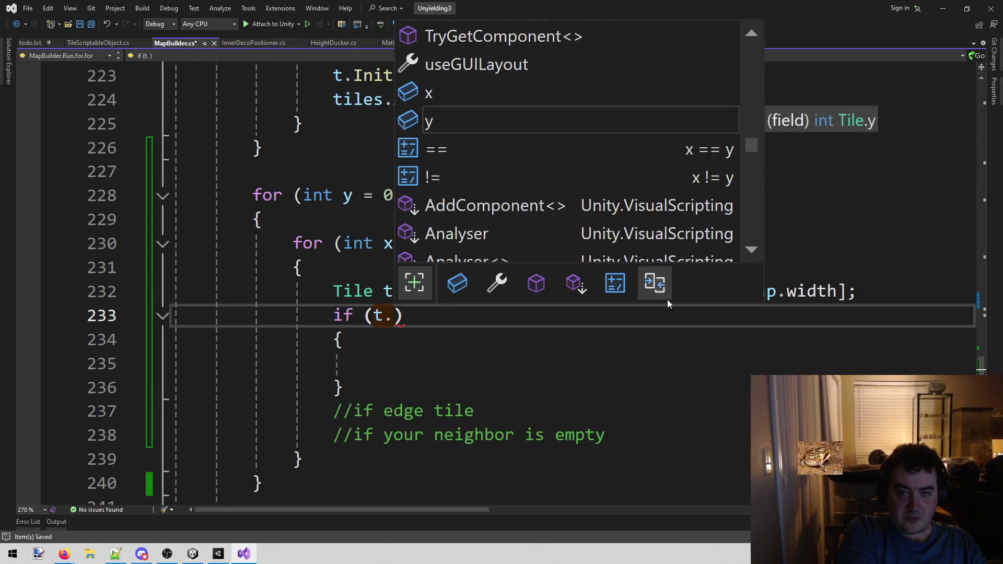
pyautogui.write('ti')
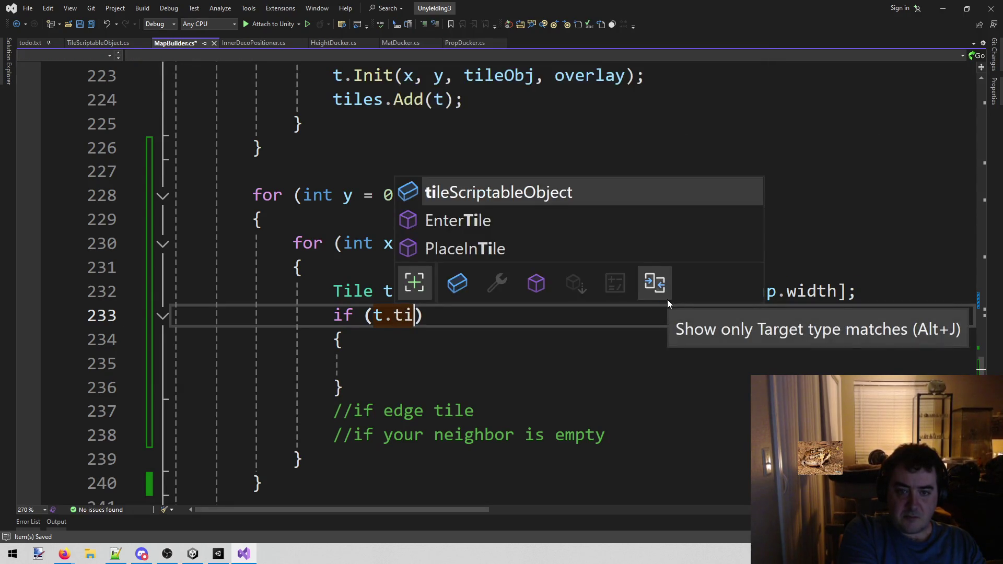
pyautogui.write('.em')
pyautogui.press('Tab')
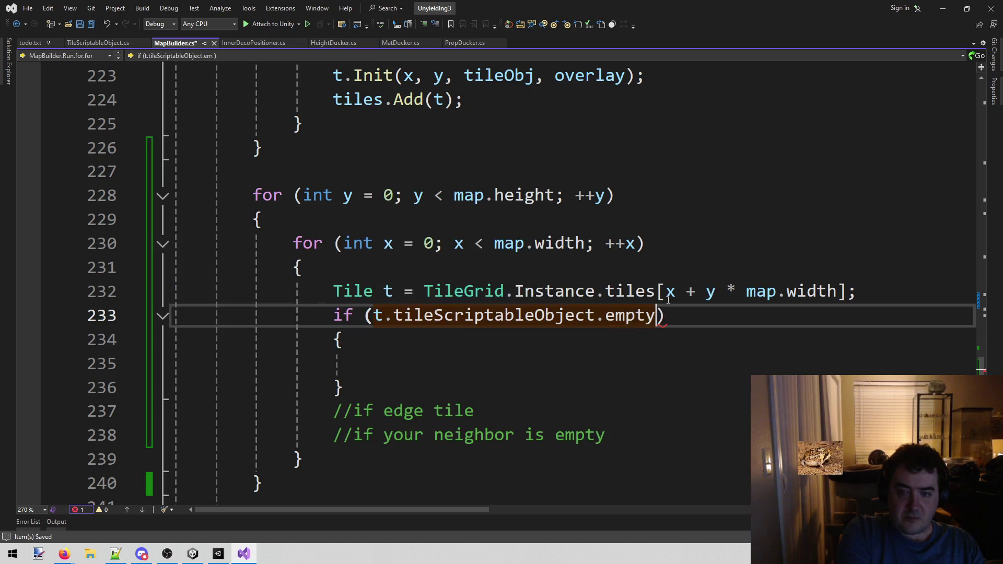
pyautogui.press('Down')
pyautogui.press('Down')
pyautogui.write('co')
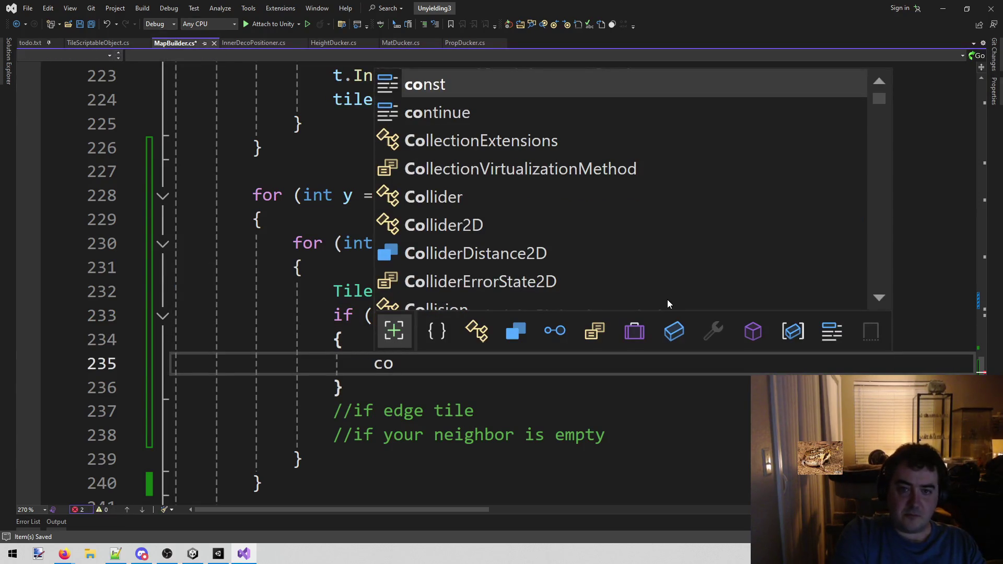
pyautogui.press('Down')
pyautogui.press('Tab')
pyautogui.write(';')
pyautogui.press('Down')
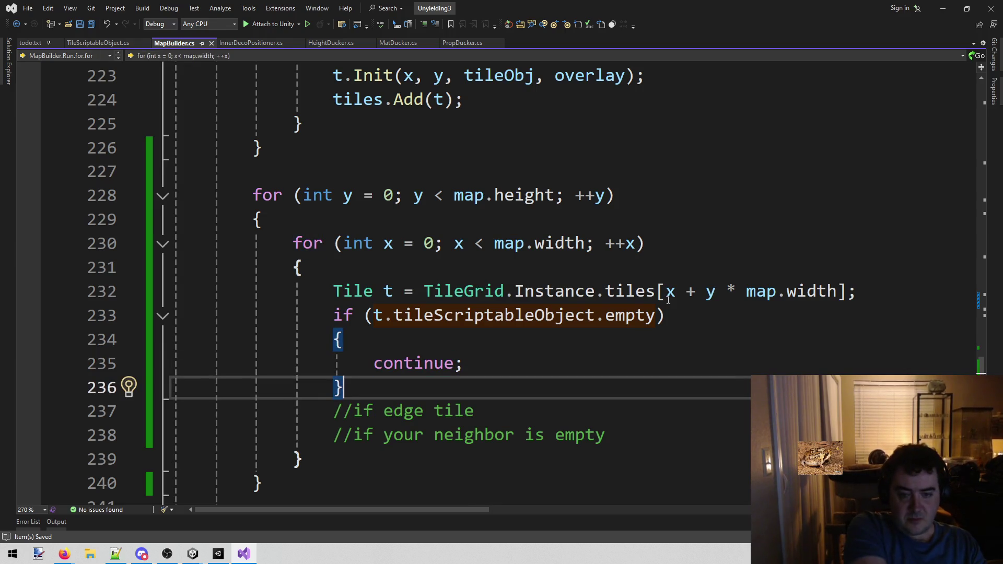
pyautogui.press('Return')
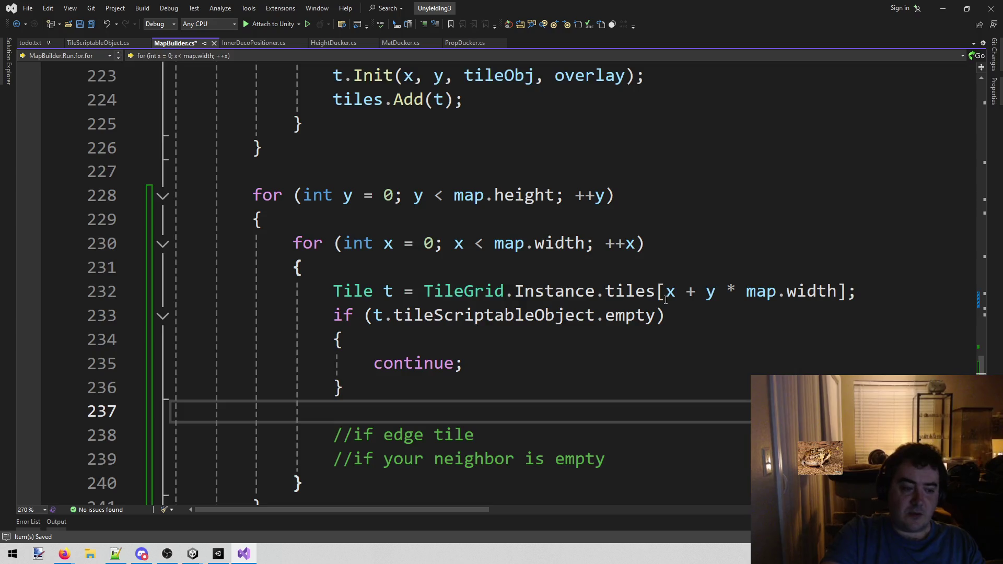
pyautogui.scroll(-1, 636, 313)
# Step: Move the empty-tile if block under the '//if edge tile' comment and tidy the blank lines
pyautogui.moveTo(369, 297); pyautogui.dragTo(467, 292)
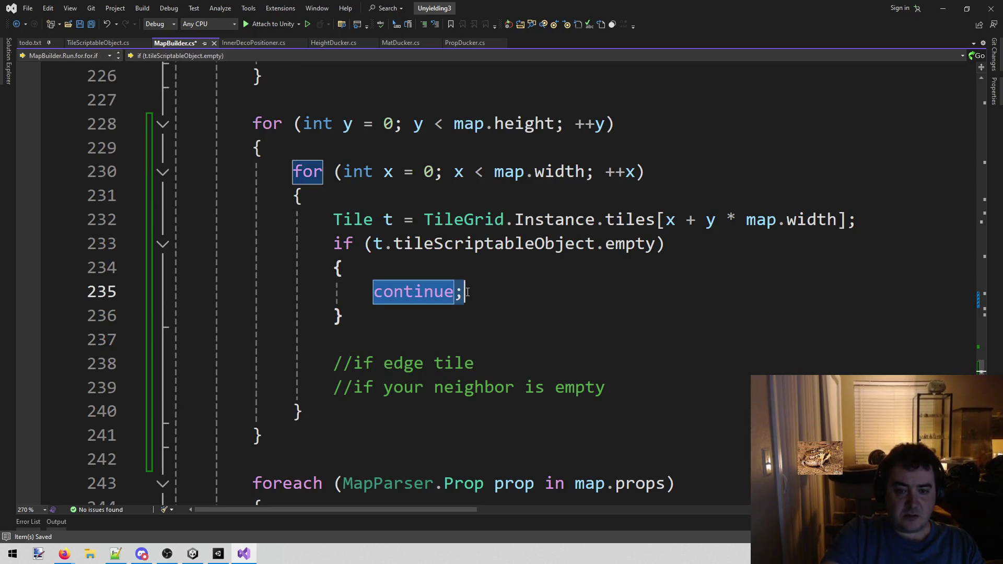
pyautogui.click(468, 292)
pyautogui.moveTo(336, 244); pyautogui.dragTo(362, 310)
pyautogui.hotkey('ctrl', 'x')
pyautogui.click(534, 291)
pyautogui.press('Return')
pyautogui.hotkey('ctrl', 'v')
pyautogui.press('Up')
pyautogui.press('Up')
pyautogui.press('Up')
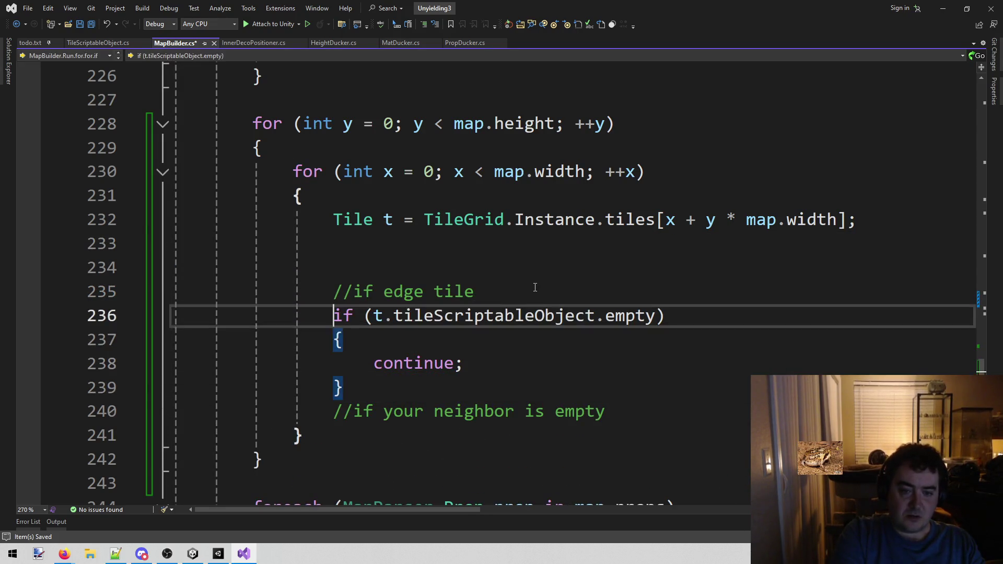
pyautogui.press('BackSpace')
pyautogui.press('BackSpace')
pyautogui.press('BackSpace')
pyautogui.press('Down')
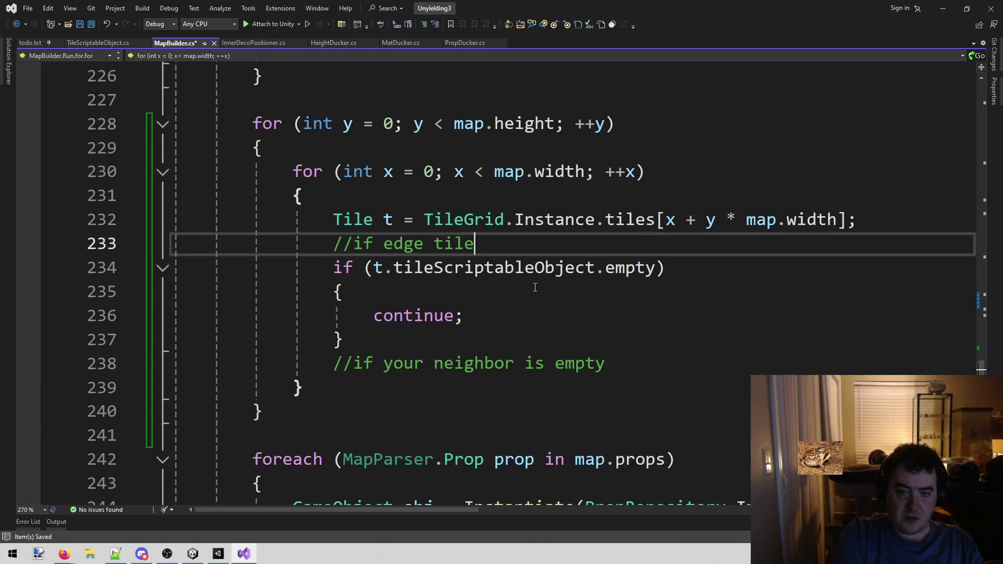
pyautogui.press('Return')
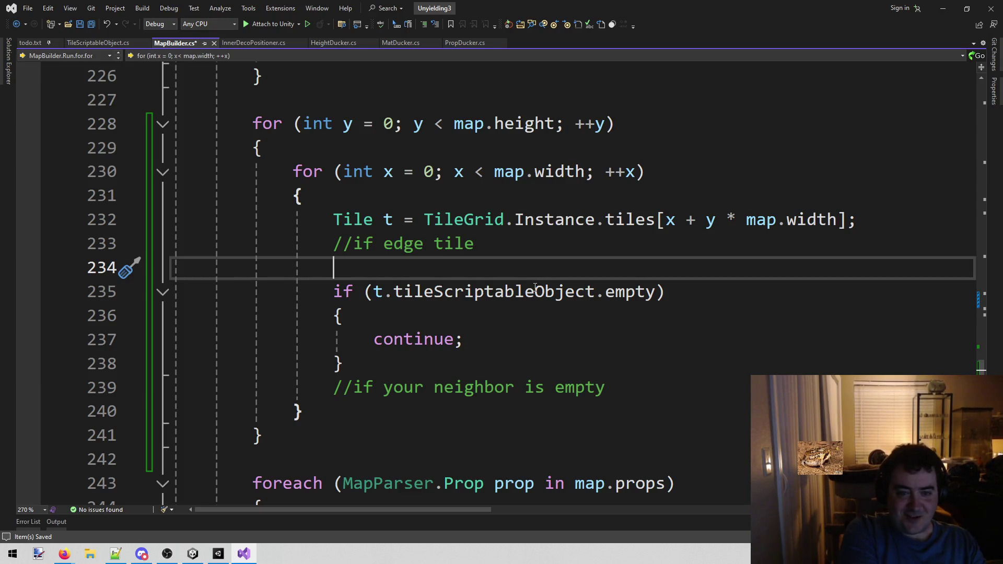
# Step: Add an 'if (y == 0)' block with braces under the edge-tile comment
pyautogui.write('if (')
pyautogui.press('BackSpace')
pyautogui.write('(')
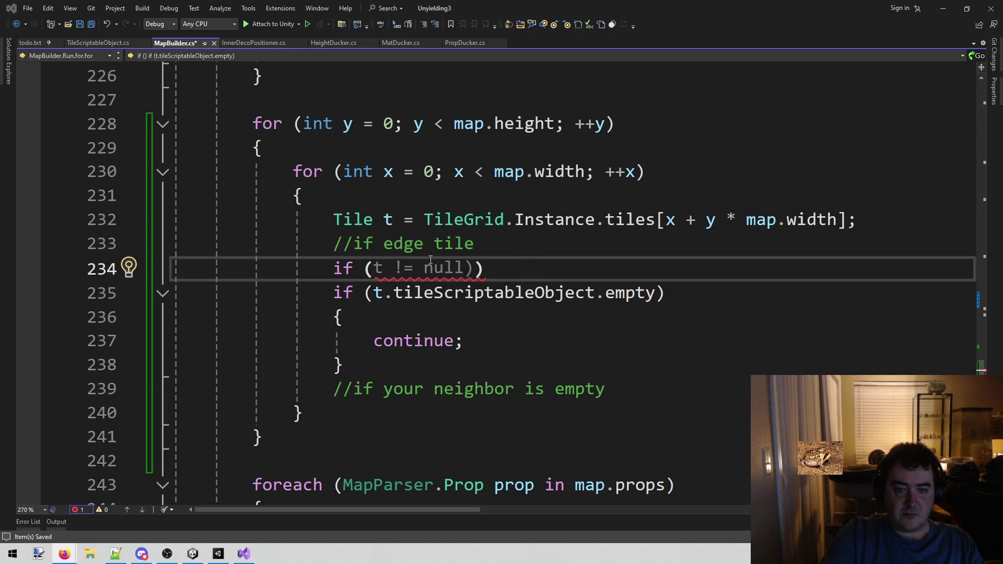
pyautogui.hotkey('alt', 'Tab')
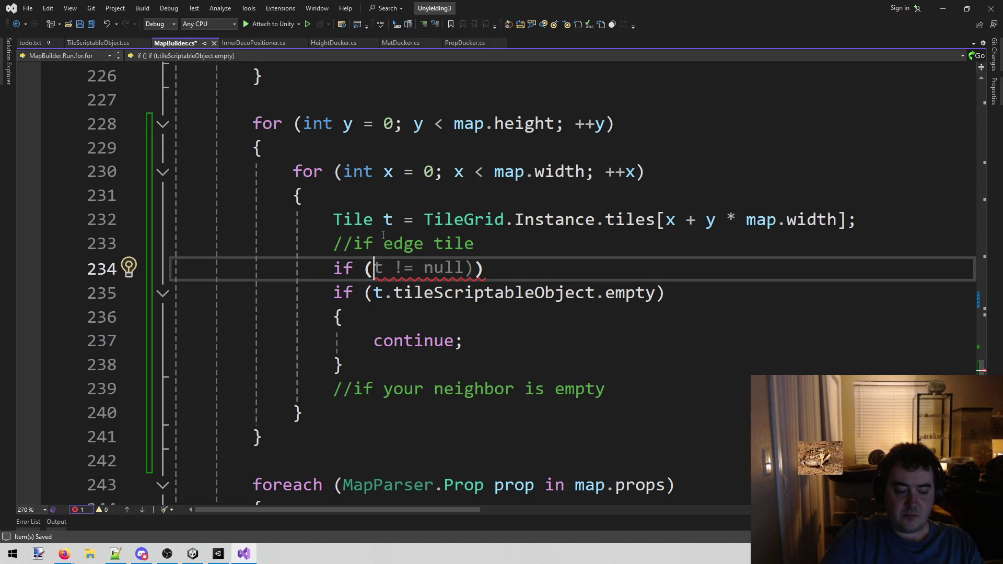
pyautogui.write('y == 0')
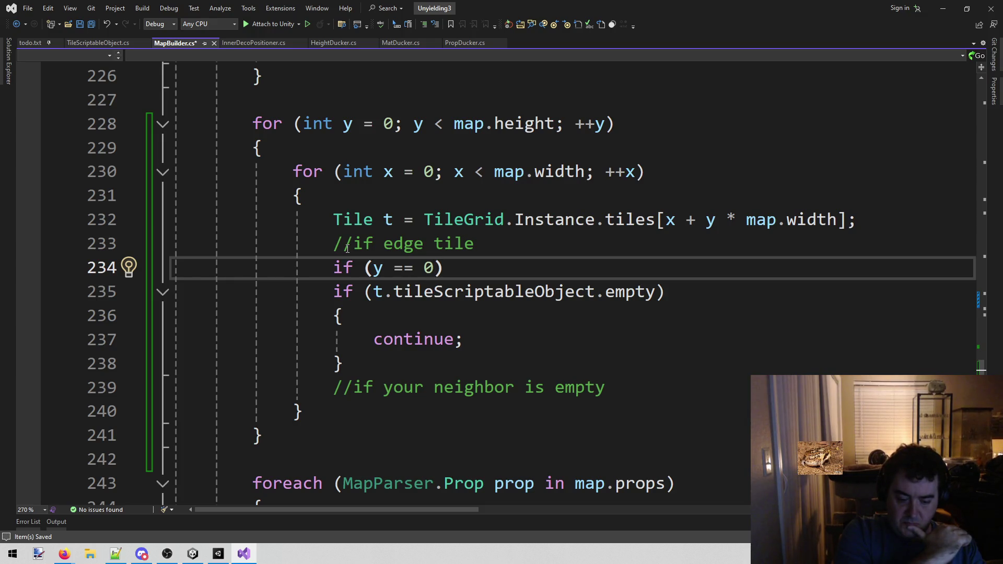
pyautogui.press('Right')
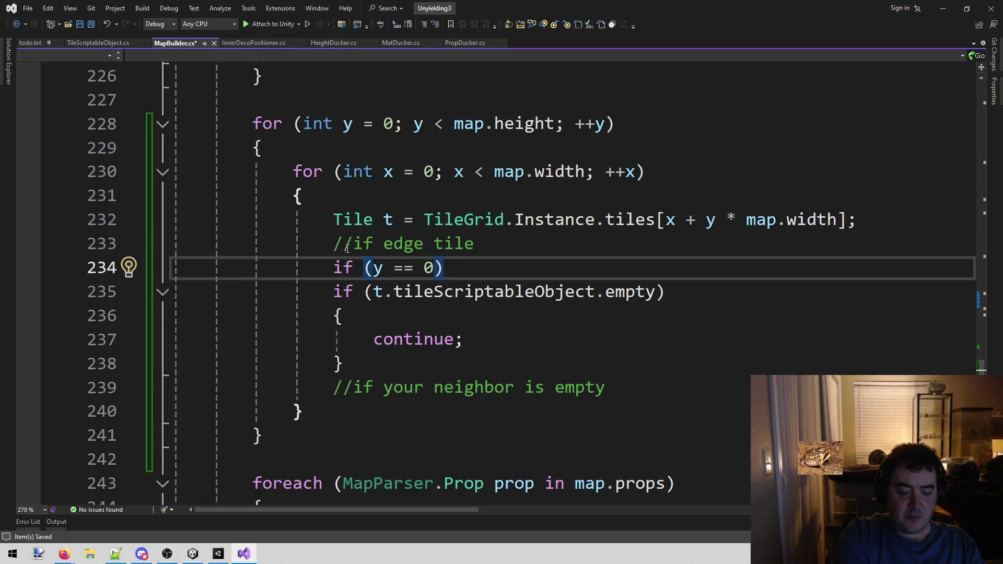
pyautogui.press('Return')
pyautogui.write('{')
pyautogui.press('Return')
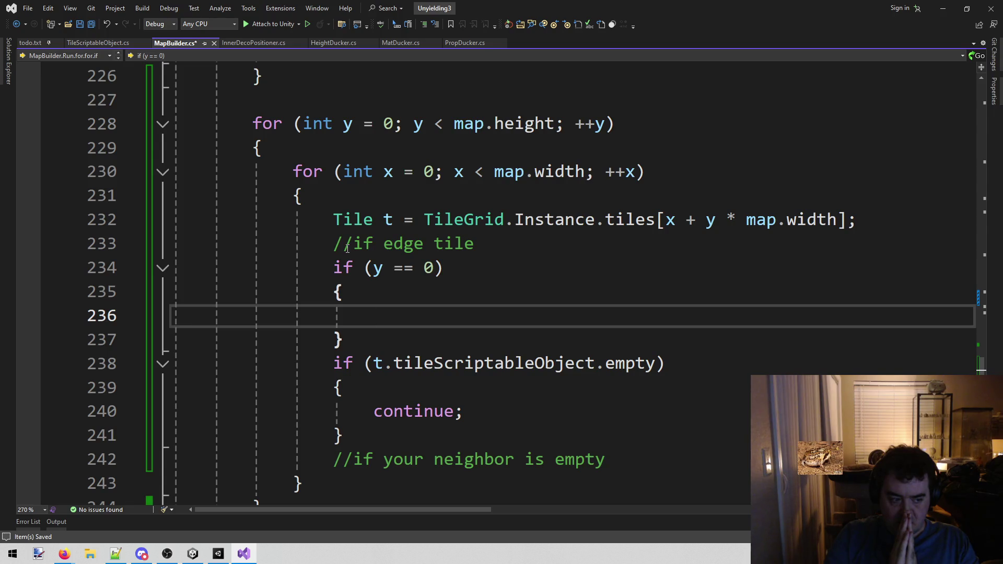
# Step: Delete the empty-tile continue check and insert a blank line above the edge-tile comment
pyautogui.scroll(-1, 350, 313)
pyautogui.moveTo(355, 370)
pyautogui.mouseDown()
pyautogui.moveTo(340, 360)
pyautogui.moveTo(337, 291)
pyautogui.mouseUp()
pyautogui.press('BackSpace')
pyautogui.click(390, 235)
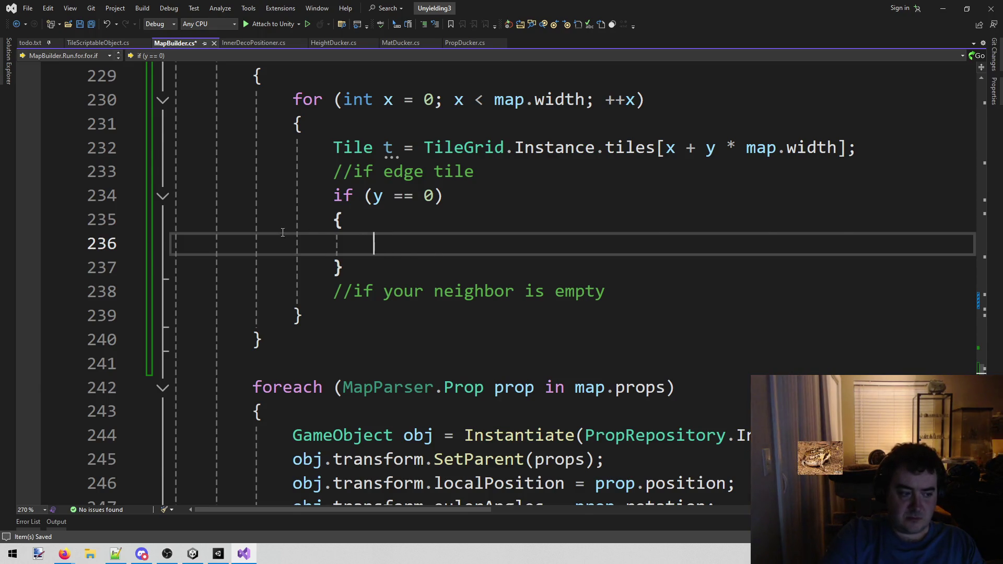
pyautogui.scroll(1, 243, 282)
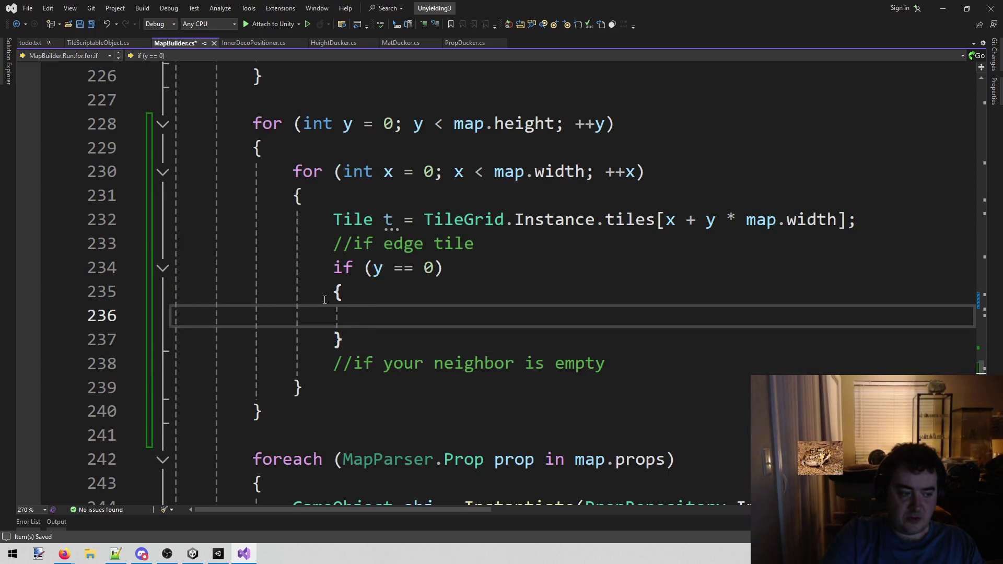
pyautogui.click(334, 246)
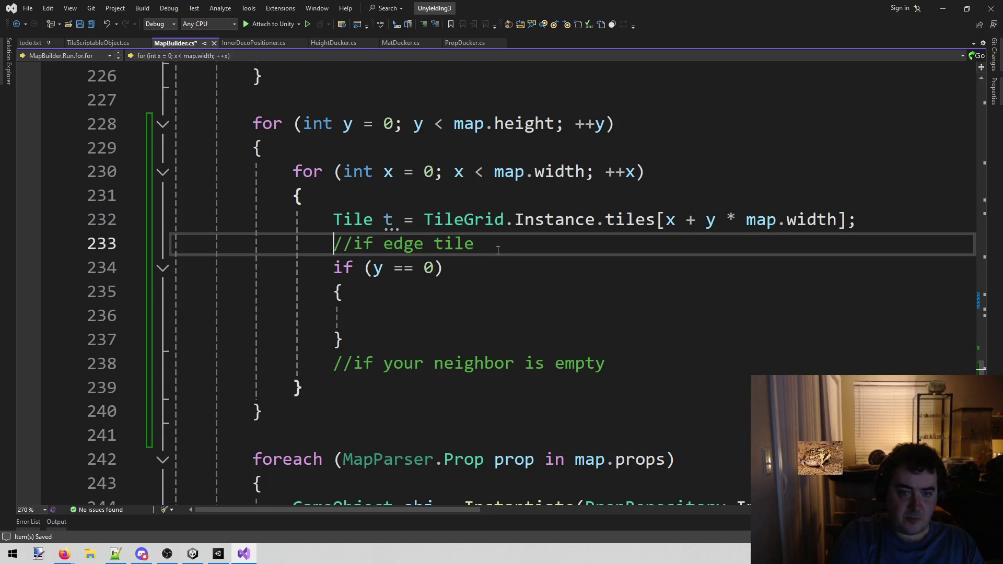
pyautogui.press('Return')
pyautogui.press('Up')
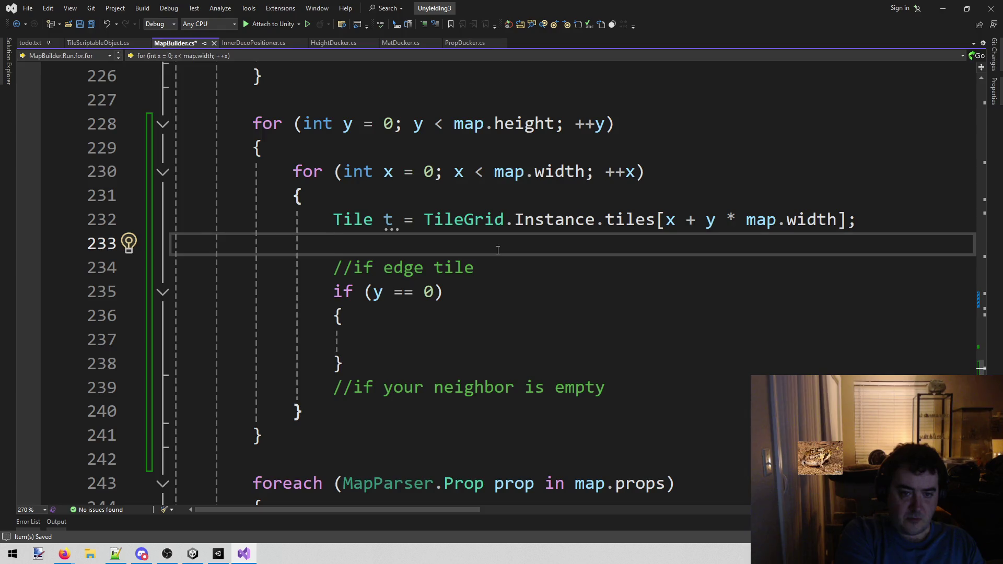
# Step: Declare 'bool south = false' and 'bool north = false' above the edge-tile check
pyautogui.write('bool south')
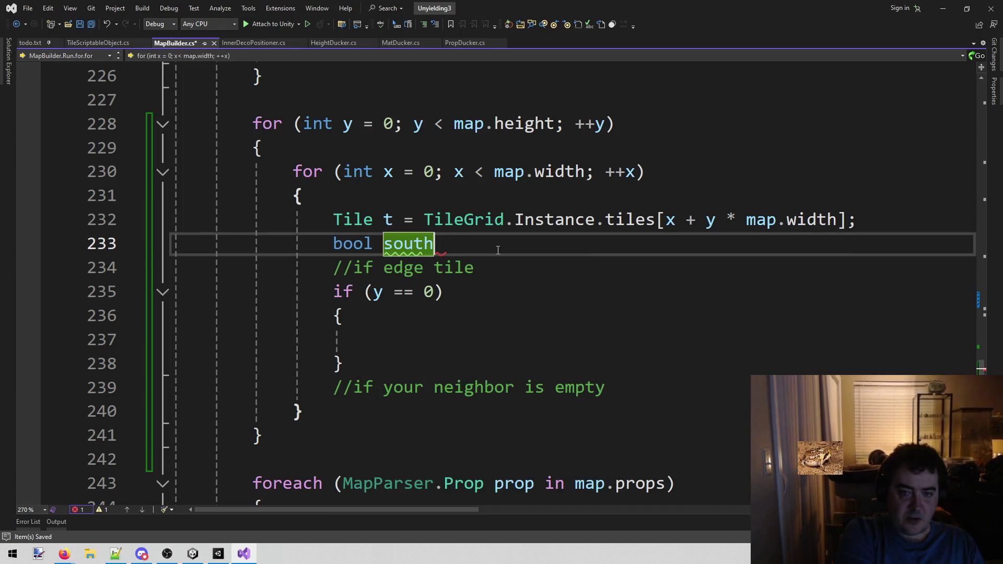
pyautogui.write(';')
pyautogui.press('Return')
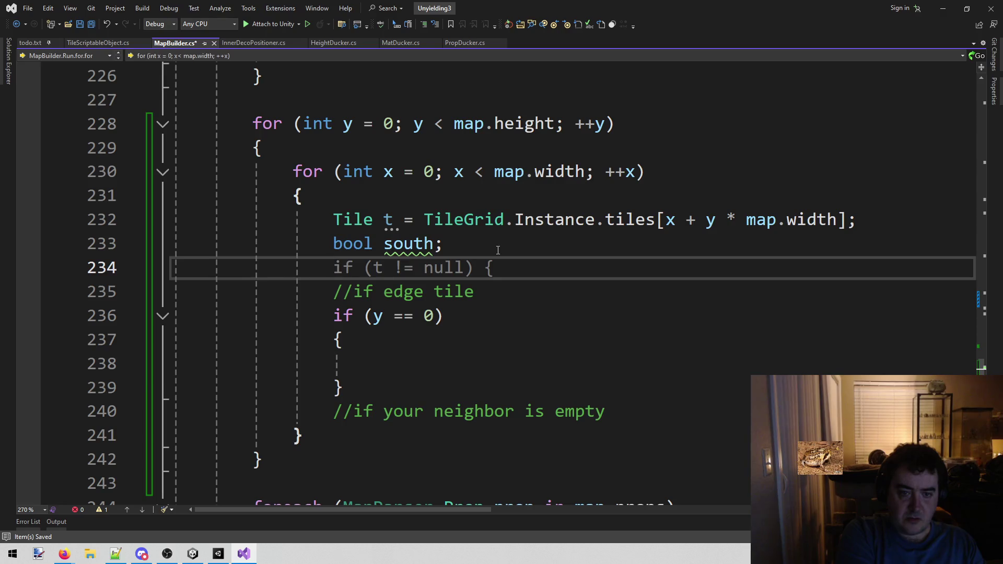
pyautogui.write('bool no')
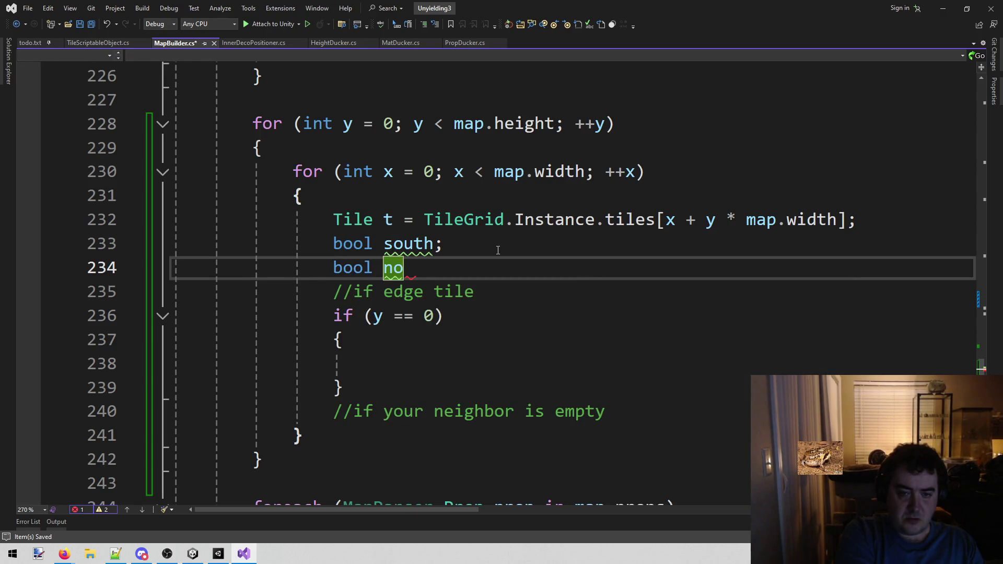
pyautogui.press('Up')
pyautogui.press('Right')
pyautogui.press('Right')
pyautogui.press('Right')
pyautogui.write('= false')
pyautogui.press('Escape')
pyautogui.press('Down')
pyautogui.write('rth =')
pyautogui.press('Tab')
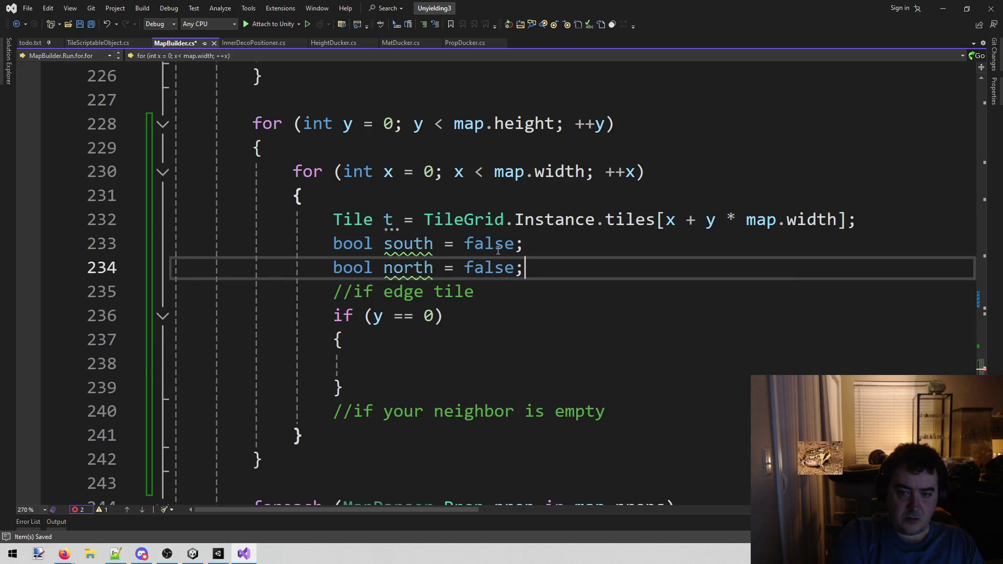
# Step: Declare 'bool west = false;' and 'bool east = false;', then save MapBuilder.cs
pyautogui.press('Return')
pyautogui.write('bool west = fa')
pyautogui.press('Tab')
pyautogui.write(';')
pyautogui.press('Return')
pyautogui.write('bool east = f')
pyautogui.press('Tab')
pyautogui.write(';')
pyautogui.hotkey('ctrl', 's')
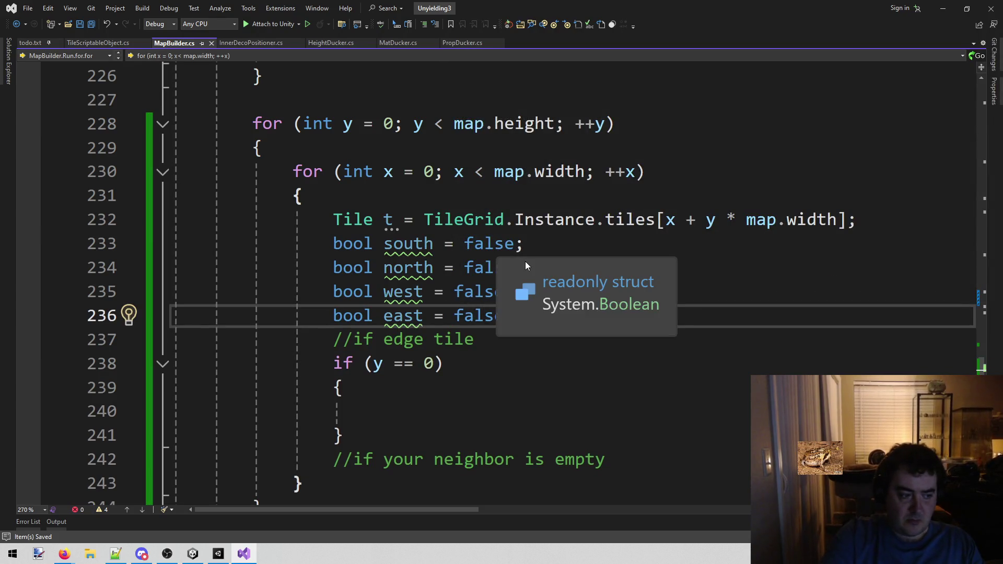
pyautogui.scroll(-1, 514, 329)
pyautogui.click(503, 326)
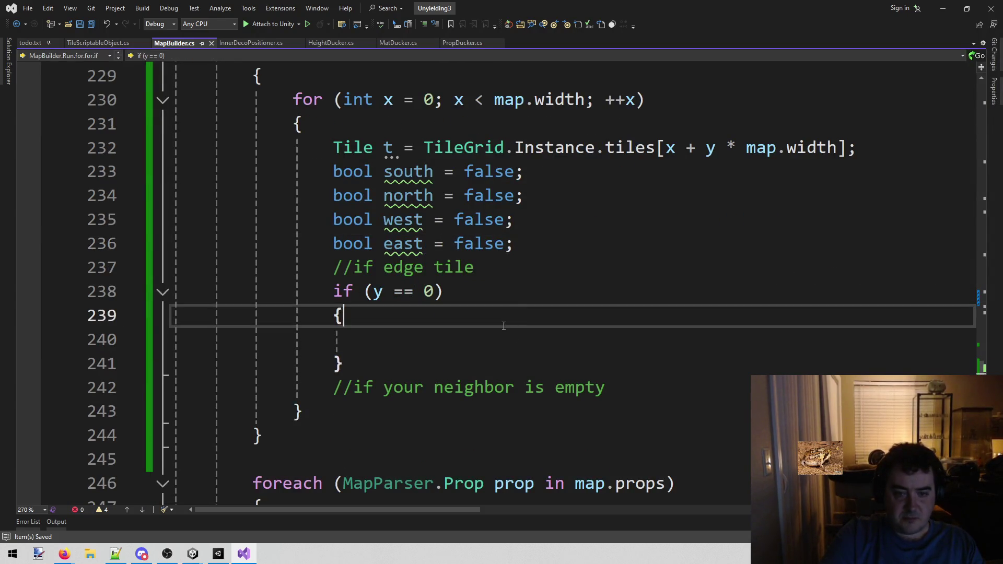
# Step: Set 'south = true;' inside the y == 0 block
pyautogui.click(495, 339)
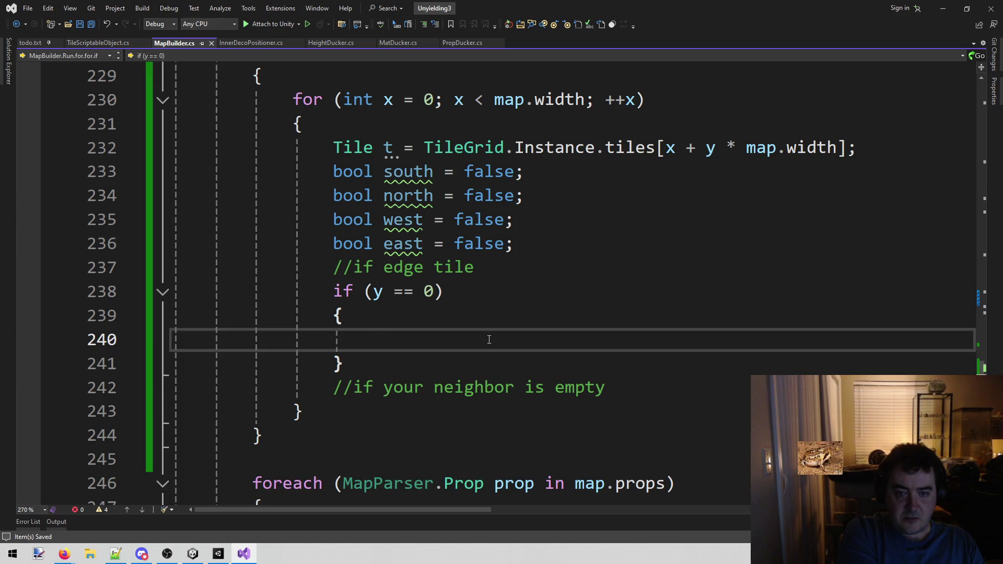
pyautogui.write('south')
pyautogui.press('Tab')
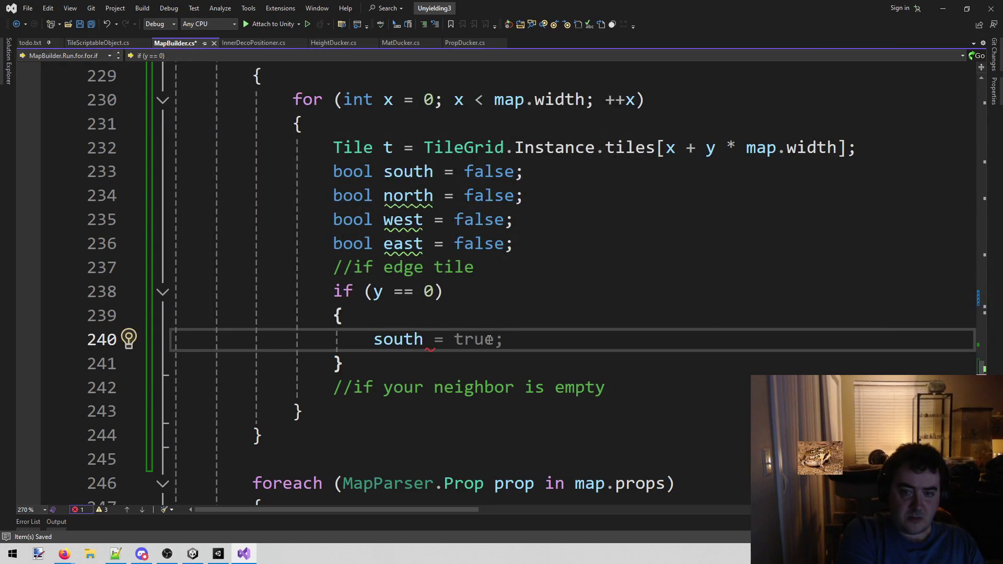
pyautogui.press('Down')
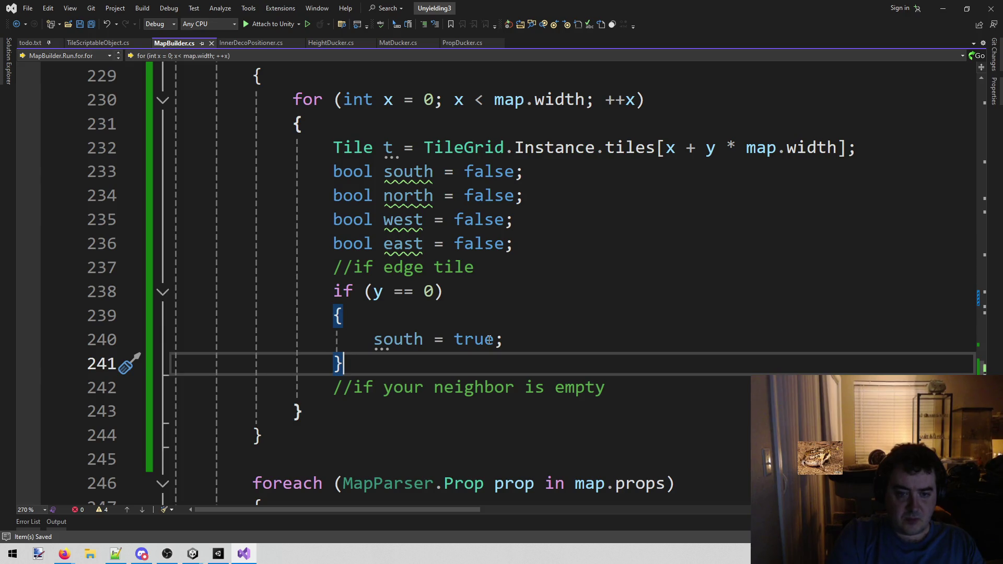
# Step: Add an 'if (x == 0)' block setting 'west = true', then begin another 'if (y ==' check
pyautogui.press('Return')
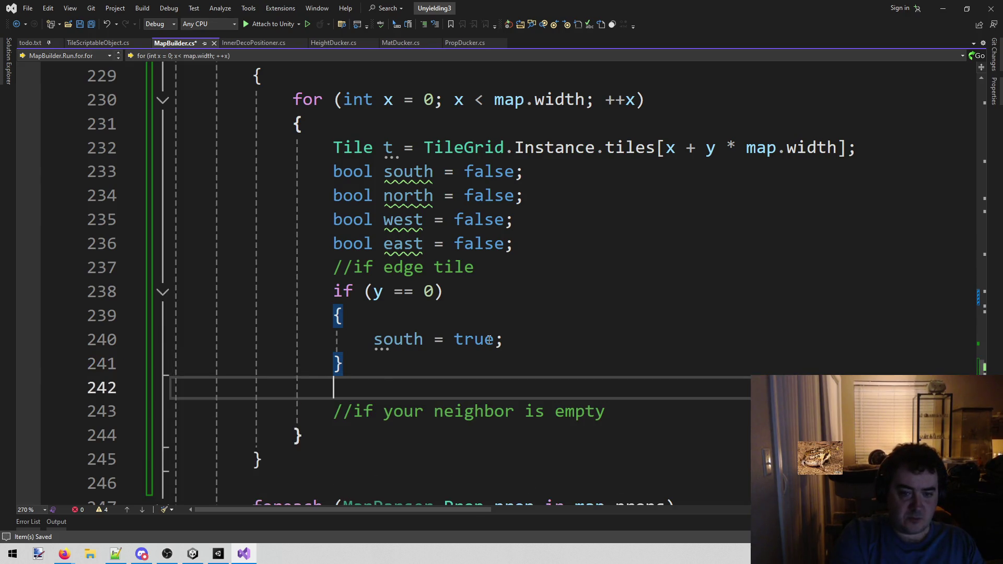
pyautogui.write('i')
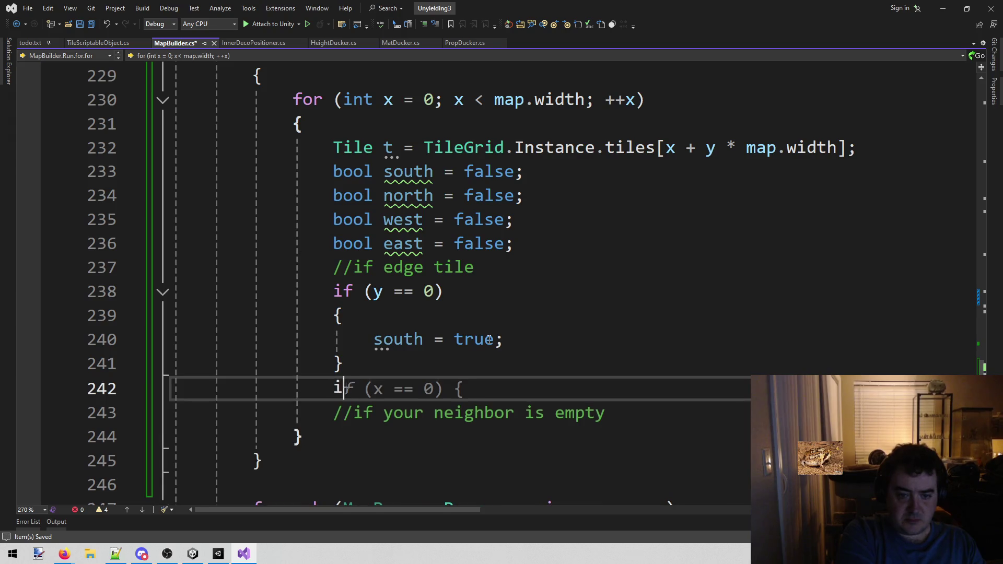
pyautogui.write('f (x == 0)')
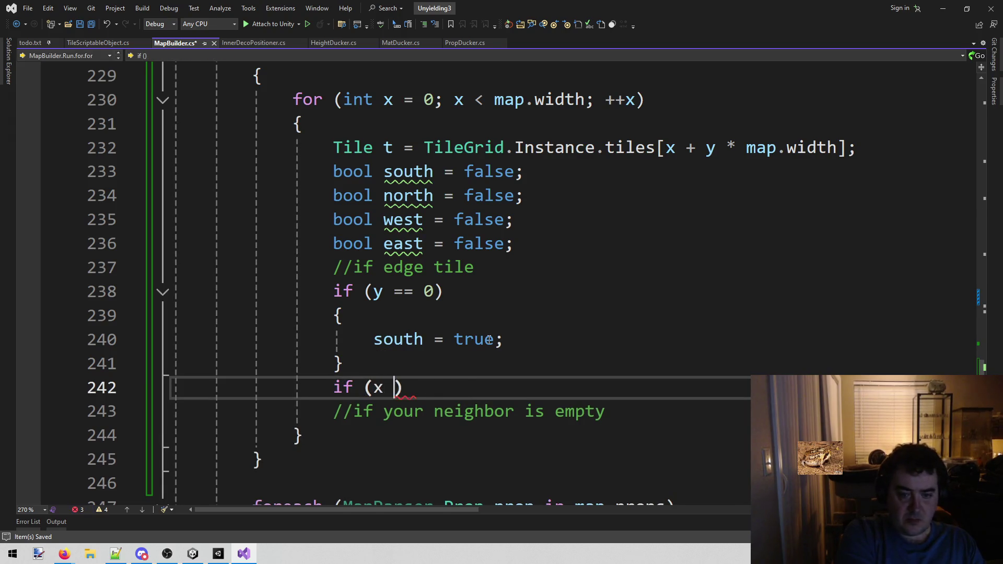
pyautogui.press('Return')
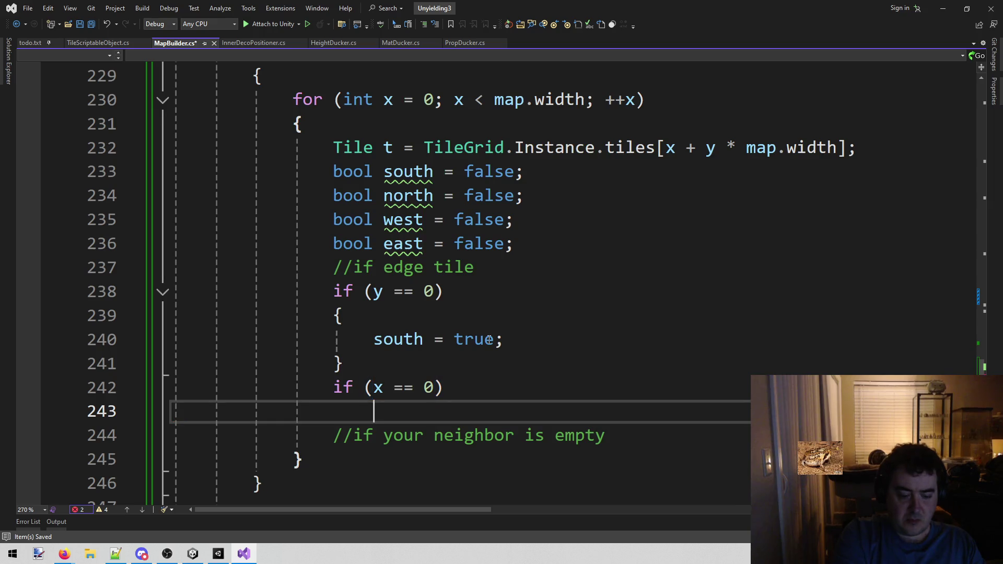
pyautogui.write('{')
pyautogui.press('Return')
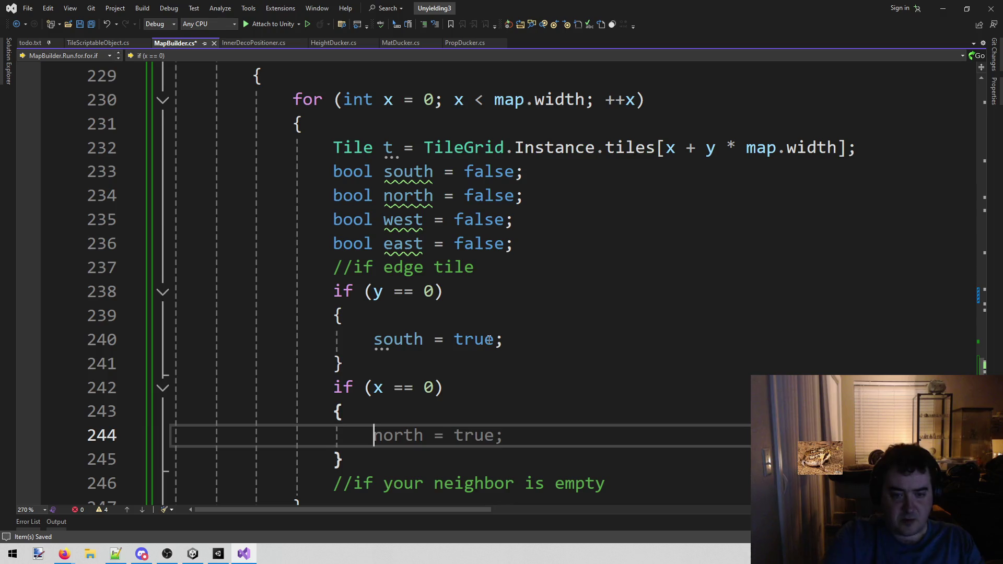
pyautogui.write('west = true;')
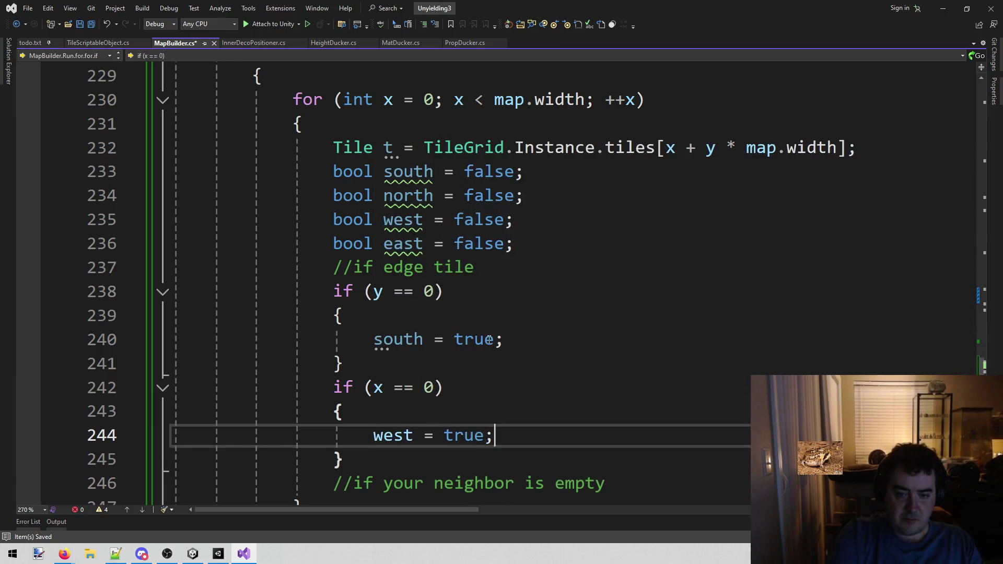
pyautogui.press('Down')
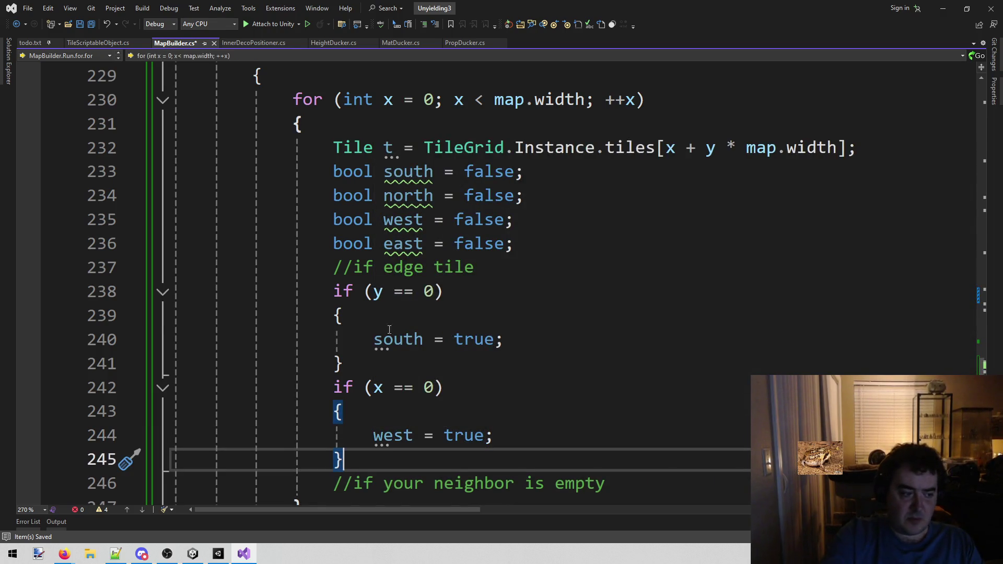
pyautogui.scroll(-1, 435, 289)
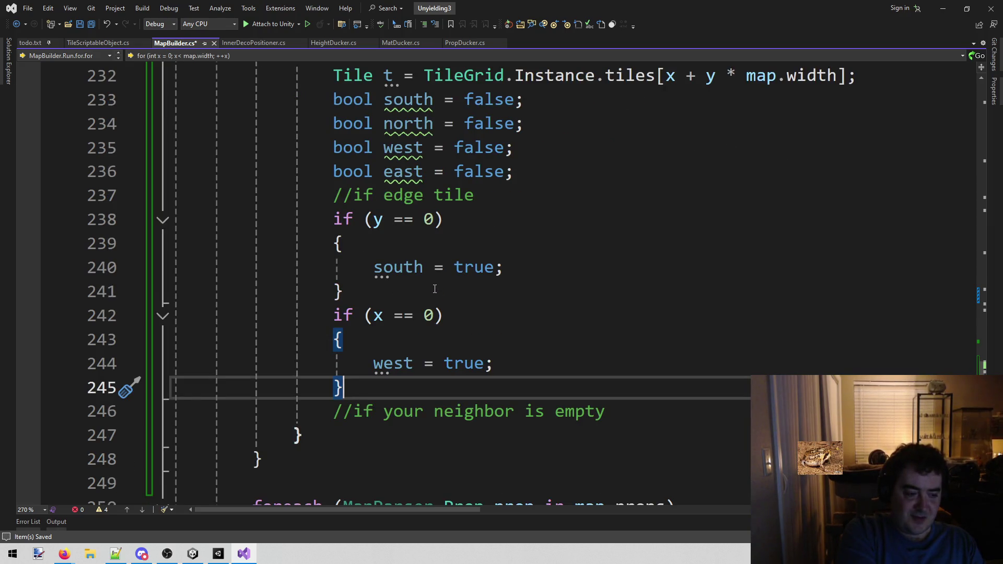
pyautogui.press('Return')
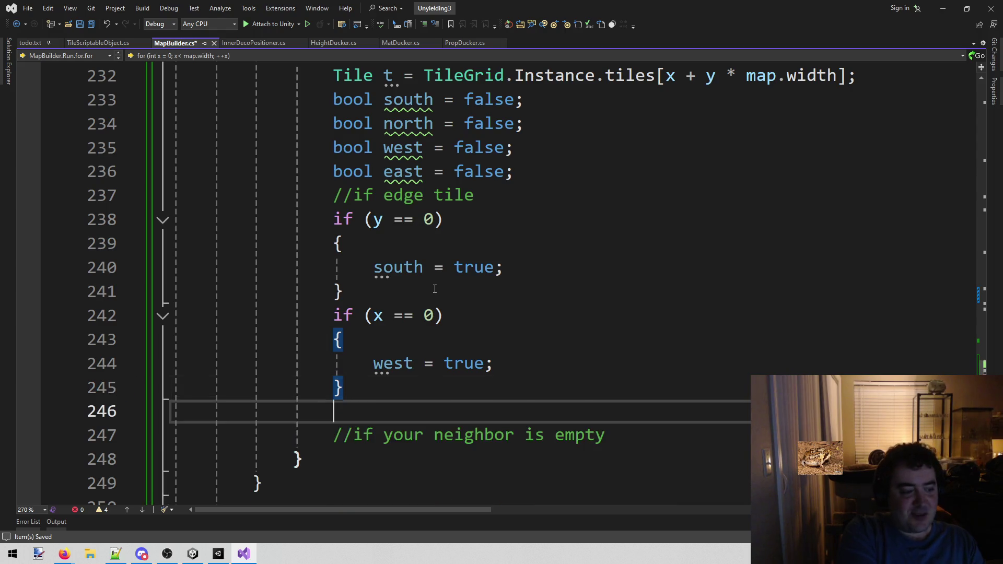
pyautogui.write('if (')
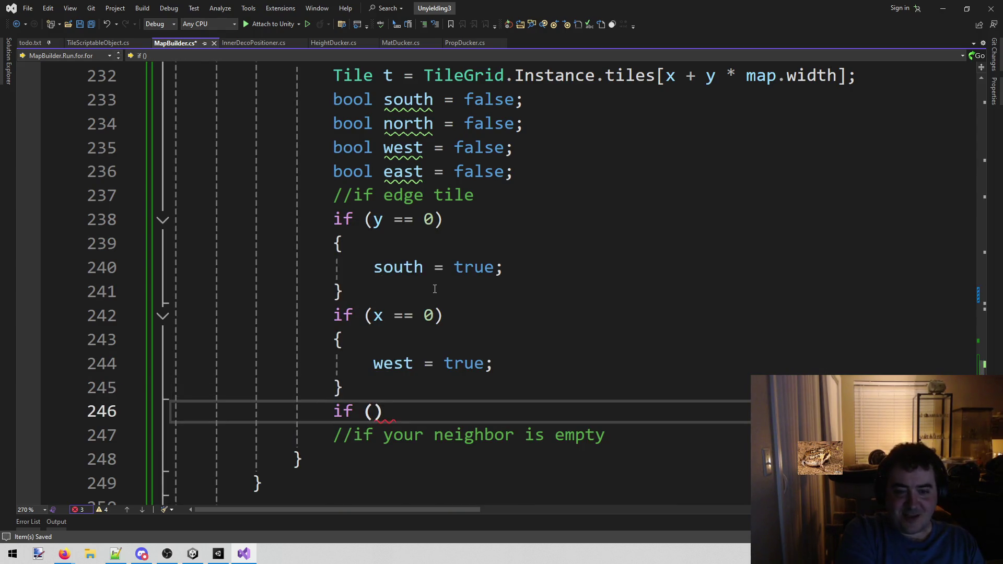
pyautogui.write('y ==')
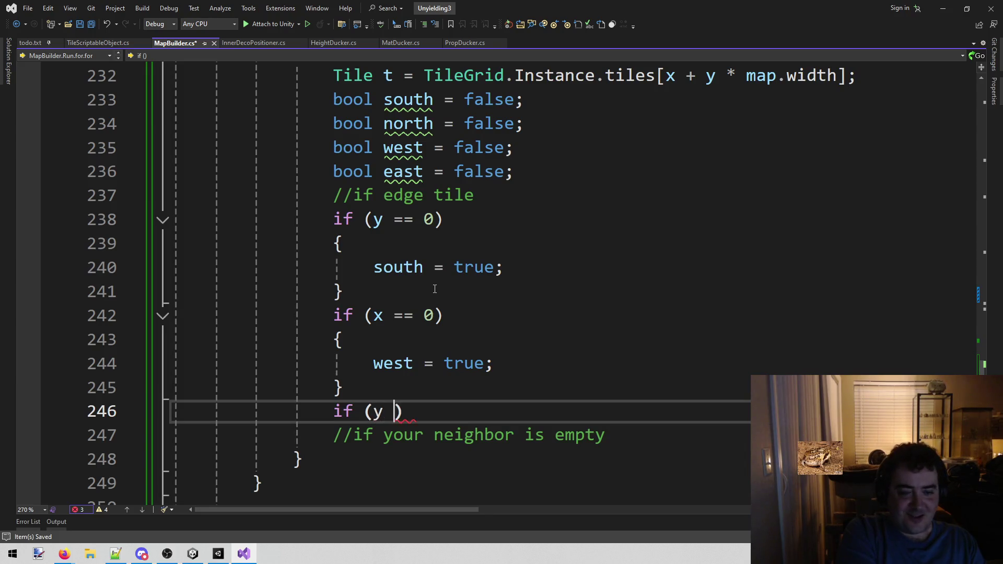
# Step: Complete the north check so y == map.height - 1 sets north = true
pyautogui.scroll(2, 434, 288)
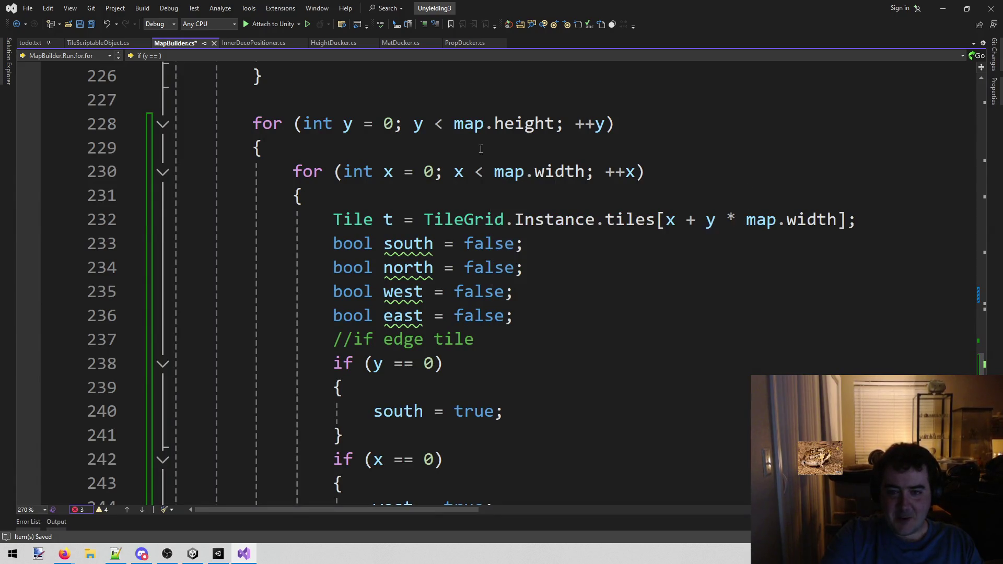
pyautogui.moveTo(453, 123); pyautogui.dragTo(557, 123)
pyautogui.hotkey('ctrl', 'c')
pyautogui.scroll(-5, 439, 322)
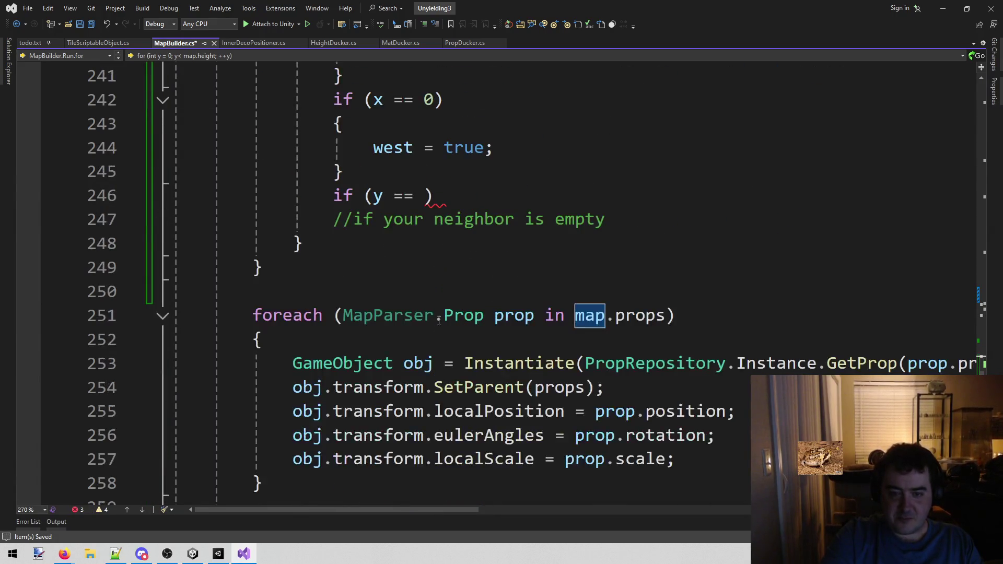
pyautogui.click(424, 196)
pyautogui.scroll(1, 648, 208)
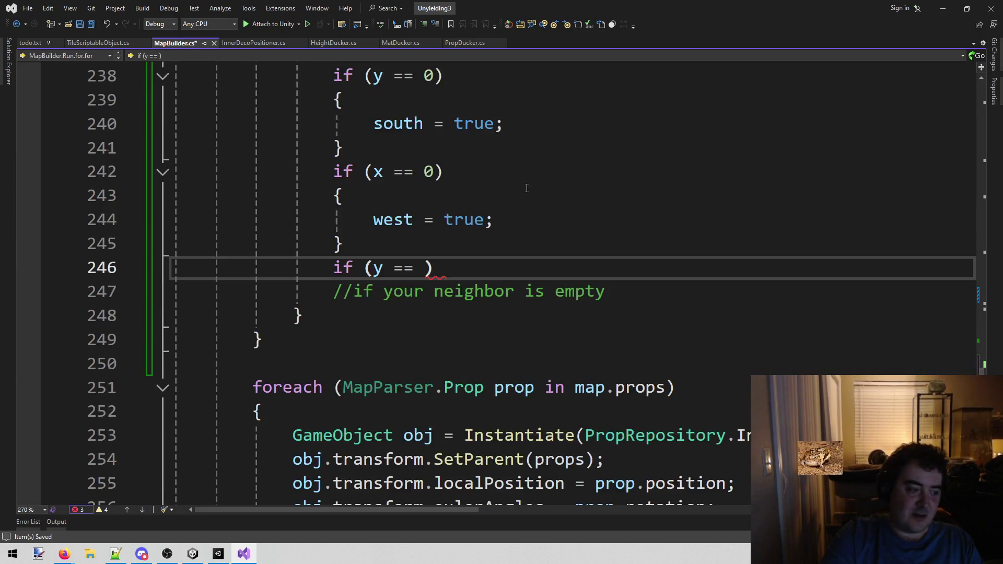
pyautogui.hotkey('ctrl', 'v')
pyautogui.write('-1')
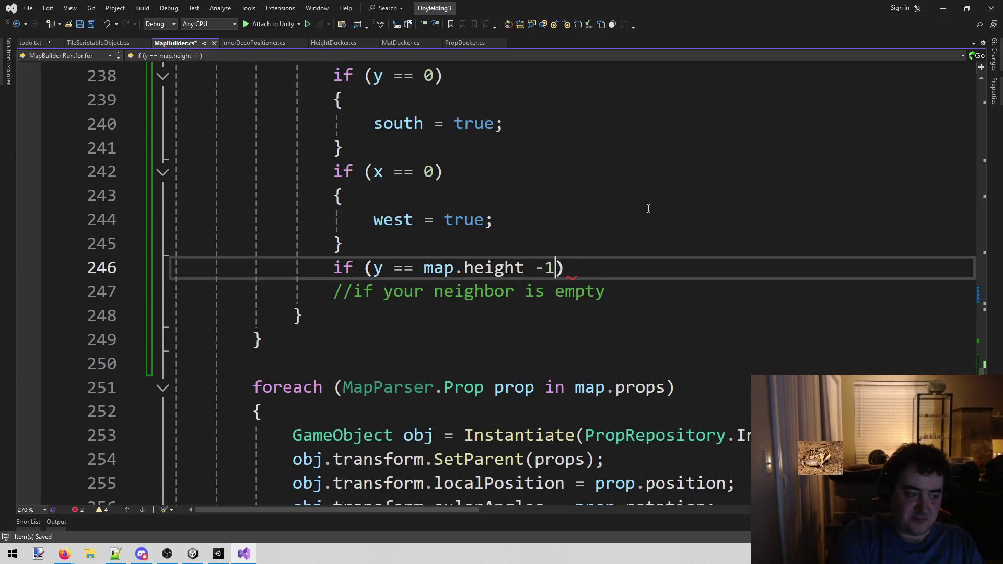
pyautogui.press('End')
pyautogui.press('Return')
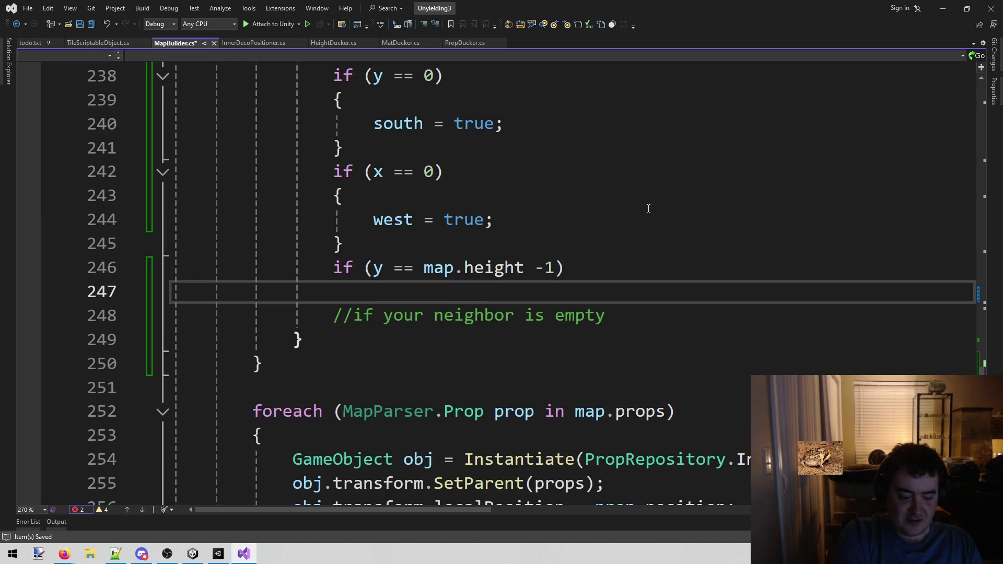
pyautogui.write('{')
pyautogui.press('Return')
pyautogui.write('north = true;')
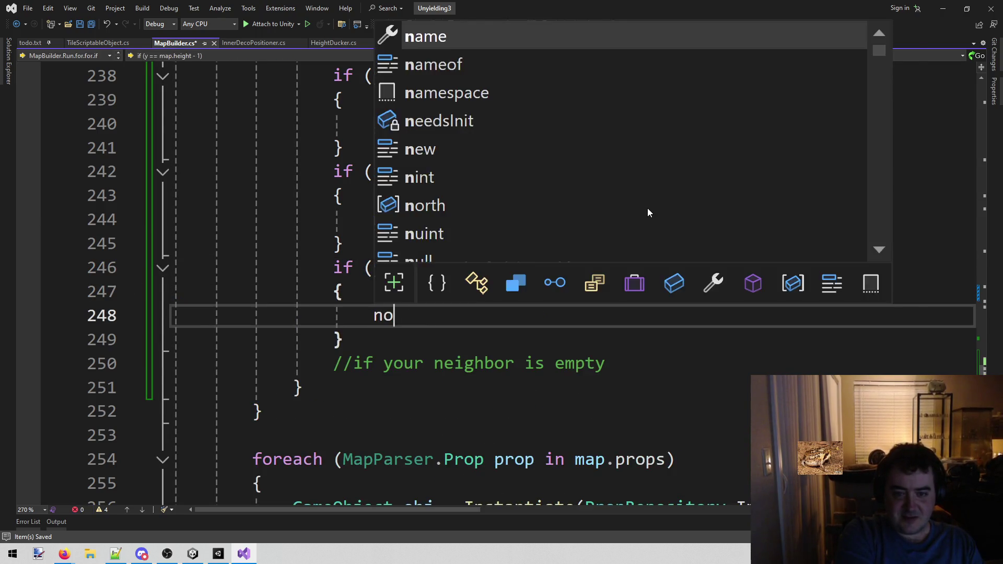
pyautogui.press('Down')
# Step: Add an east check that sets east = true when x == map.width - 1
pyautogui.press('Return')
pyautogui.write('if (x == m')
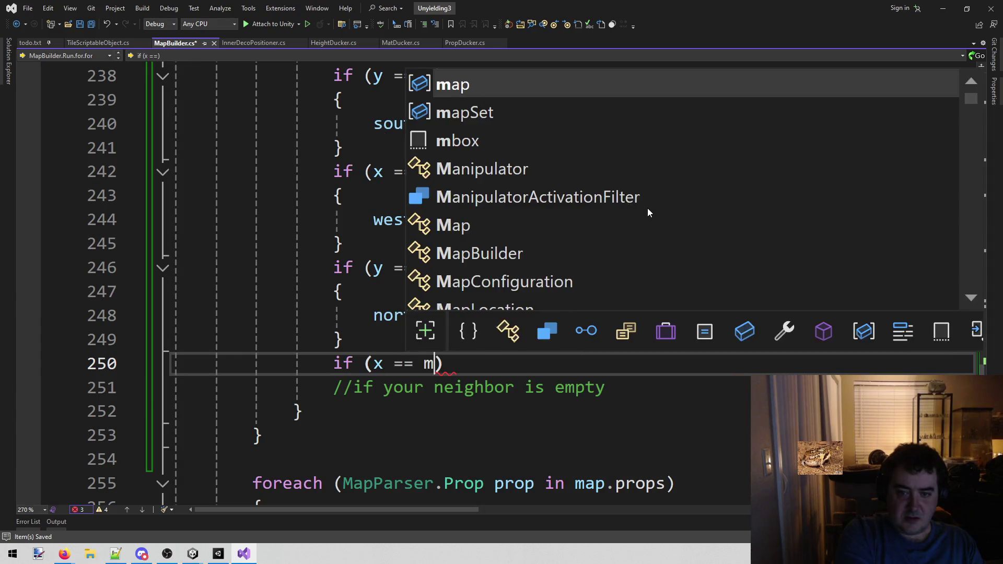
pyautogui.press('Tab')
pyautogui.write('.')
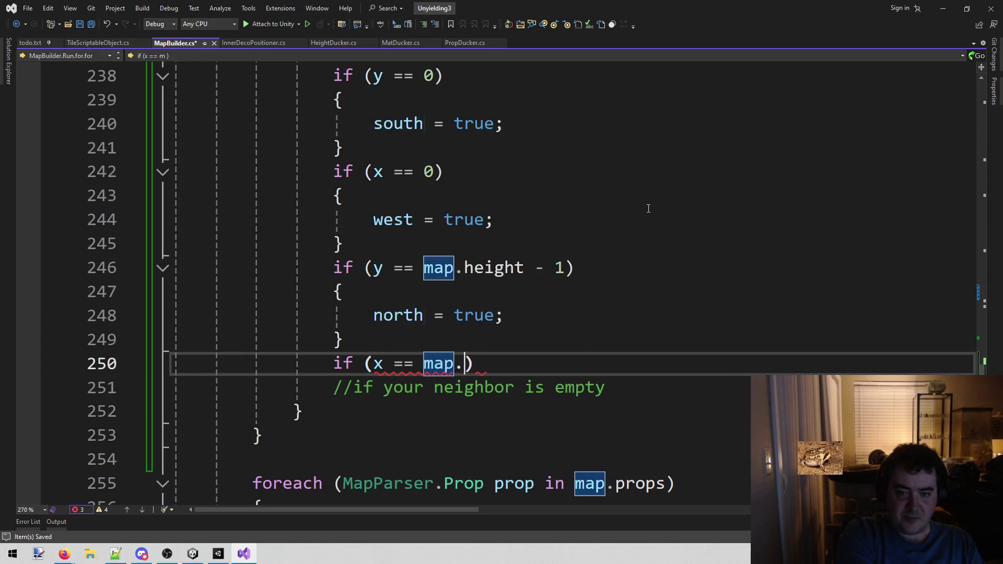
pyautogui.write('w')
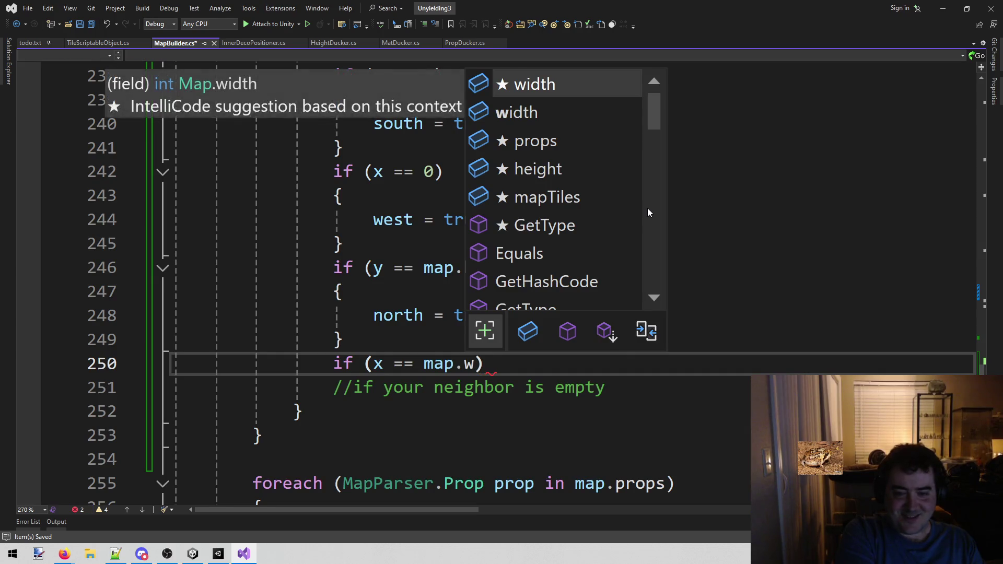
pyautogui.write('e')
pyautogui.press('BackSpace')
pyautogui.press('BackSpace')
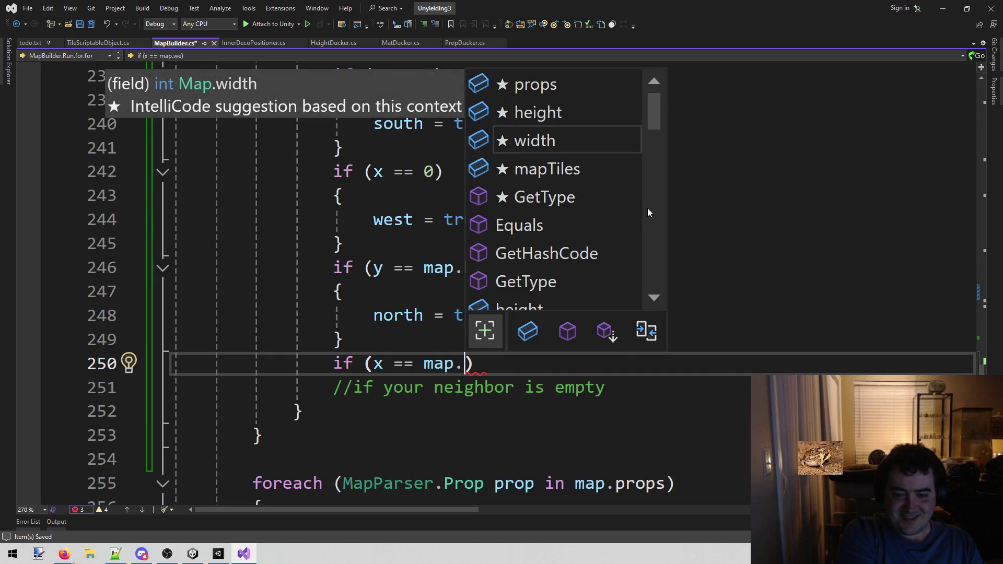
pyautogui.write('wi')
pyautogui.write(' ==')
pyautogui.press('BackSpace')
pyautogui.press('BackSpace')
pyautogui.write('- 1)')
pyautogui.press('Return')
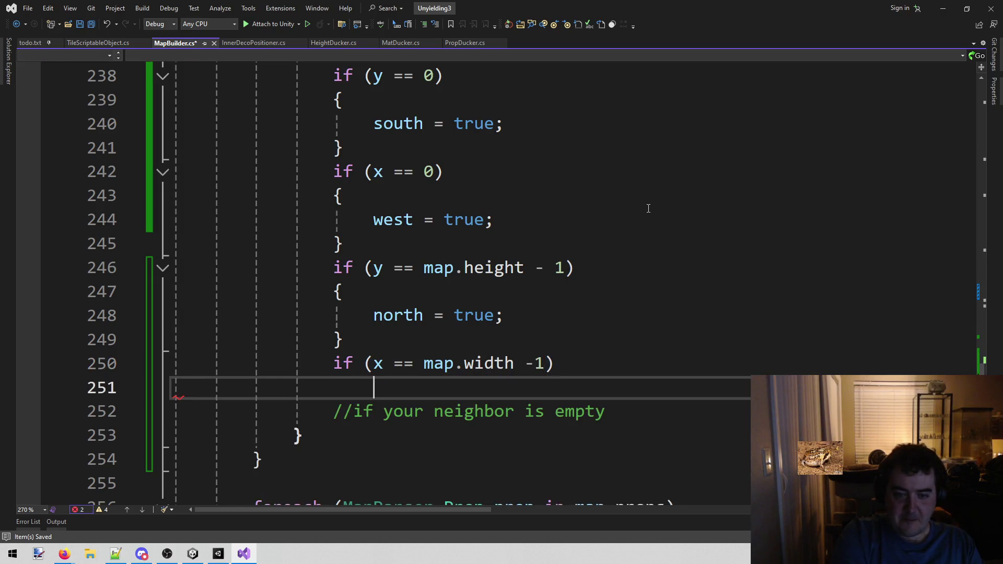
pyautogui.write('{')
pyautogui.press('Return')
pyautogui.write('east = true;')
# Step: Save MapBuilder.cs and add a blank line below the neighbor comment
pyautogui.hotkey('ctrl', 's')
pyautogui.scroll(2, 649, 220)
pyautogui.scroll(-1, 495, 199)
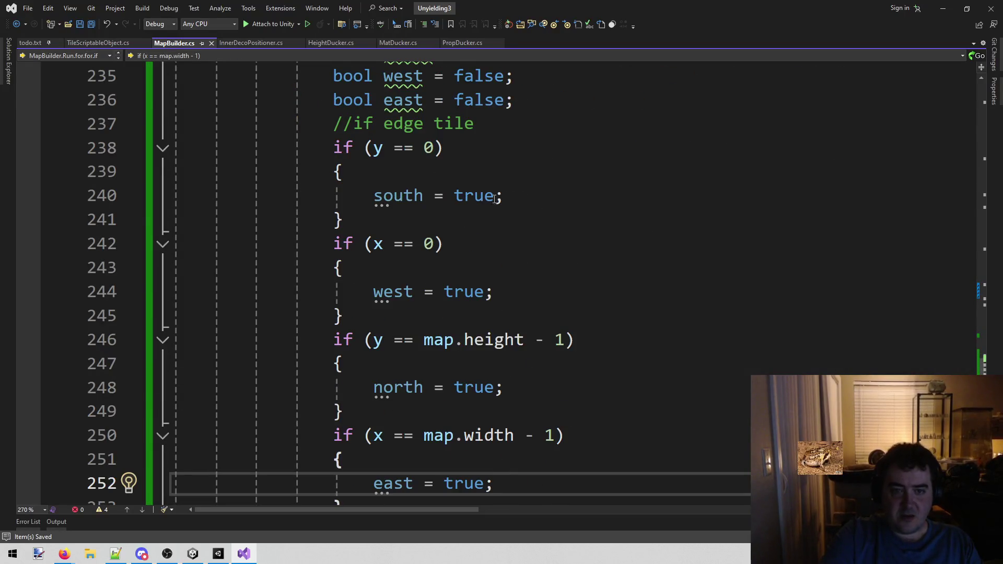
pyautogui.scroll(-2, 309, 151)
pyautogui.moveTo(333, 387)
pyautogui.mouseDown()
pyautogui.moveTo(303, 412)
pyautogui.moveTo(743, 393)
pyautogui.mouseUp()
pyautogui.click(740, 397)
pyautogui.press('Return')
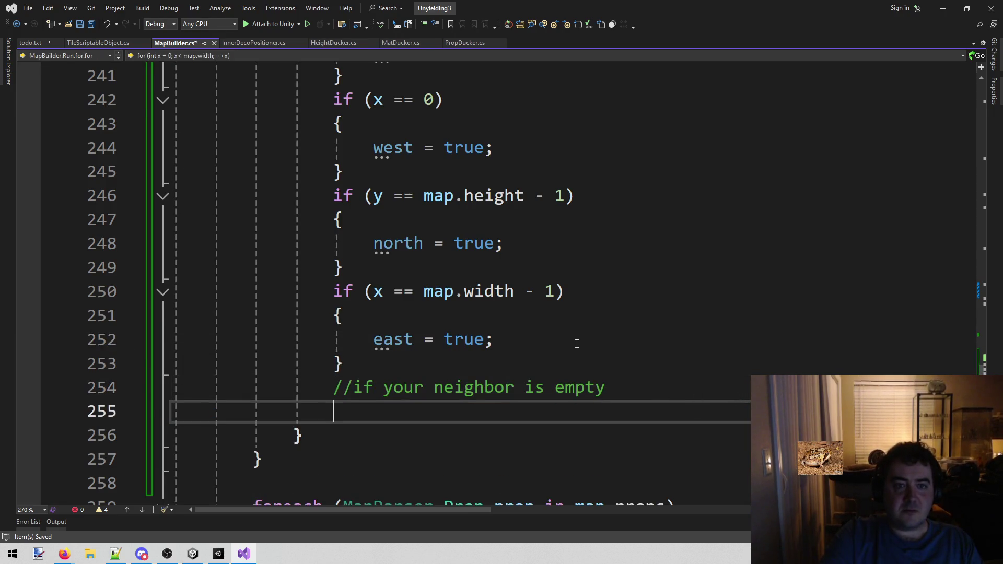
pyautogui.hotkey('alt', 'shift', 'o')
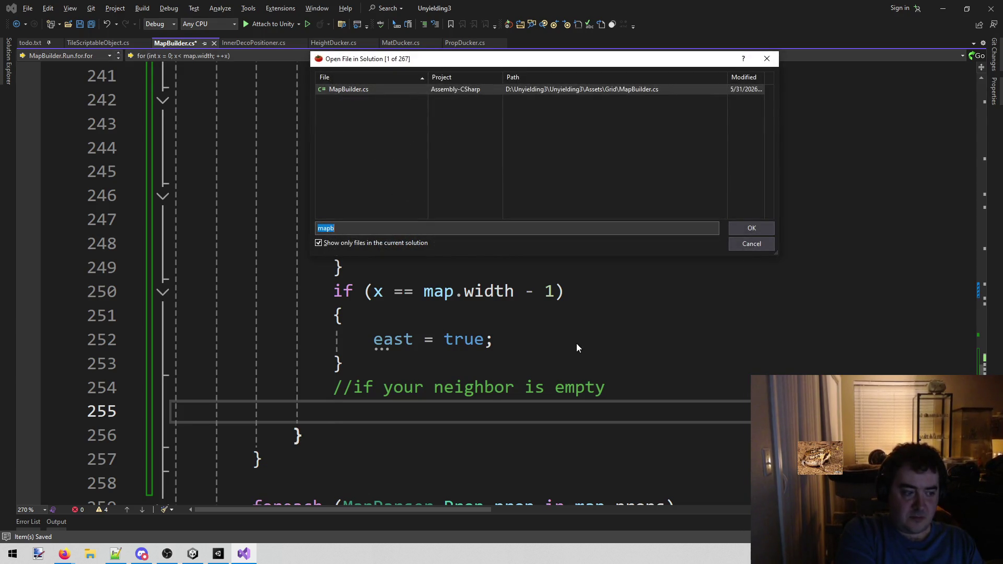
# Step: Find Tile.cs by searching 'tile' in the solution, then add a new line near the end of the Tile class
pyautogui.write('tile')
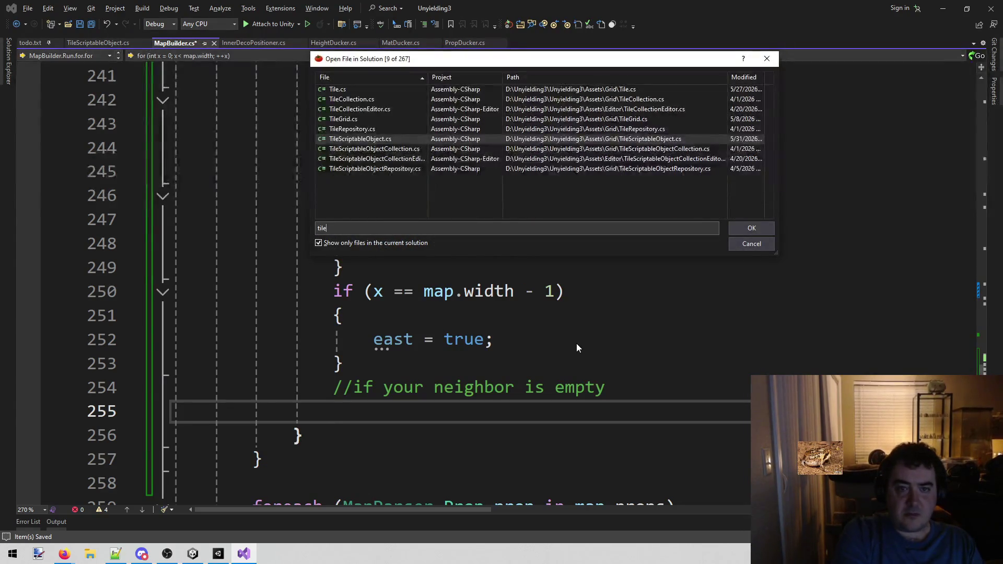
pyautogui.press('Up')
pyautogui.press('Up')
pyautogui.press('Up')
pyautogui.press('Return')
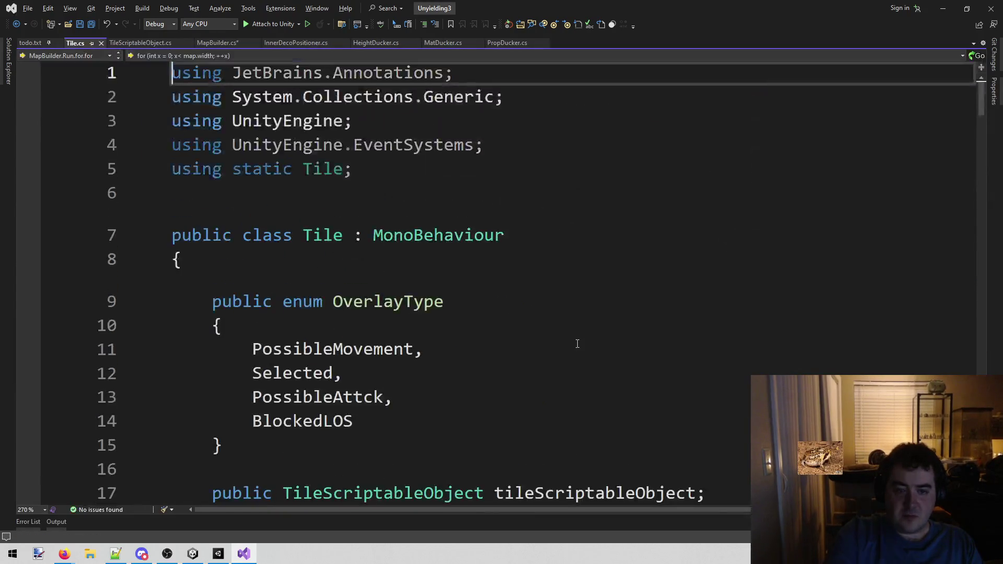
pyautogui.scroll(-9, 559, 303)
pyautogui.scroll(-20, 559, 303)
pyautogui.scroll(2, 559, 303)
pyautogui.click(359, 411)
pyautogui.press('Return')
pyautogui.press('Return')
# Step: Write an empty public void SetSkirt(bool north, bool south, bool west, bool east) method and save Tile.cs
pyautogui.write('public ')
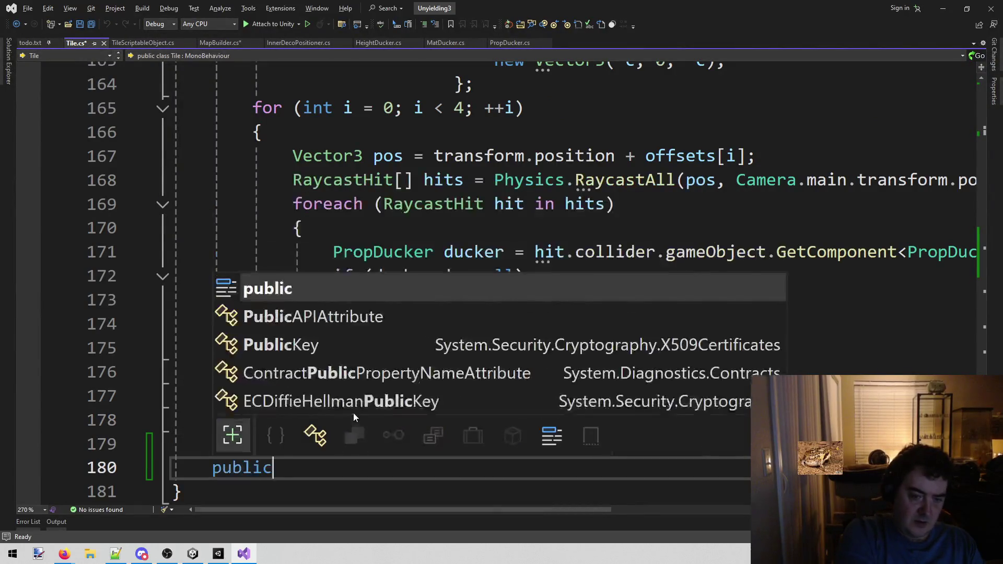
pyautogui.write('void SetSk')
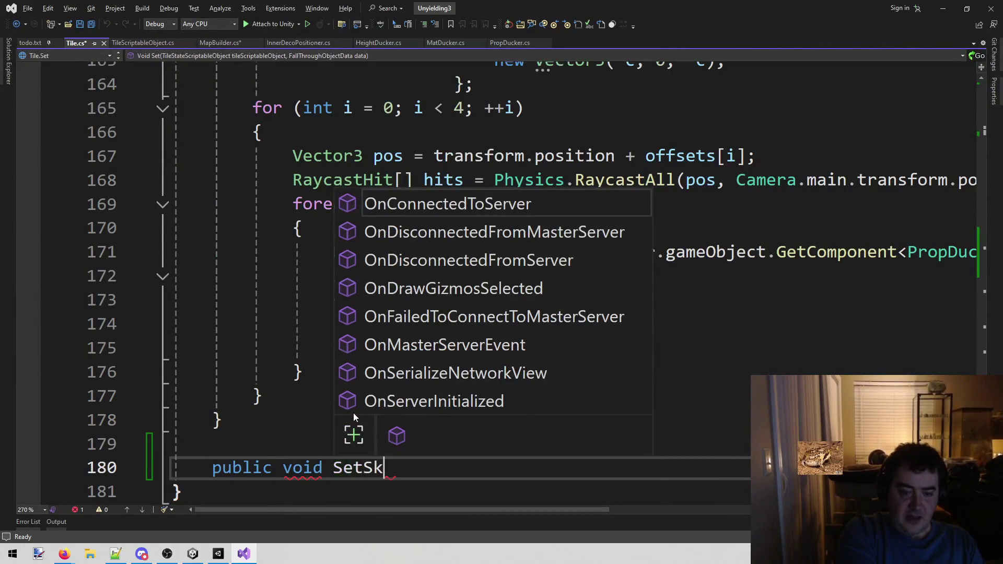
pyautogui.write('irt()')
pyautogui.press('Return')
pyautogui.write('{')
pyautogui.press('Return')
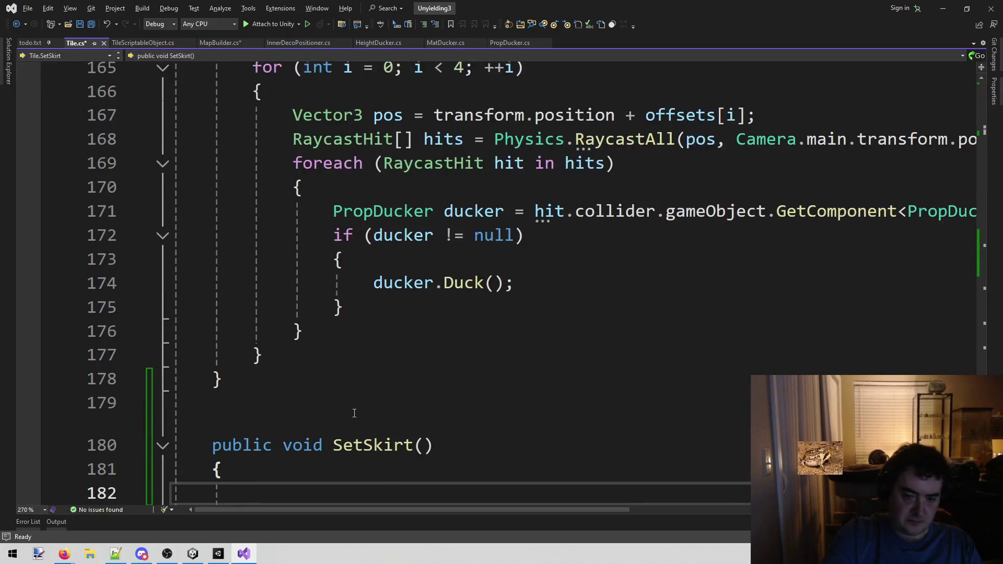
pyautogui.scroll(-2, 446, 310)
pyautogui.click(426, 301)
pyautogui.write('bool north, ')
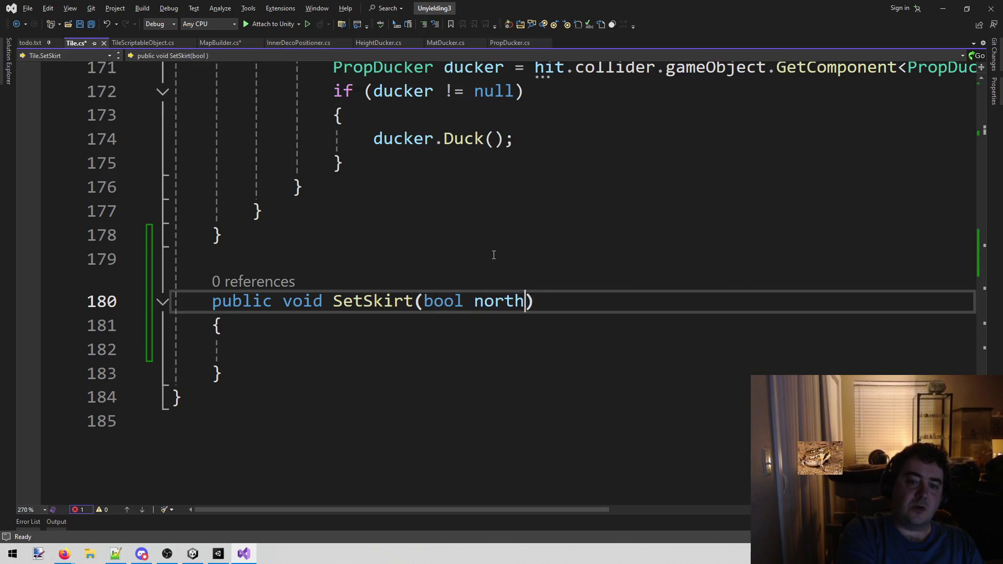
pyautogui.write('bool south, bool sout')
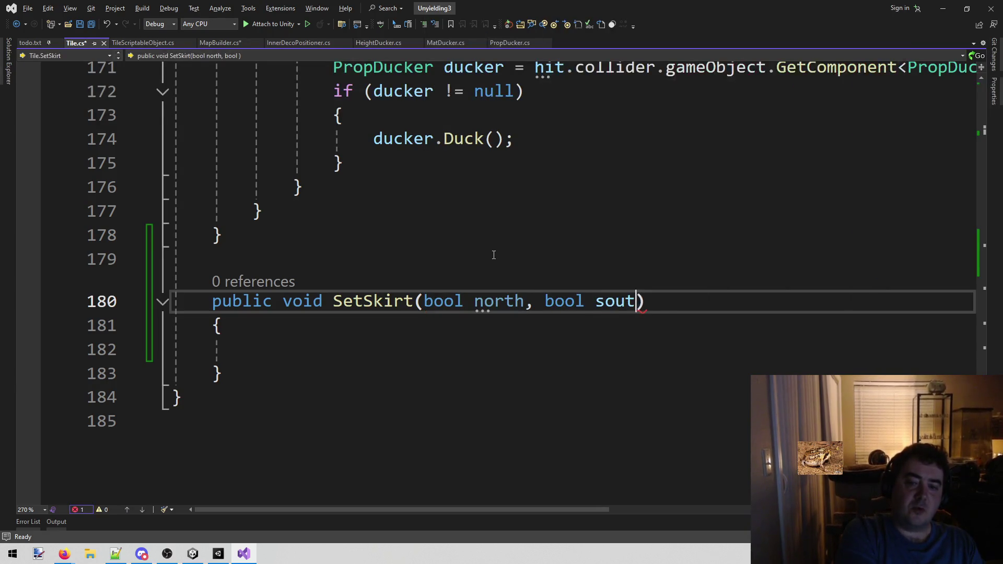
pyautogui.write('ol west, bool e')
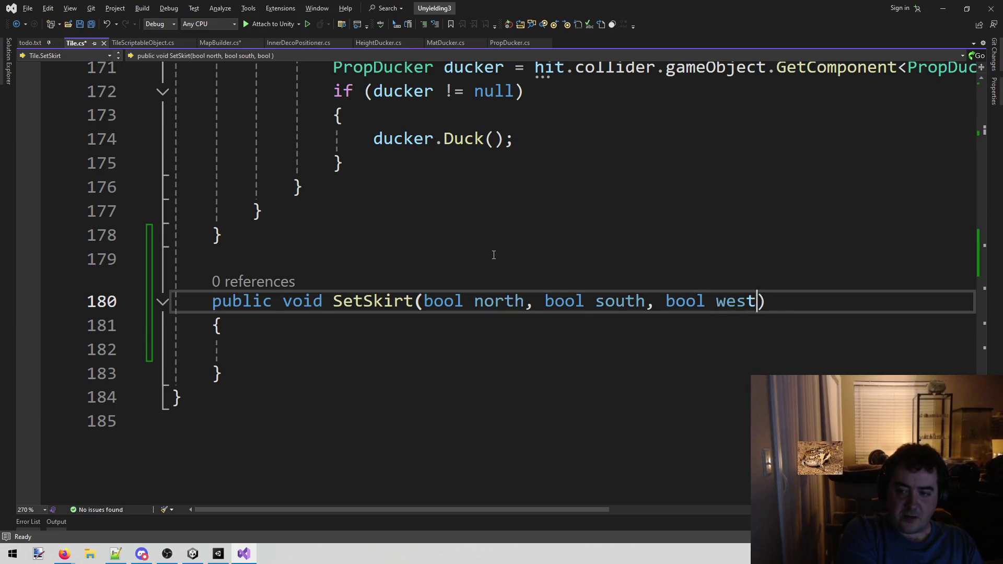
pyautogui.write('ast')
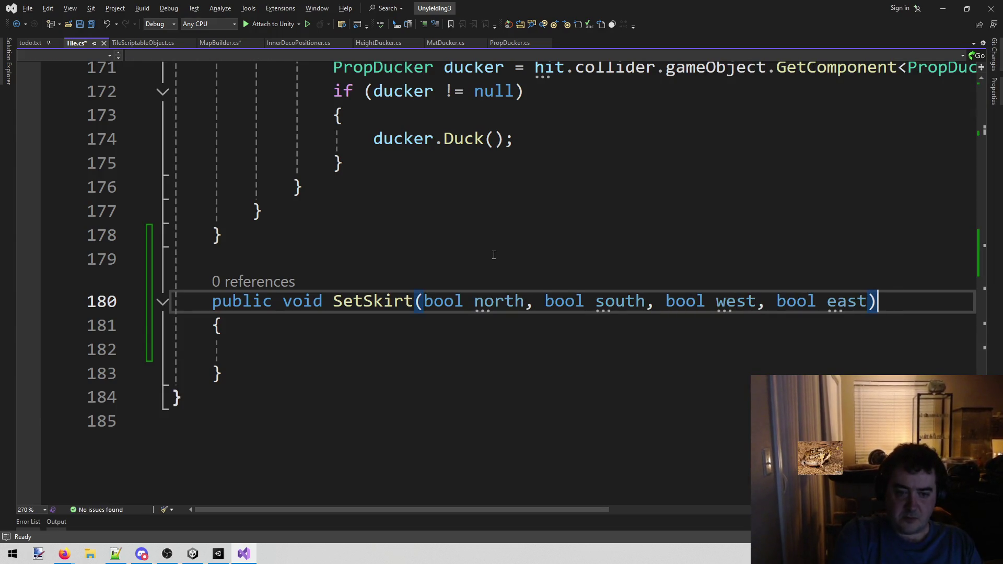
pyautogui.press('Down')
pyautogui.press('Down')
pyautogui.hotkey('ctrl', 's')
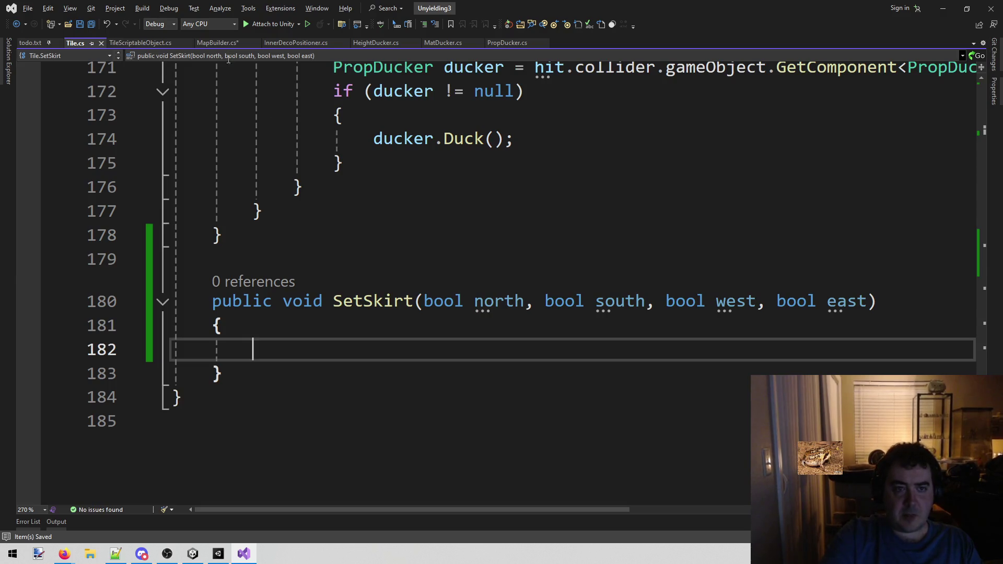
# Step: Switch back to the MapBuilder.cs tab
pyautogui.hotkey('ctrl', 'Tab')
pyautogui.scroll(3, 413, 446)
pyautogui.scroll(-2, 418, 444)
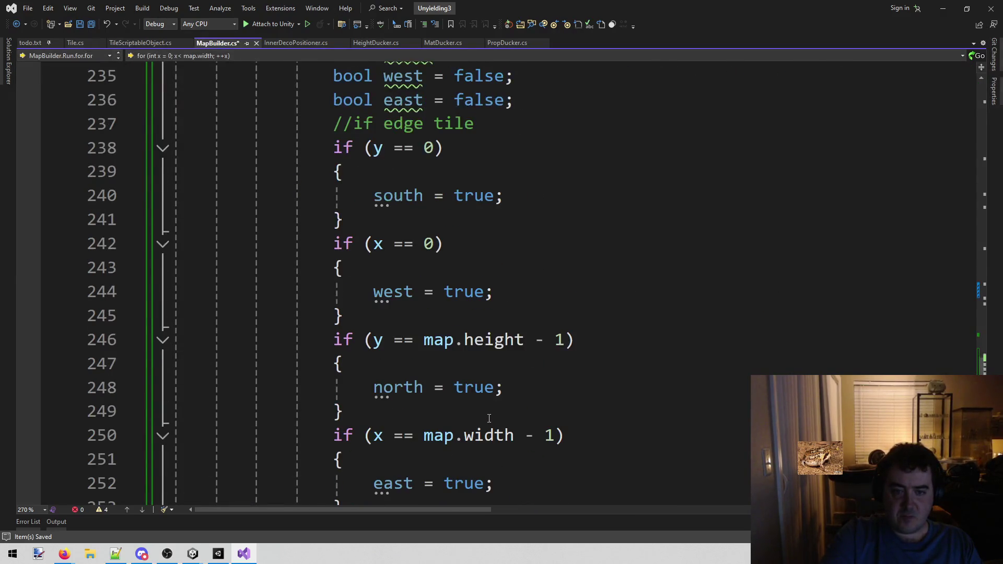
pyautogui.scroll(3, 489, 418)
pyautogui.scroll(-3, 489, 418)
pyautogui.write('t')
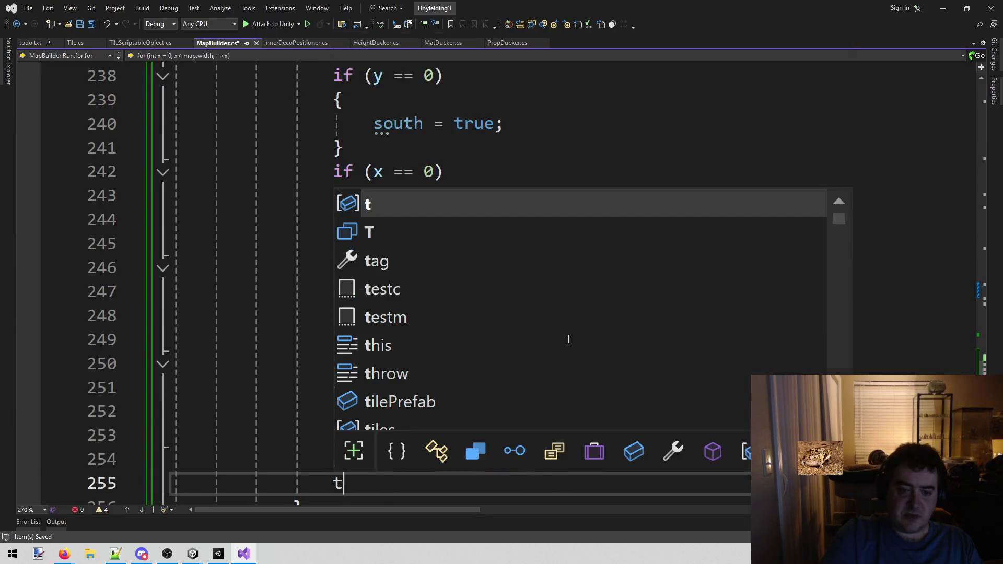
pyautogui.write('.setk')
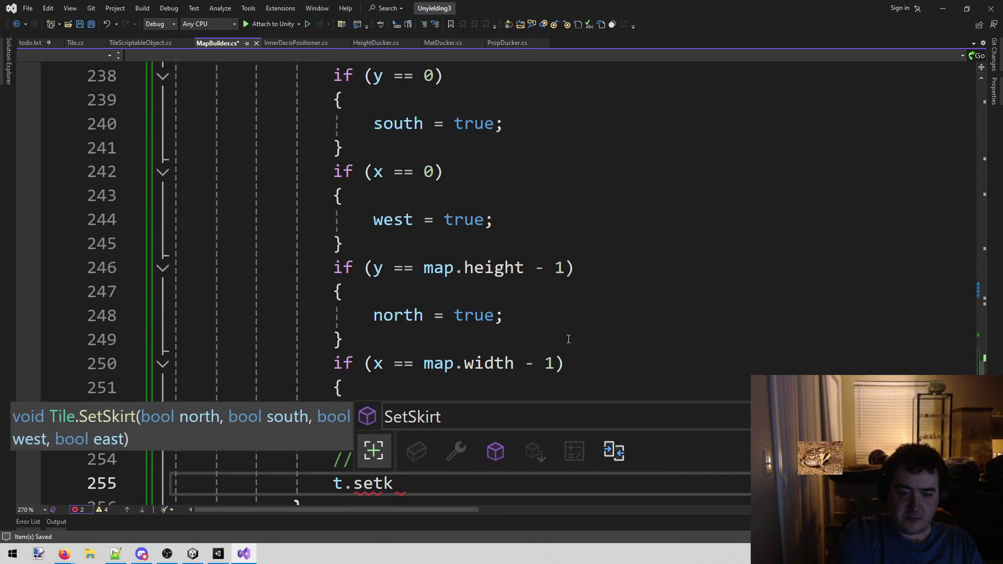
pyautogui.press('Tab')
pyautogui.write('(')
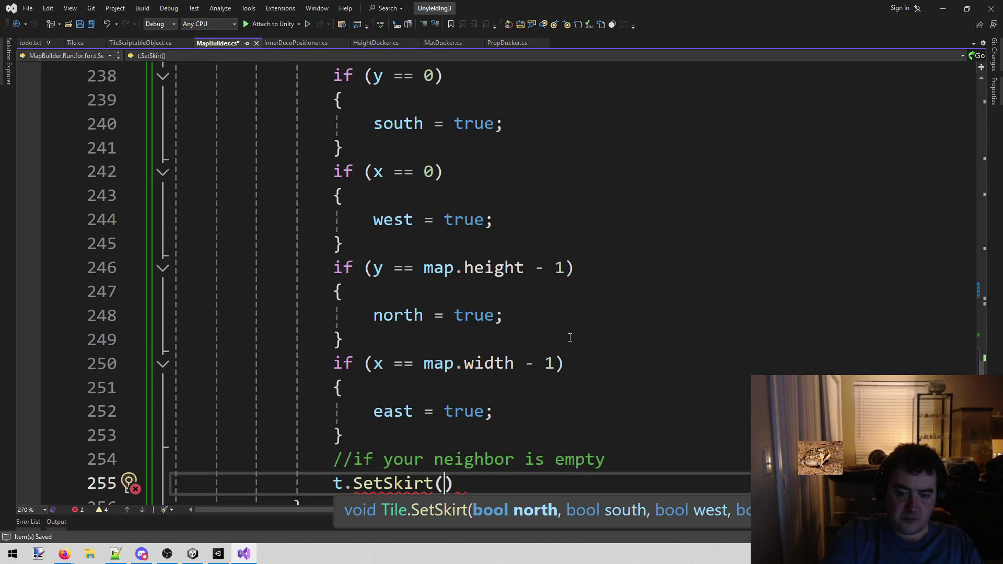
pyautogui.scroll(-1, 568, 339)
pyautogui.write('north')
pyautogui.write(', sotuh, w')
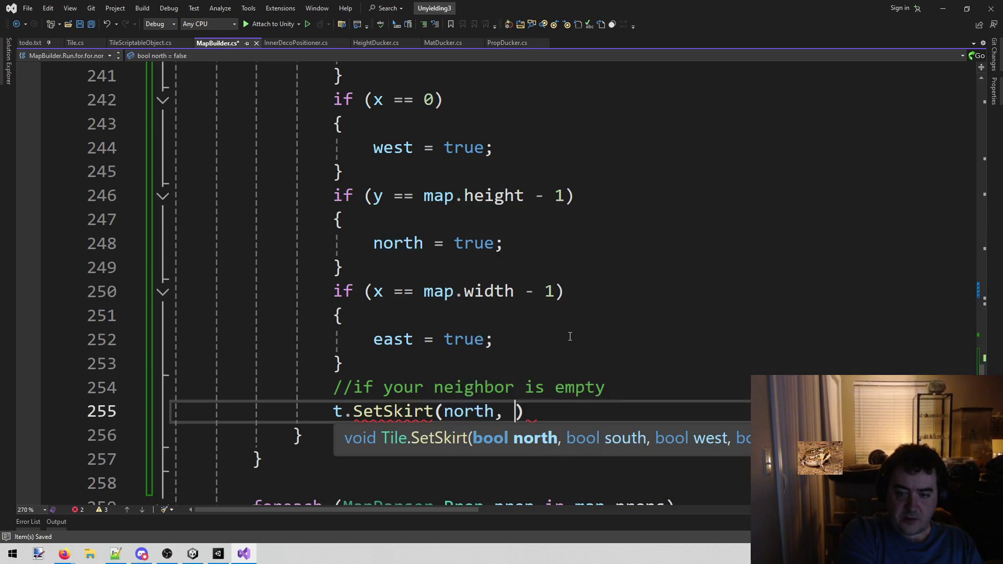
pyautogui.write('est, ')
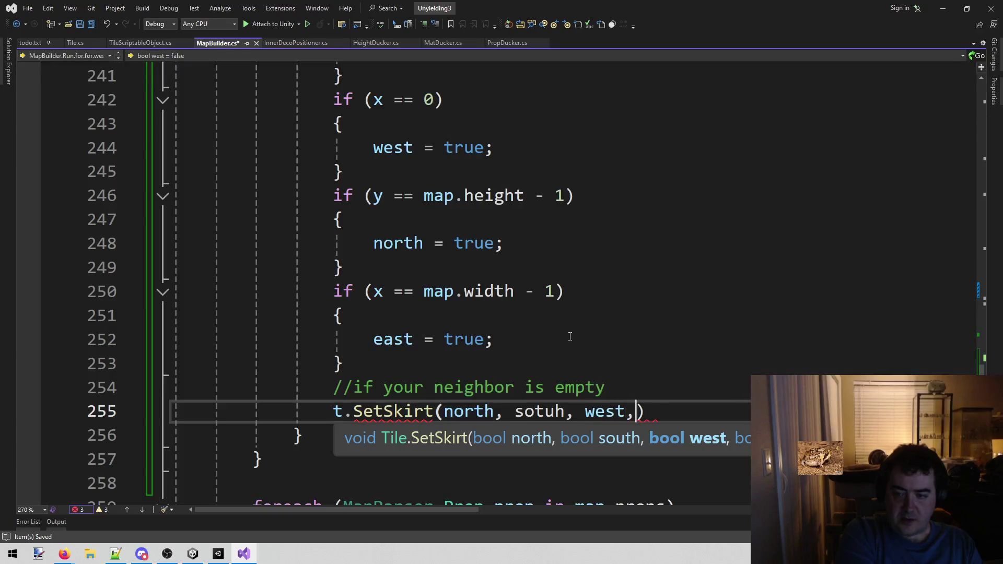
pyautogui.write('east')
pyautogui.press('Escape')
pyautogui.press('End')
pyautogui.write(';')
pyautogui.hotkey('ctrl', 's')
pyautogui.press('Left')
pyautogui.press('Left')
pyautogui.press('Left')
pyautogui.press('BackSpace')
pyautogui.press('Right')
pyautogui.write('t')
pyautogui.scroll(2, 574, 332)
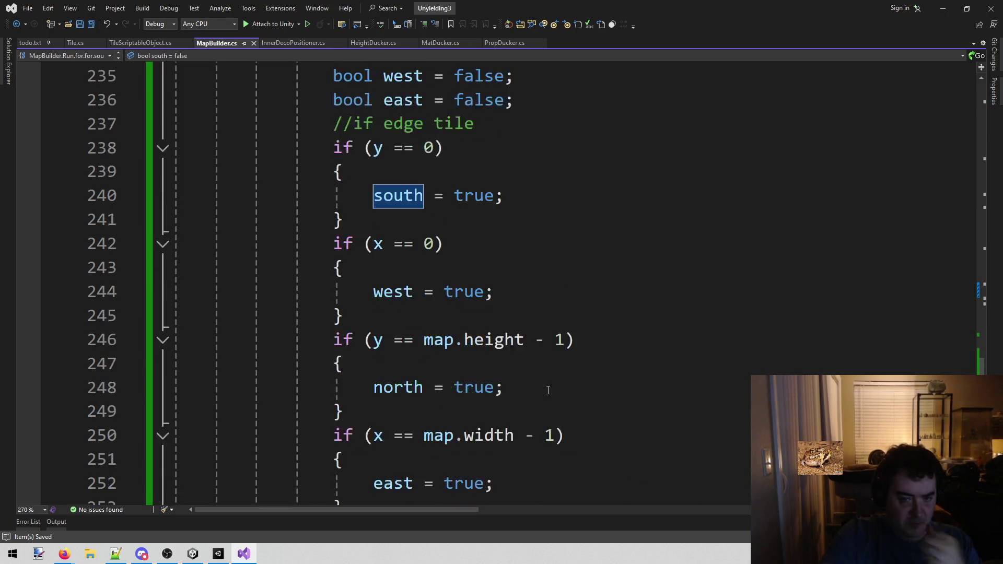
pyautogui.scroll(4, 548, 390)
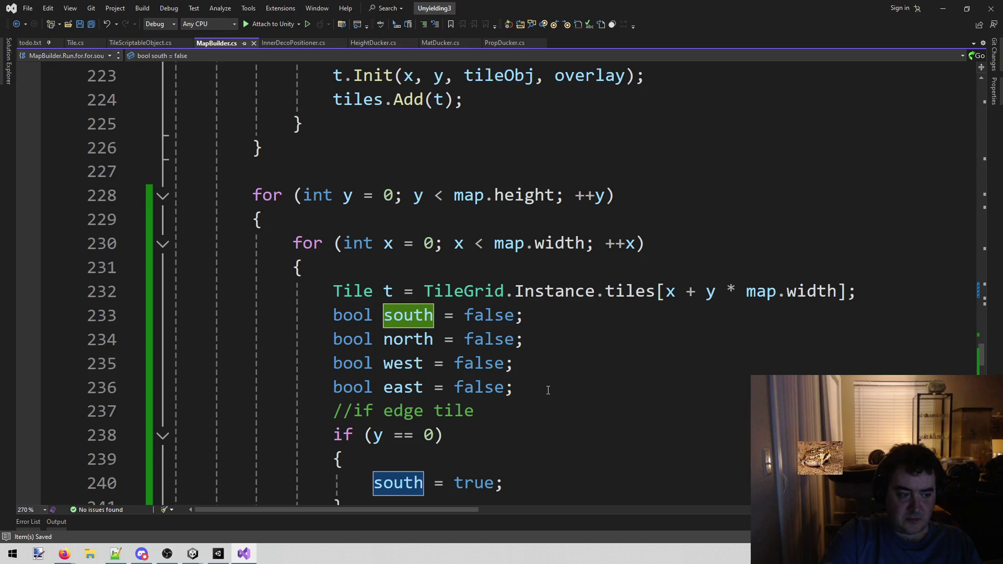
pyautogui.scroll(-6, 548, 390)
pyautogui.click(542, 374)
pyautogui.scroll(3, 542, 375)
pyautogui.scroll(2, 542, 374)
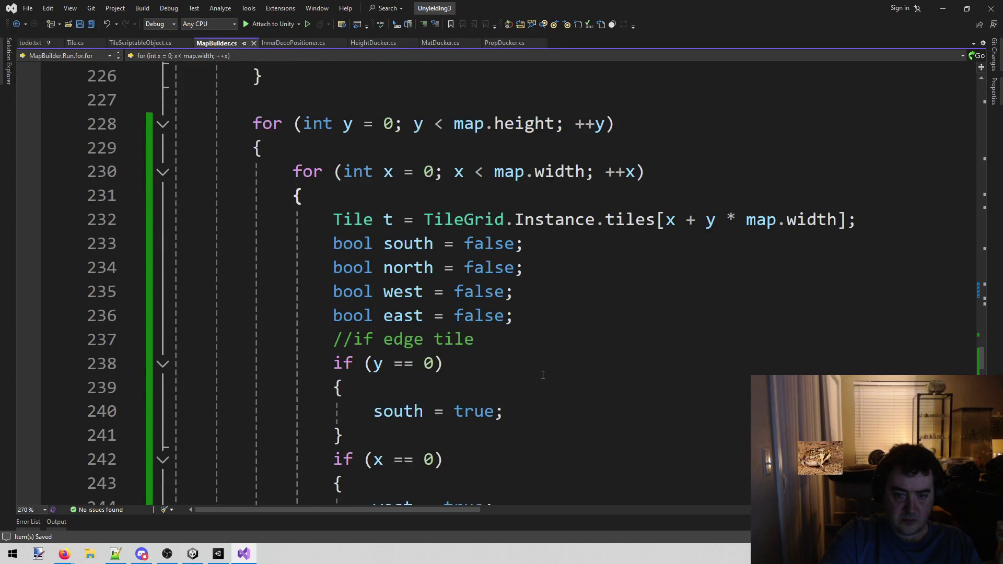
pyautogui.scroll(-6, 543, 374)
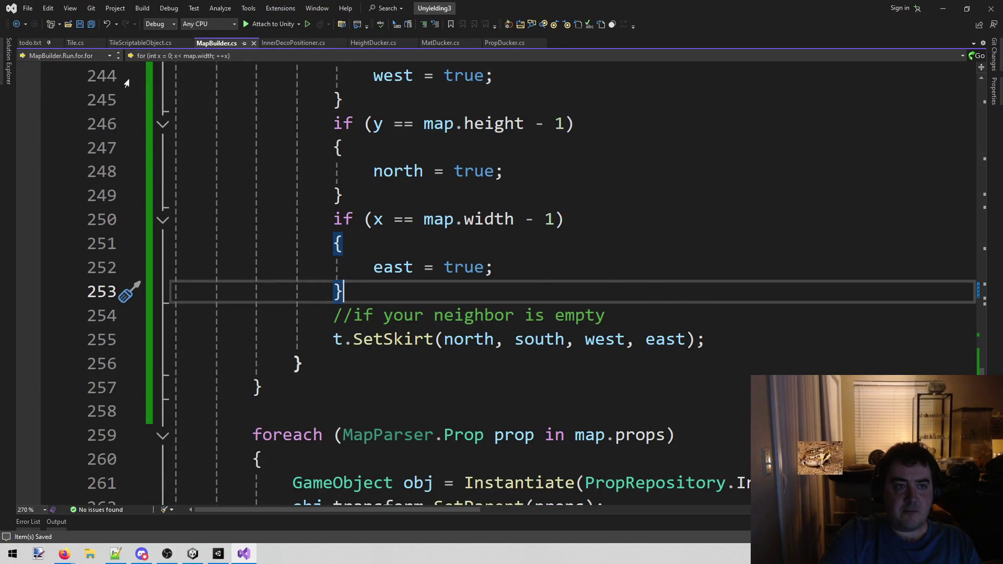
pyautogui.moveTo(220, 559)
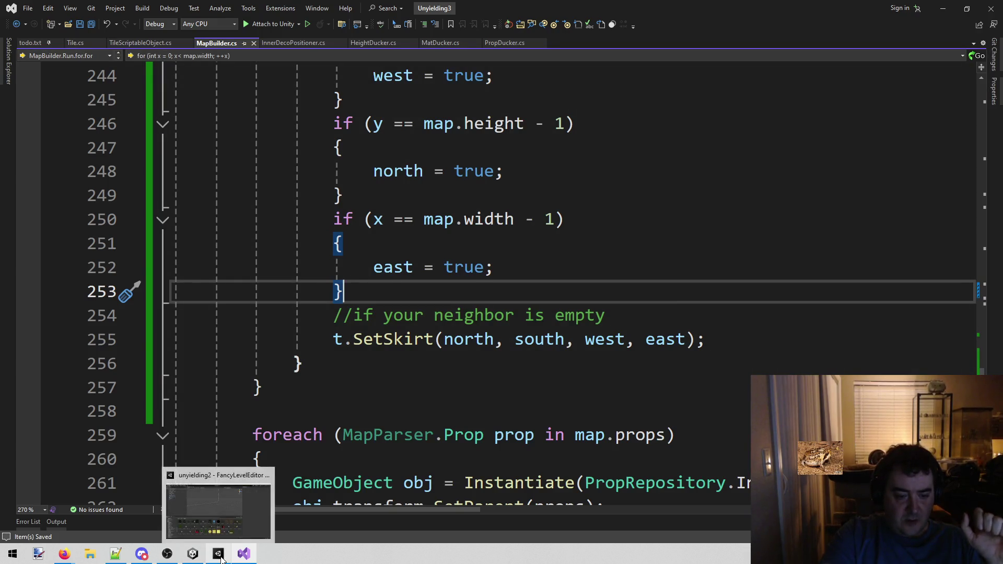
pyautogui.click(219, 509)
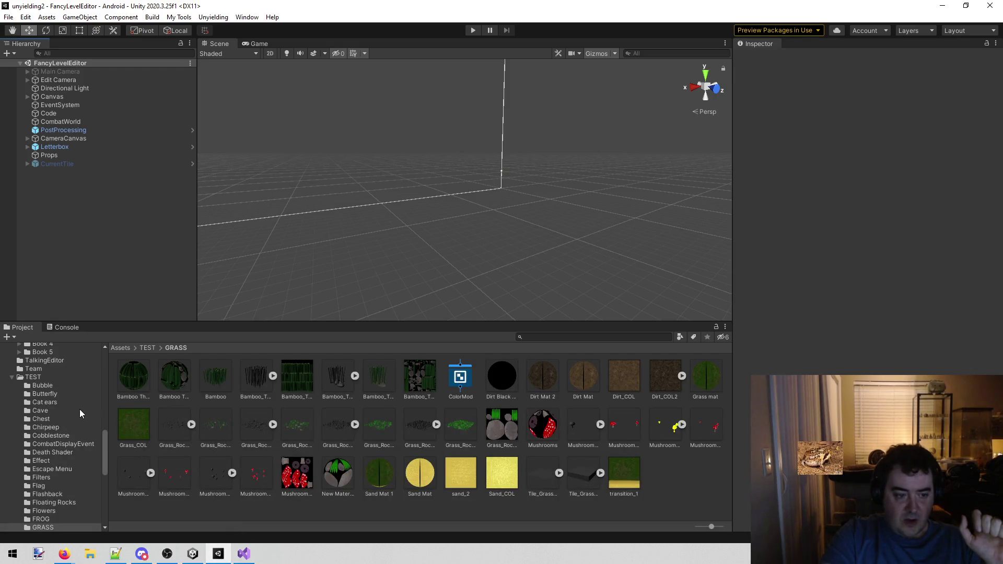
# Step: Load the Combat scene from the Unyielding scene menu and start playing it
pyautogui.scroll(3, 79, 409)
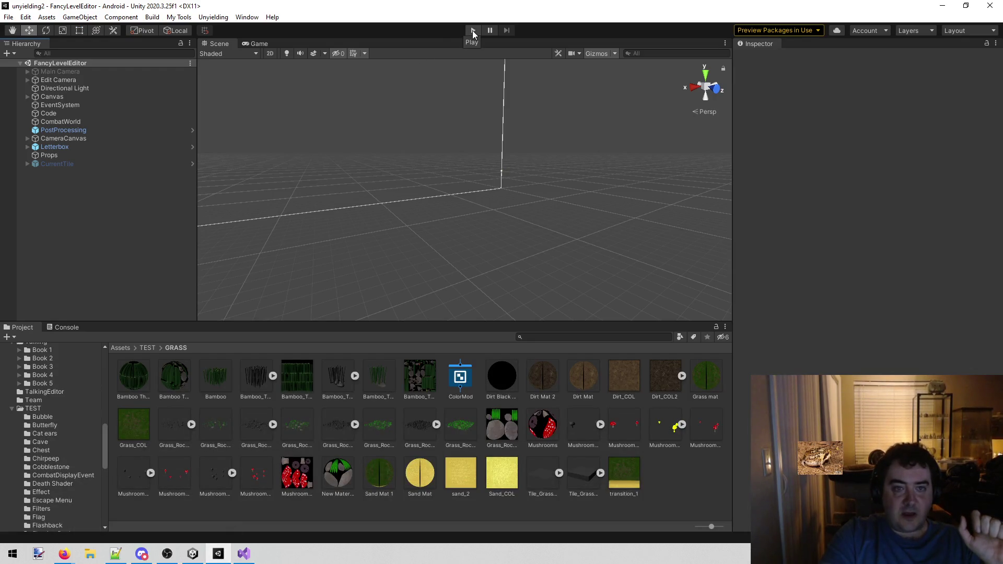
pyautogui.click(179, 17)
pyautogui.moveTo(213, 17)
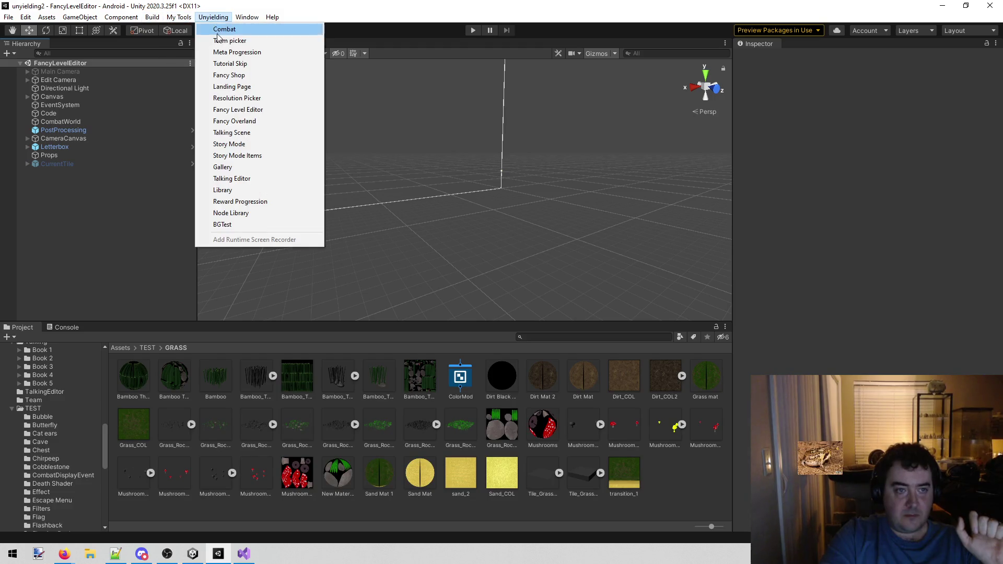
pyautogui.click(385, 50)
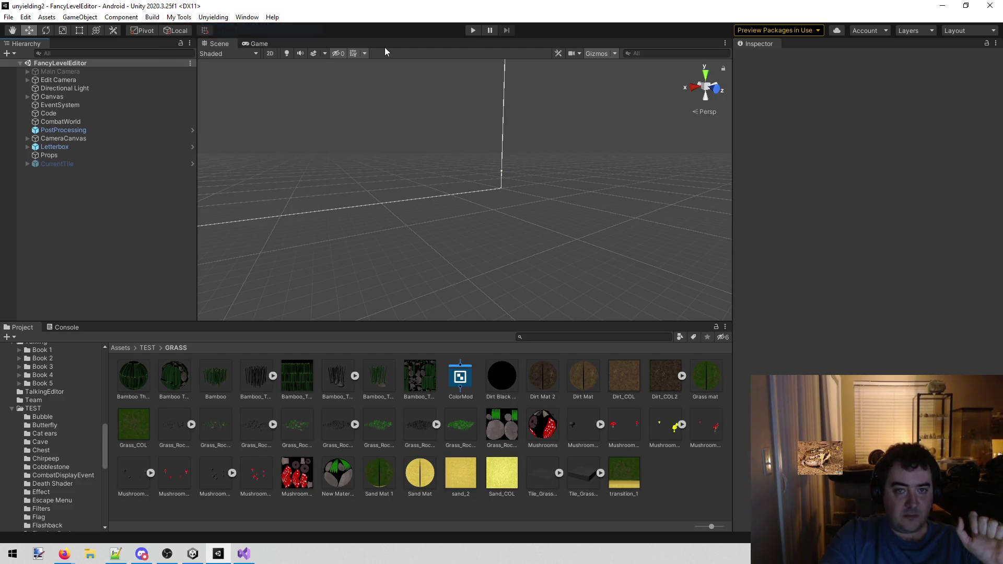
pyautogui.click(471, 31)
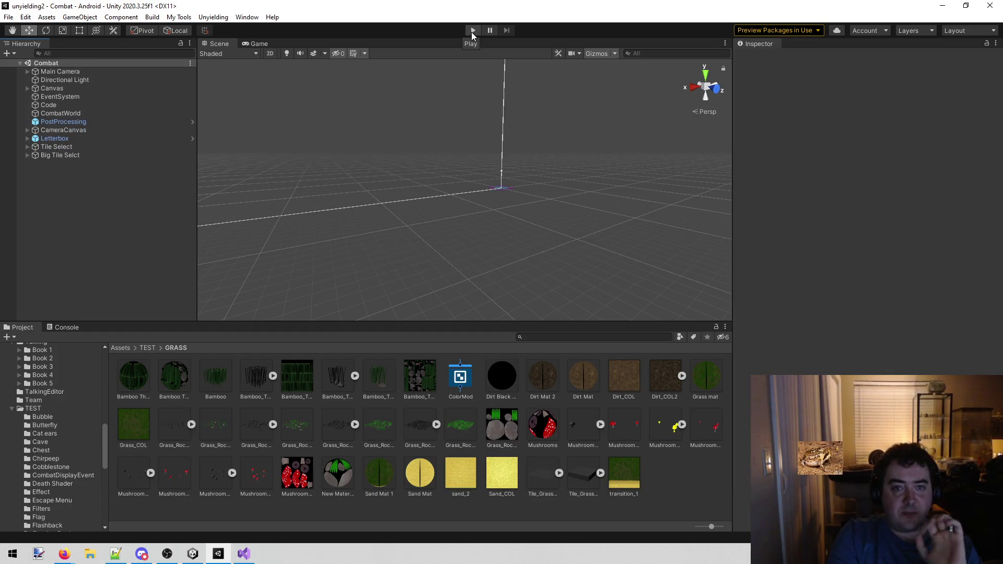
pyautogui.click(471, 31)
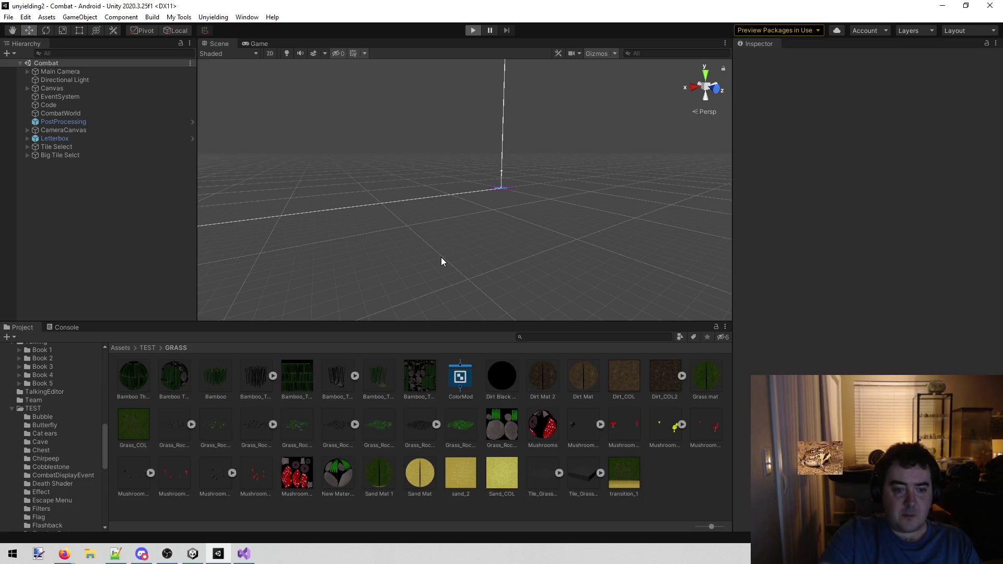
# Step: Enter Play mode with Ctrl+P and zoom the Game view onto the brick-walled isometric board
pyautogui.hotkey('ctrl', 'p')
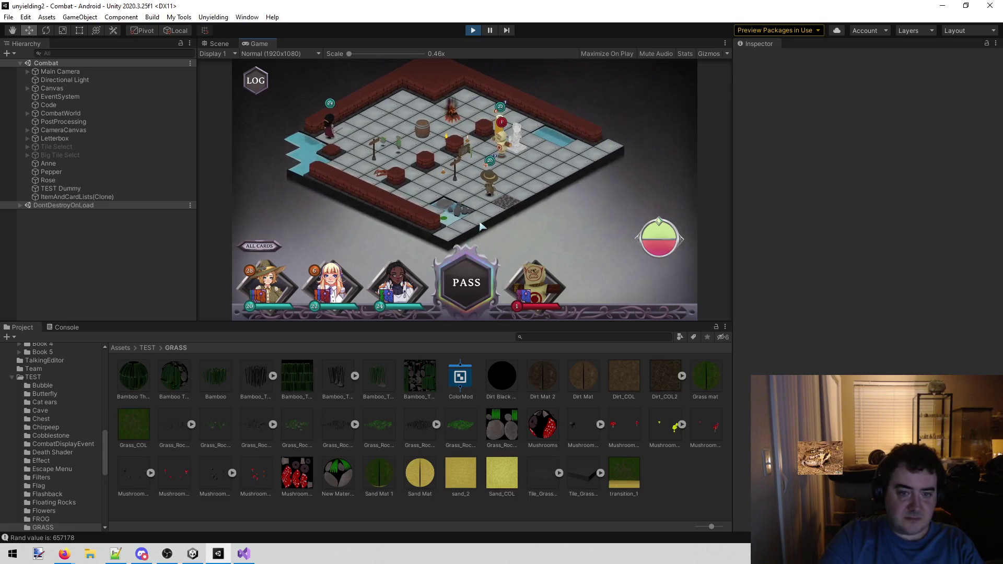
pyautogui.scroll(3, 460, 225)
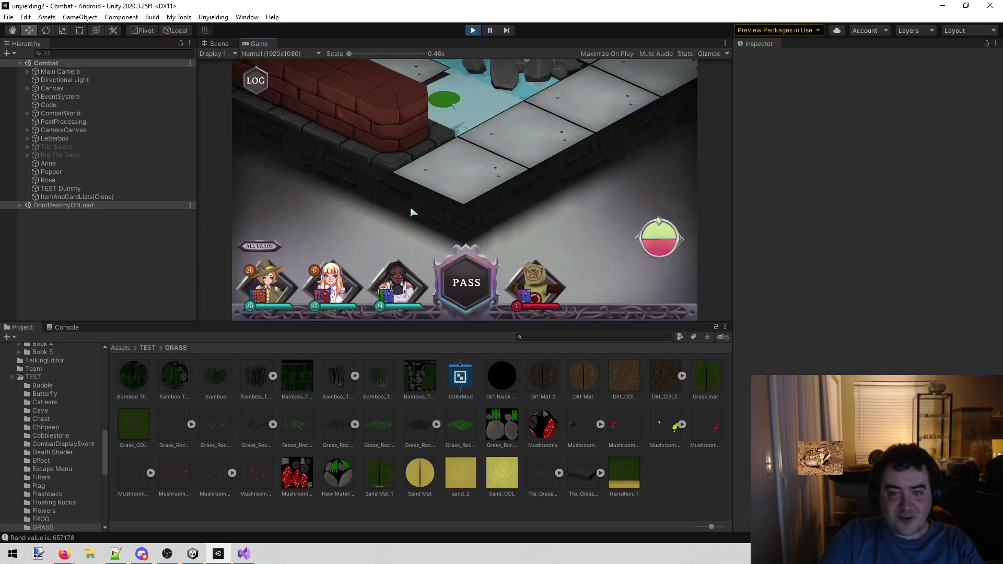
# Step: In the Scene view, select the DepthOnlyCube under the tile, move it, then undo the move
pyautogui.click(222, 43)
pyautogui.scroll(5, 374, 152)
pyautogui.moveTo(374, 152)
pyautogui.mouseDown()
pyautogui.moveTo(394, 177)
pyautogui.moveTo(517, 206)
pyautogui.moveTo(674, 183)
pyautogui.moveTo(643, 150)
pyautogui.moveTo(680, 155)
pyautogui.moveTo(519, 227)
pyautogui.mouseUp()
pyautogui.click(519, 228)
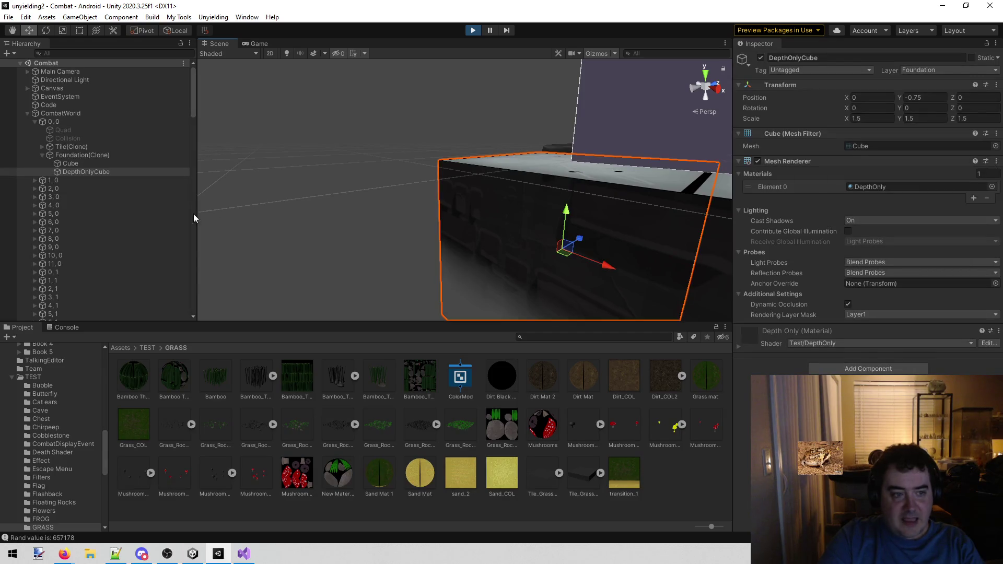
pyautogui.scroll(-2, 505, 223)
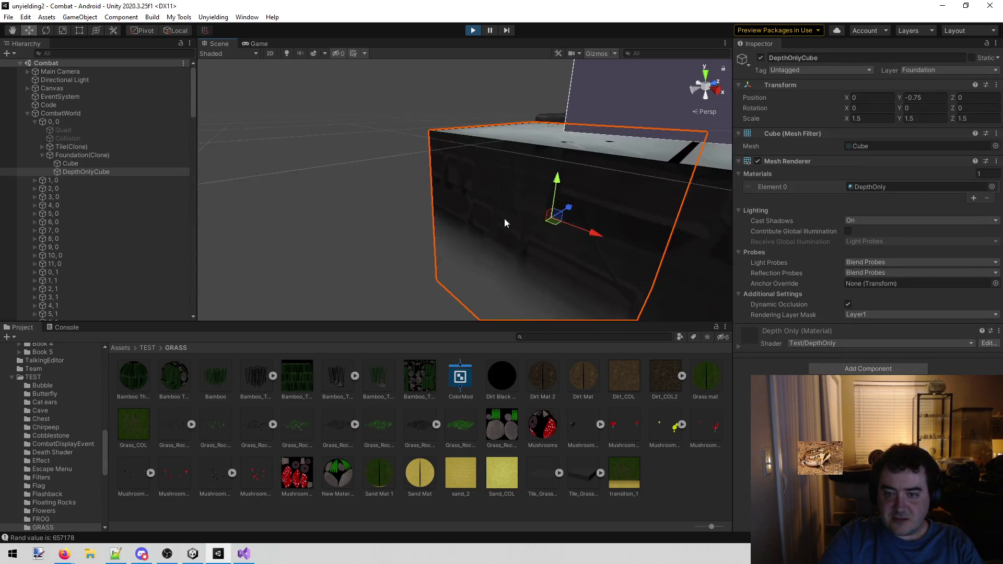
pyautogui.moveTo(576, 211); pyautogui.dragTo(506, 237)
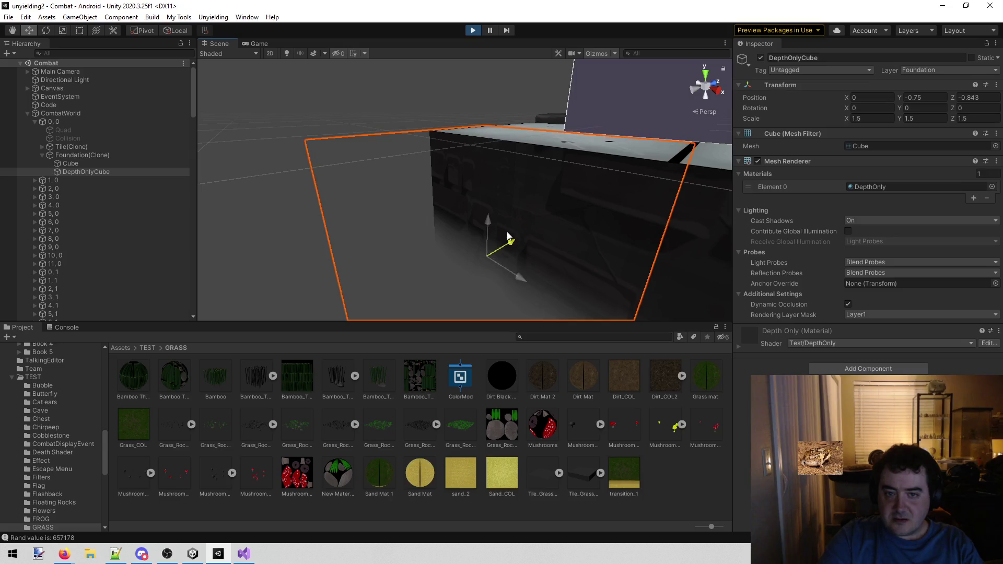
pyautogui.hotkey('ctrl', 'z')
# Step: Select the foundation Cube and drag it out to Z position -2.082
pyautogui.click(102, 164)
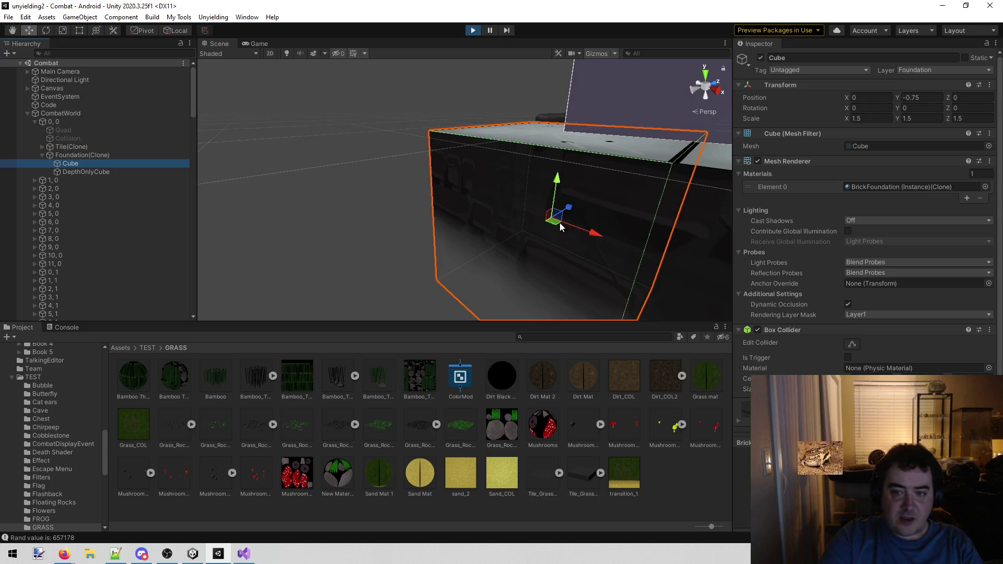
pyautogui.moveTo(569, 215)
pyautogui.mouseDown()
pyautogui.moveTo(521, 236)
pyautogui.moveTo(515, 206)
pyautogui.moveTo(424, 203)
pyautogui.moveTo(841, 227)
pyautogui.moveTo(885, 209)
pyautogui.moveTo(674, 187)
pyautogui.moveTo(917, 217)
pyautogui.moveTo(825, 228)
pyautogui.moveTo(723, 193)
pyautogui.mouseUp()
pyautogui.moveTo(438, 168)
pyautogui.mouseDown()
pyautogui.moveTo(691, 198)
pyautogui.moveTo(616, 197)
pyautogui.moveTo(341, 121)
pyautogui.moveTo(215, 128)
pyautogui.moveTo(183, 139)
pyautogui.moveTo(182, 206)
pyautogui.moveTo(197, 233)
pyautogui.moveTo(252, 229)
pyautogui.mouseUp()
pyautogui.scroll(2, 252, 229)
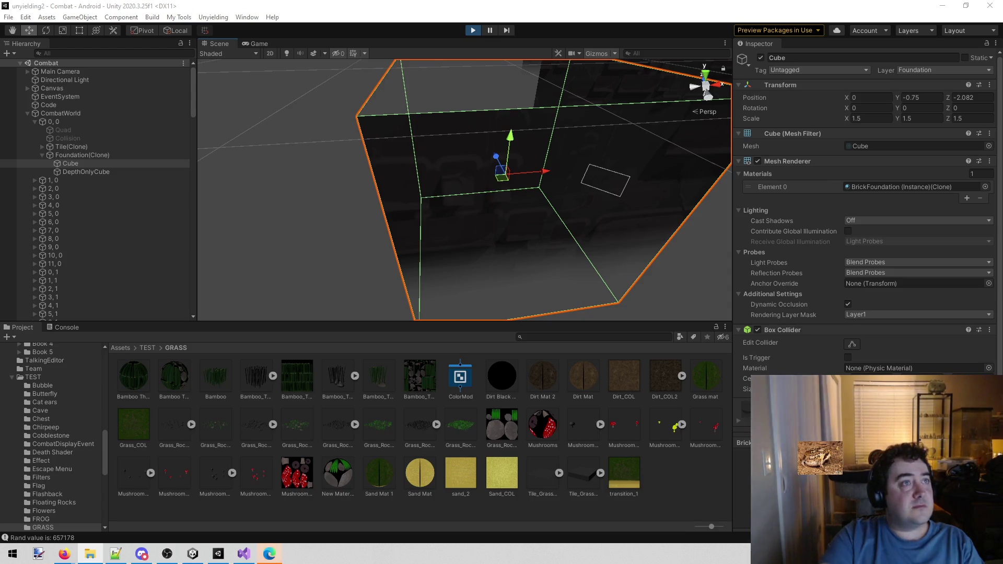
pyautogui.click(269, 553)
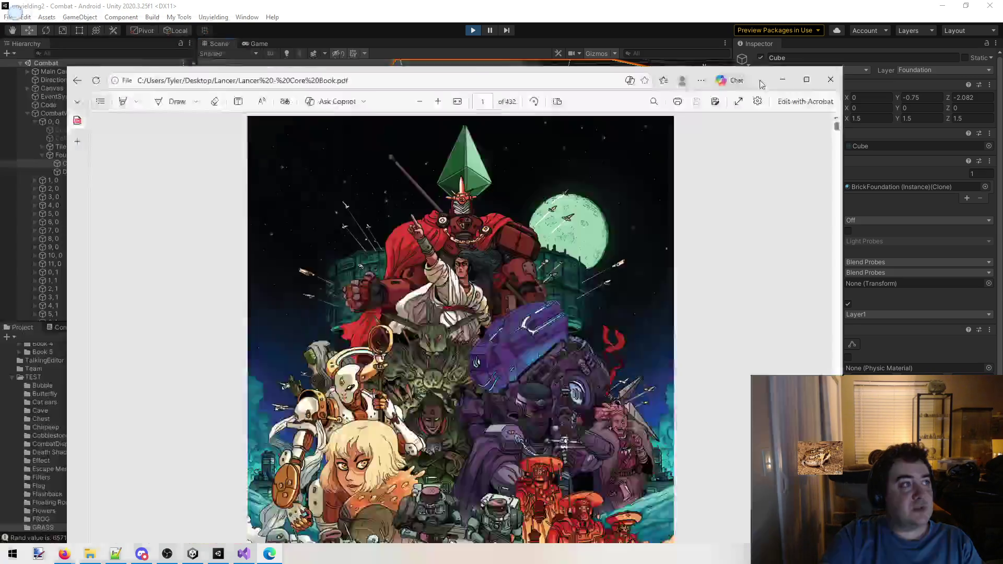
pyautogui.moveTo(761, 85); pyautogui.dragTo(792, 37)
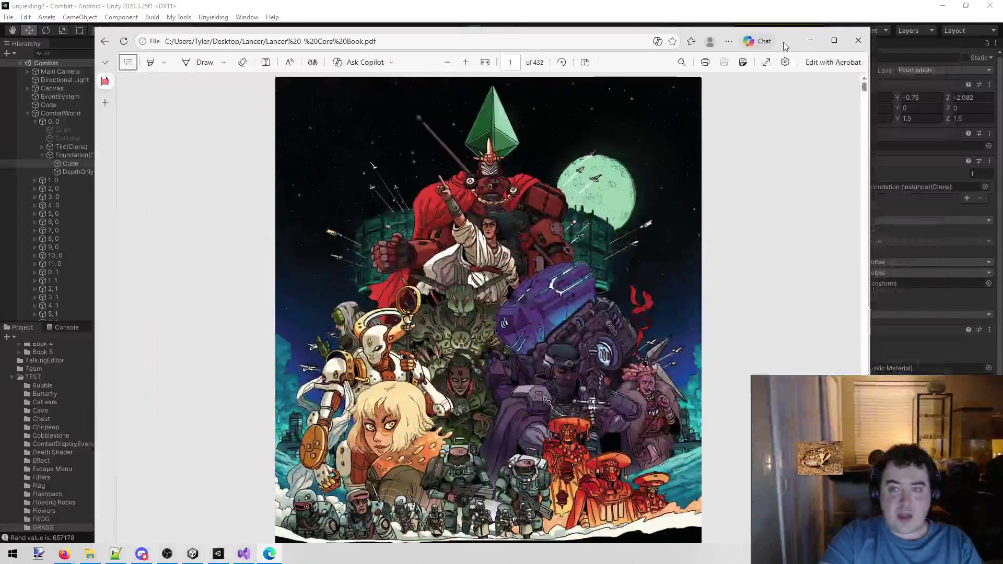
pyautogui.doubleClick(791, 38)
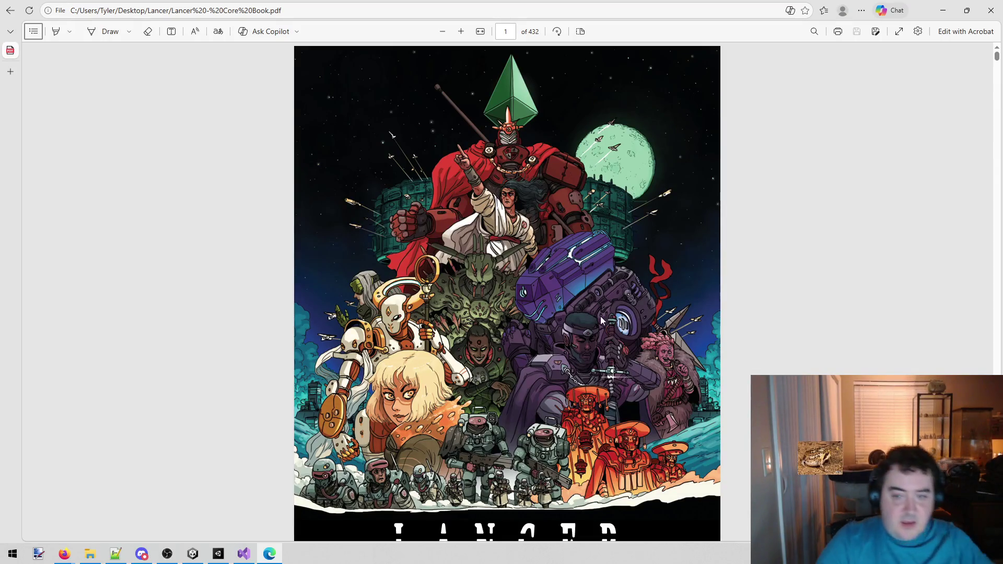
pyautogui.scroll(-1, 511, 277)
pyautogui.scroll(-1, 511, 277)
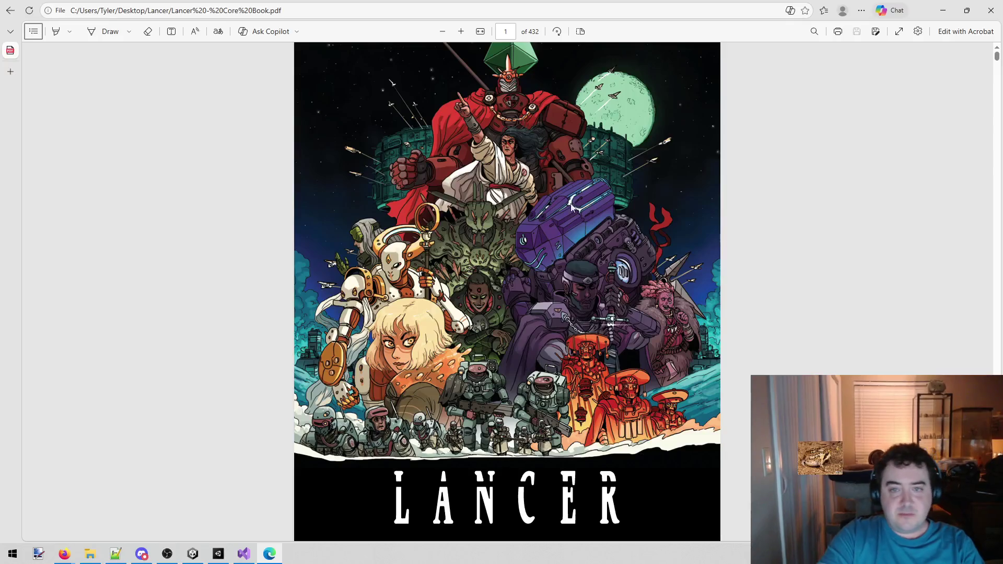
pyautogui.scroll(-2, 604, 269)
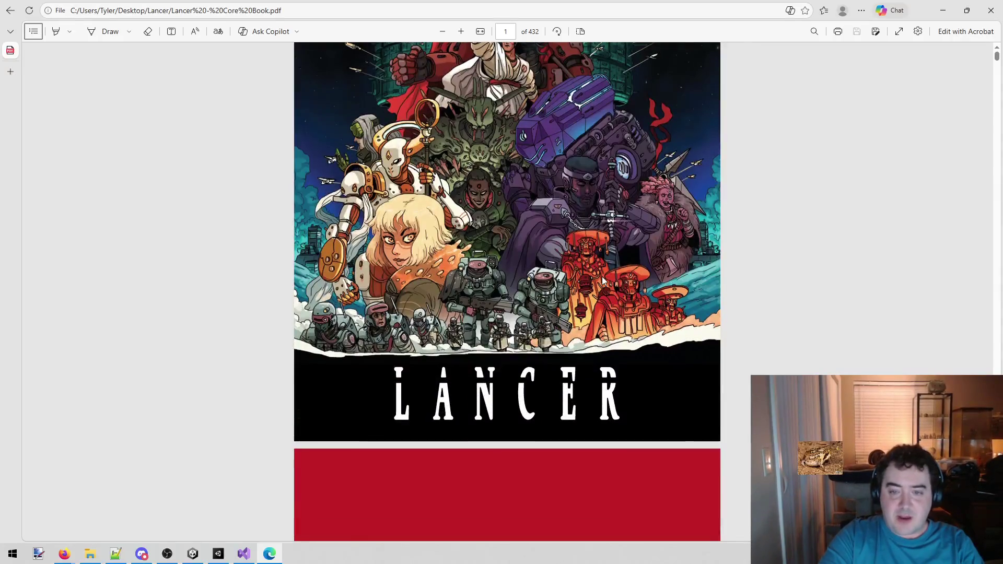
pyautogui.scroll(2, 602, 277)
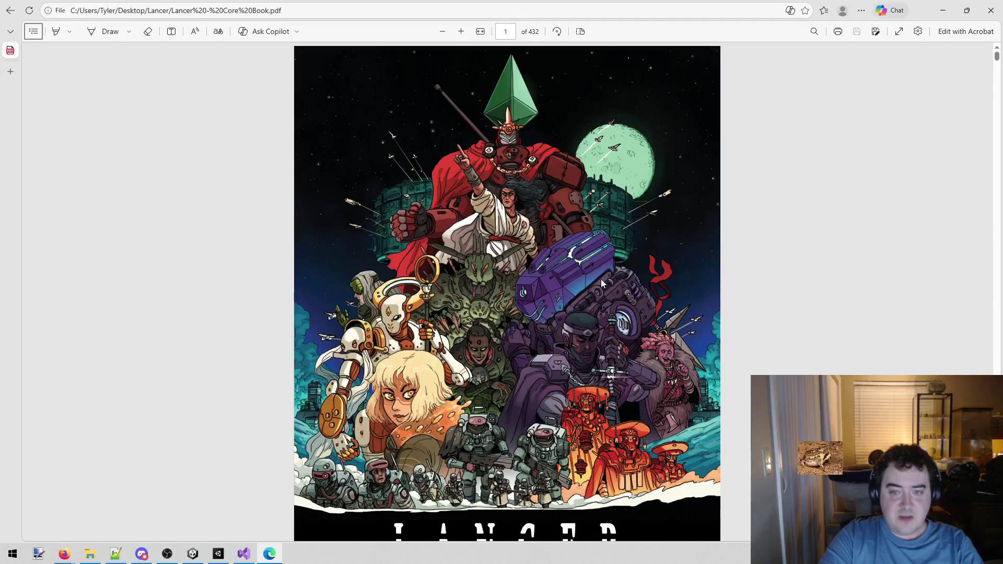
pyautogui.scroll(-2, 619, 266)
pyautogui.scroll(-20, 620, 265)
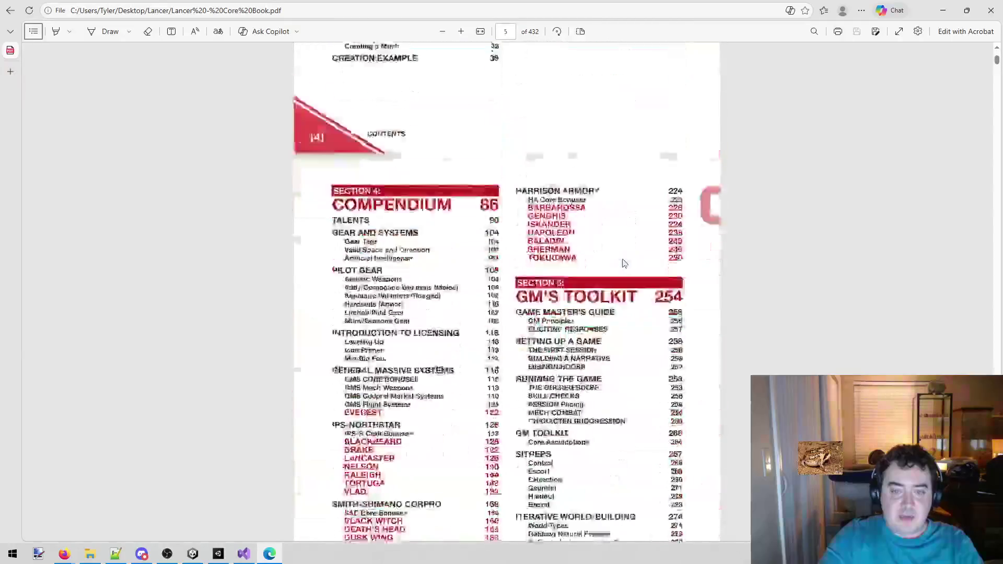
pyautogui.scroll(2, 627, 253)
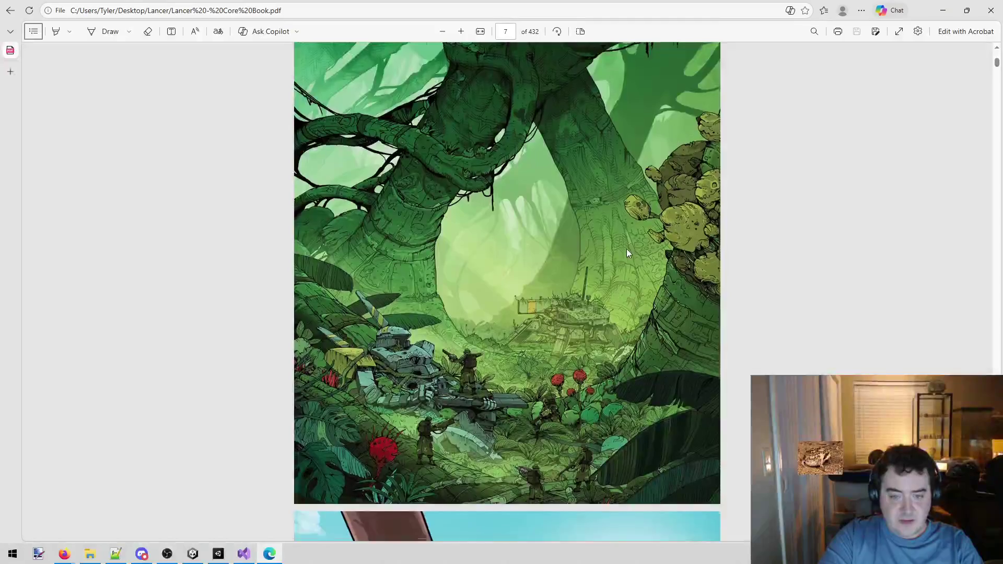
pyautogui.scroll(-6, 628, 251)
pyautogui.scroll(-6, 628, 252)
pyautogui.scroll(3, 630, 246)
pyautogui.scroll(-10, 632, 240)
pyautogui.scroll(-20, 637, 237)
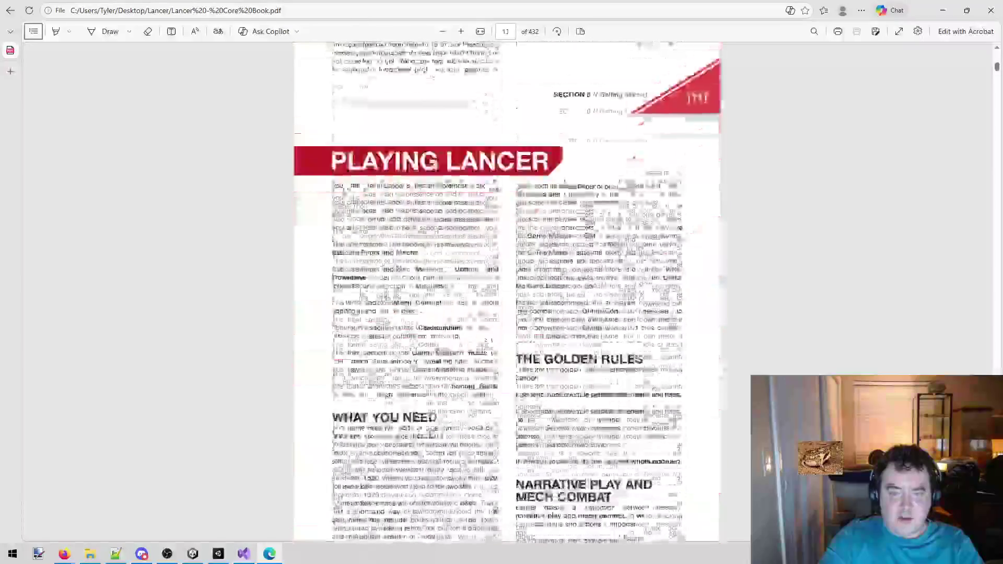
pyautogui.moveTo(996, 67); pyautogui.dragTo(998, 261)
pyautogui.scroll(5, 554, 324)
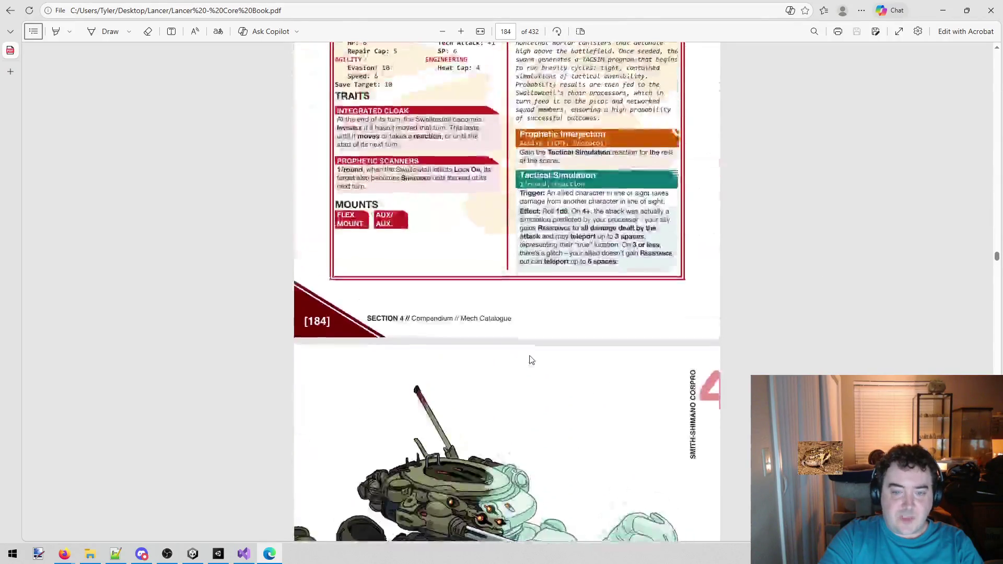
pyautogui.scroll(-7, 538, 313)
pyautogui.scroll(20, 528, 243)
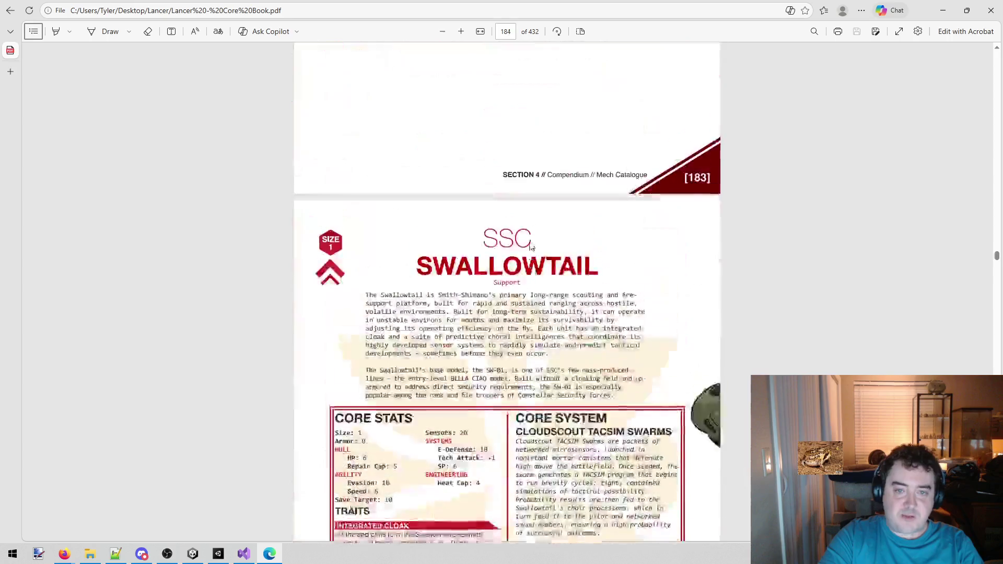
pyautogui.scroll(-3, 584, 377)
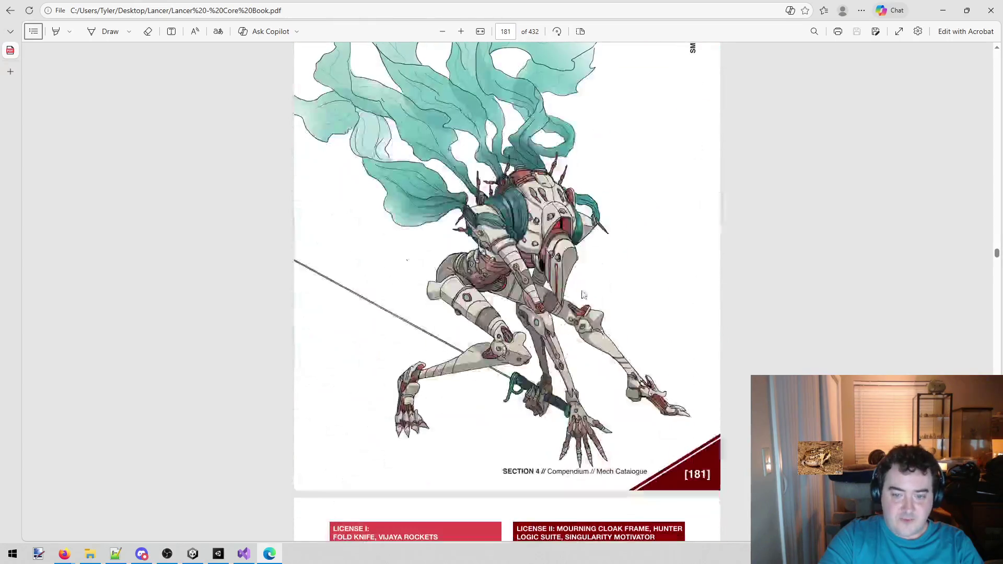
pyautogui.scroll(11, 575, 271)
pyautogui.scroll(15, 574, 271)
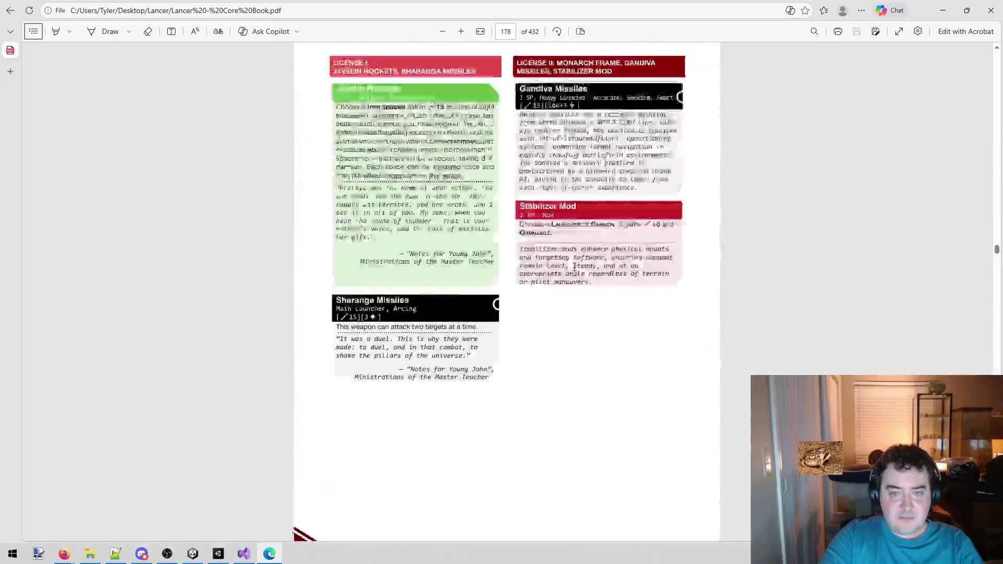
pyautogui.scroll(-2, 578, 250)
pyautogui.scroll(6, 578, 237)
pyautogui.scroll(20, 576, 235)
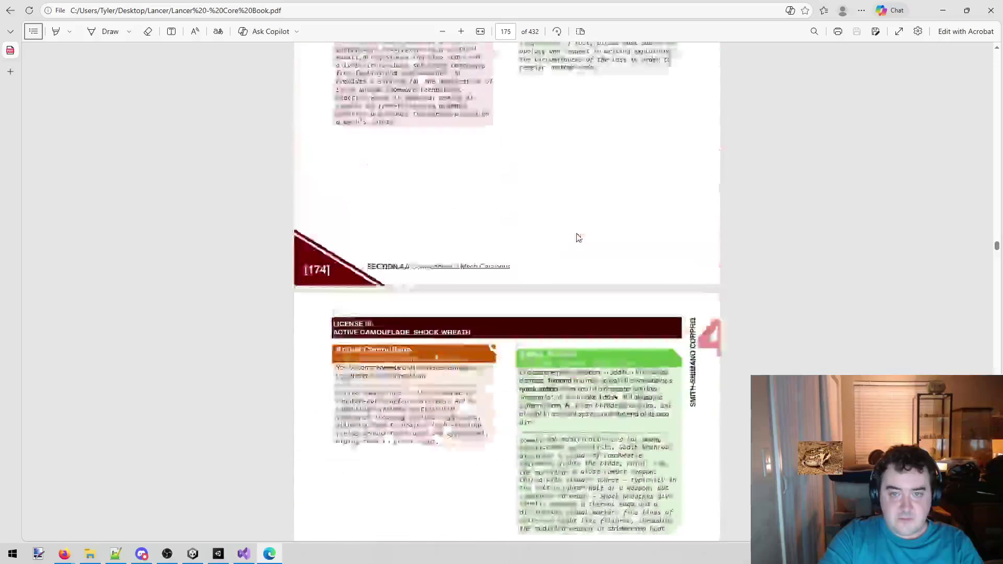
pyautogui.scroll(-3, 523, 262)
pyautogui.scroll(20, 515, 270)
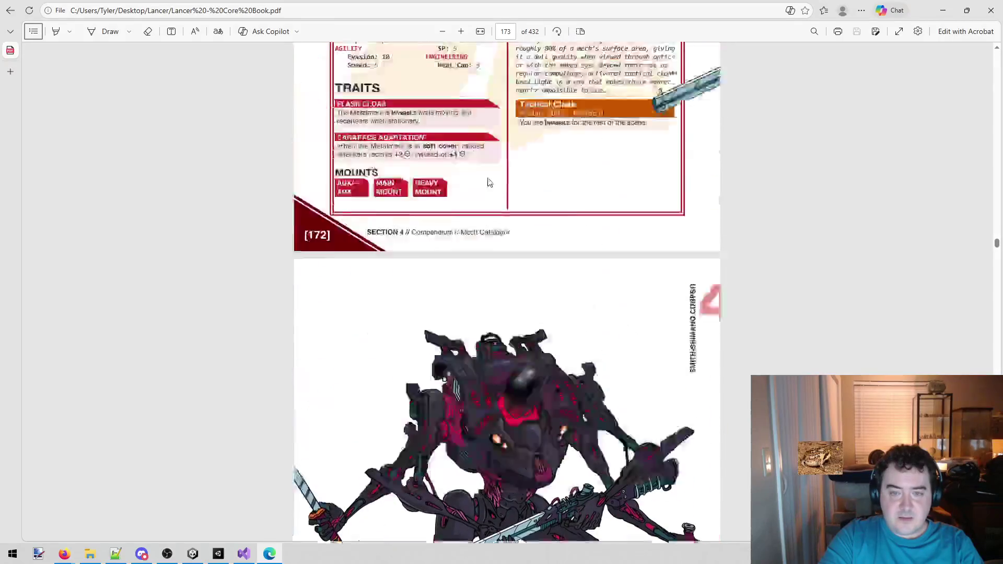
pyautogui.scroll(20, 499, 178)
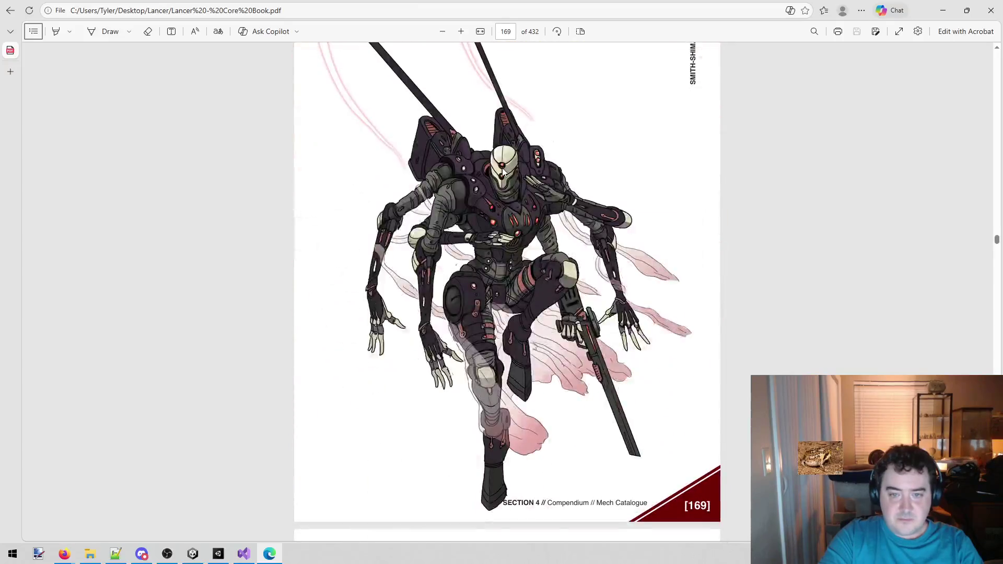
pyautogui.click(991, 10)
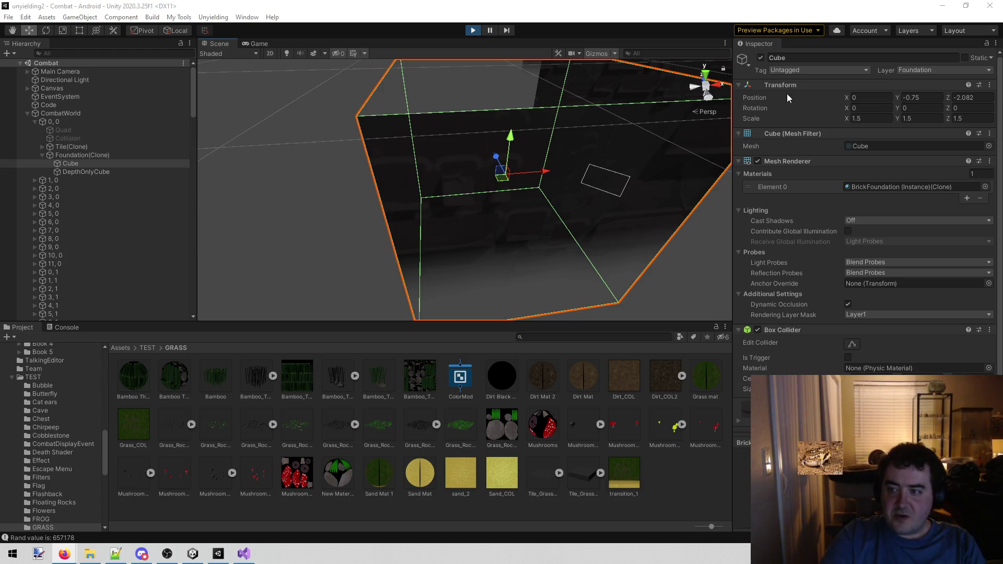
pyautogui.click(889, 186)
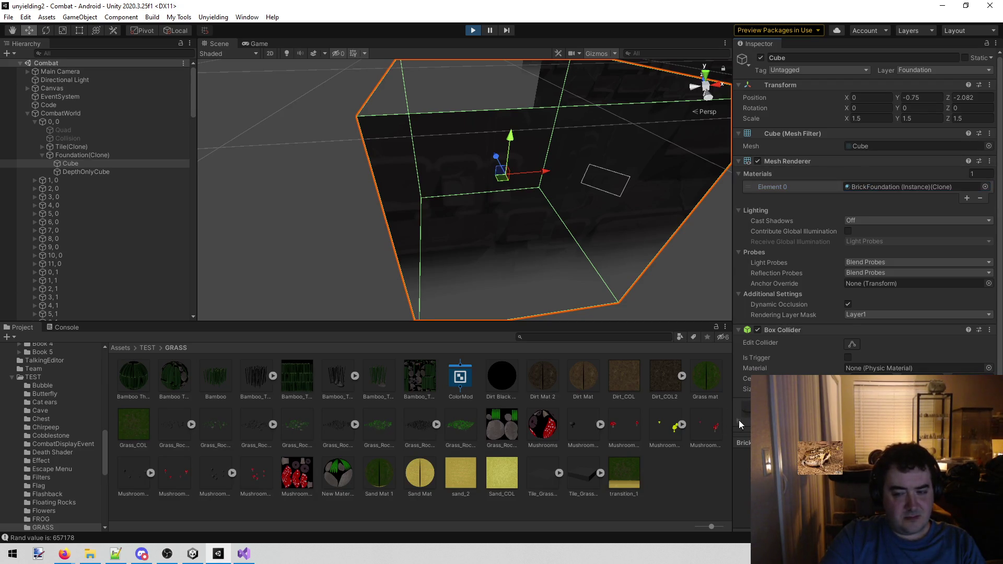
pyautogui.scroll(-5, 838, 281)
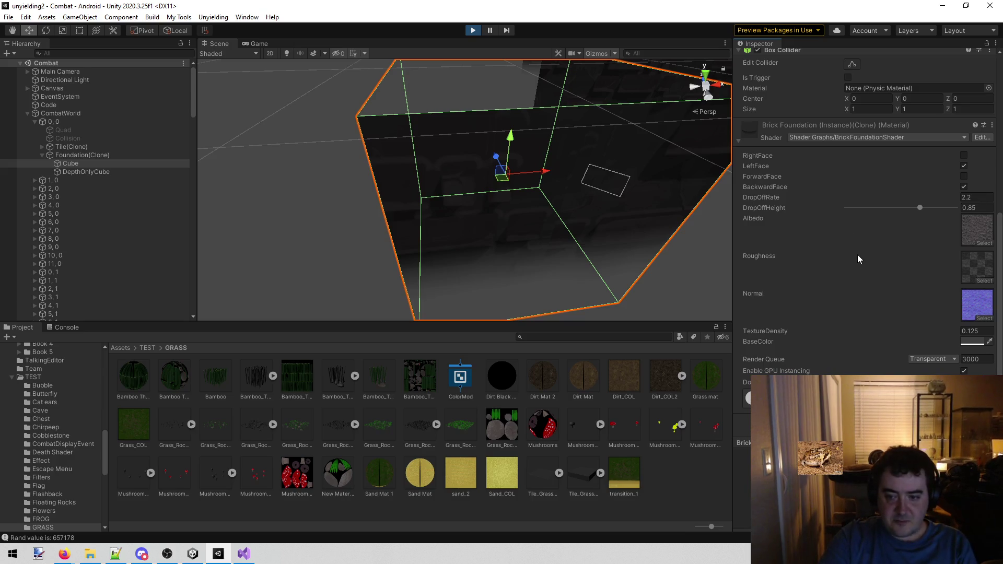
pyautogui.scroll(10, 857, 255)
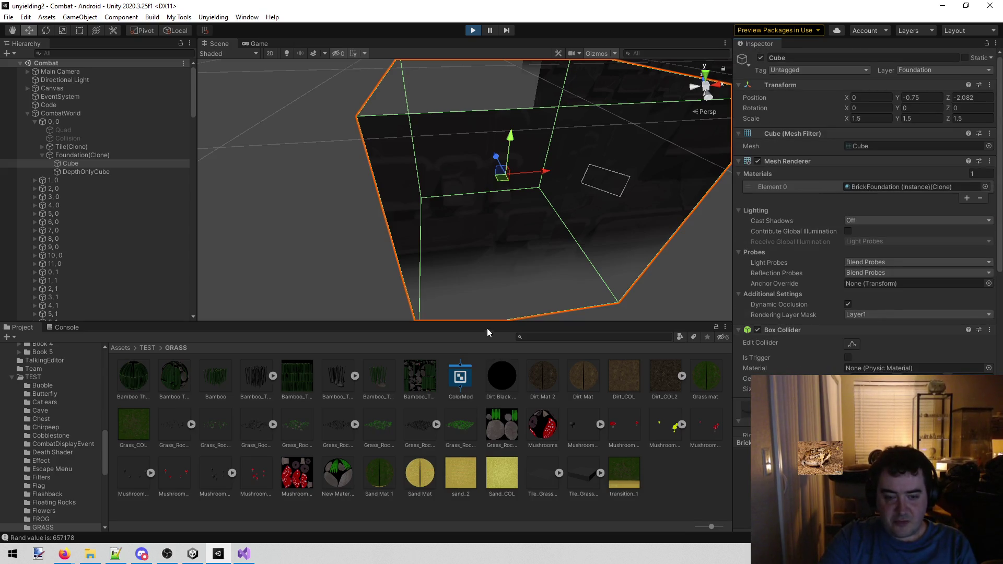
# Step: Search the Project for 'brickf', check the BrickFoundation material, and open the BrickFoundationShader graph
pyautogui.click(538, 337)
pyautogui.write('b')
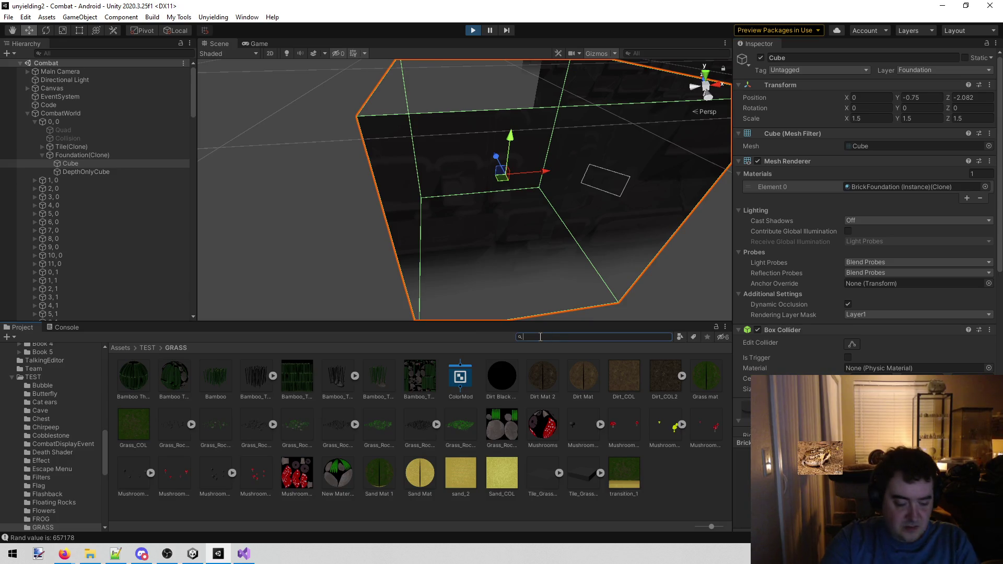
pyautogui.write('rick')
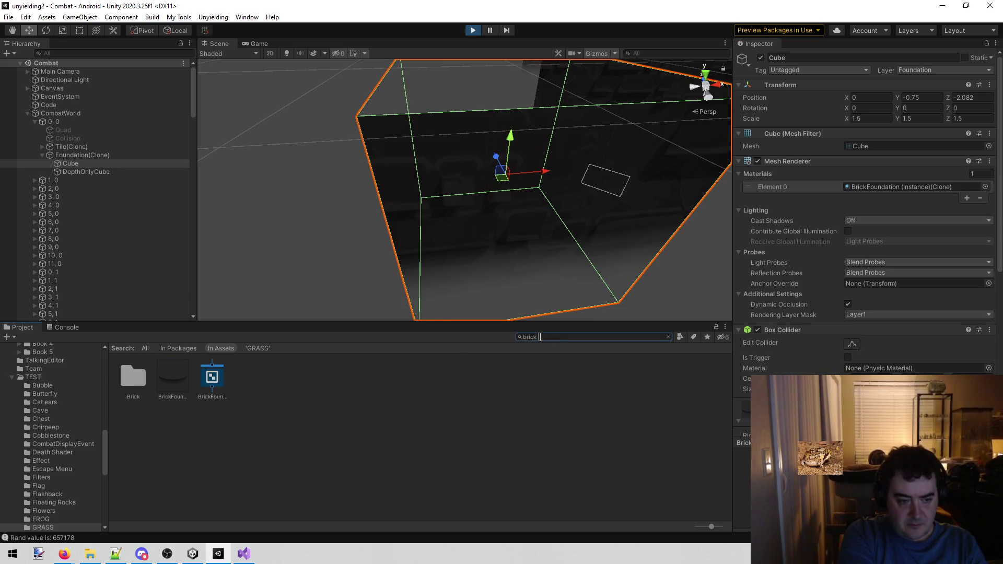
pyautogui.write('f')
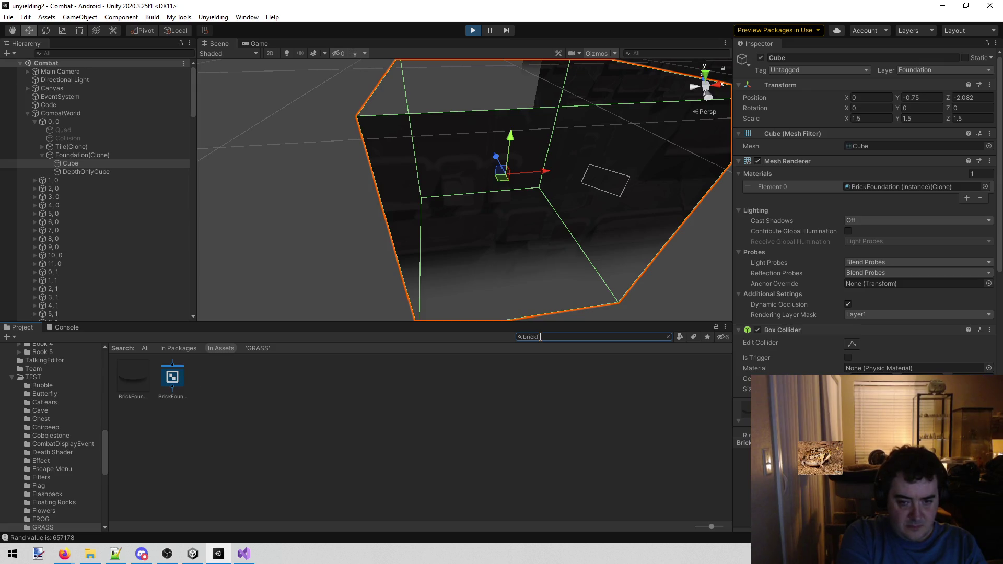
pyautogui.click(127, 387)
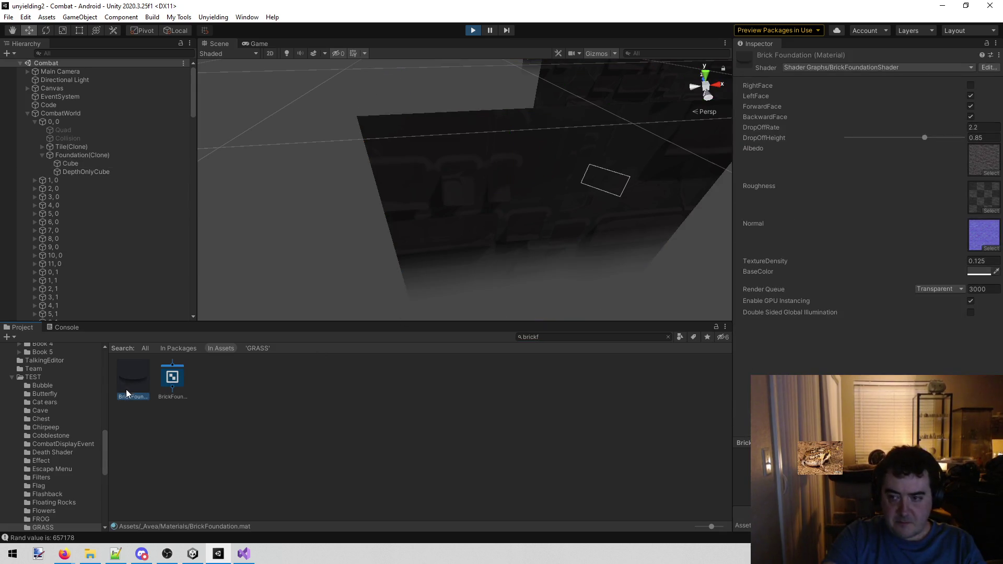
pyautogui.click(171, 374)
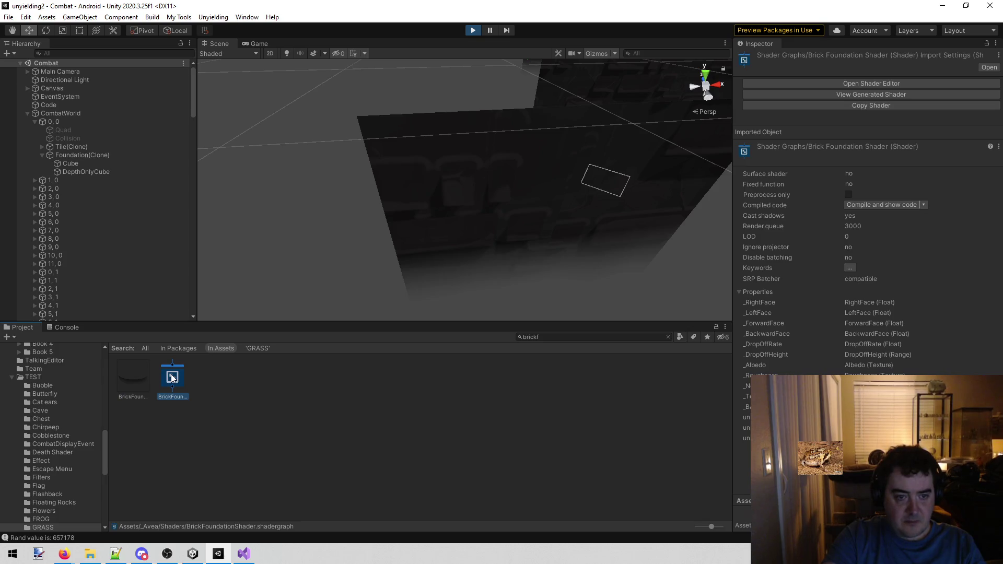
pyautogui.doubleClick(171, 374)
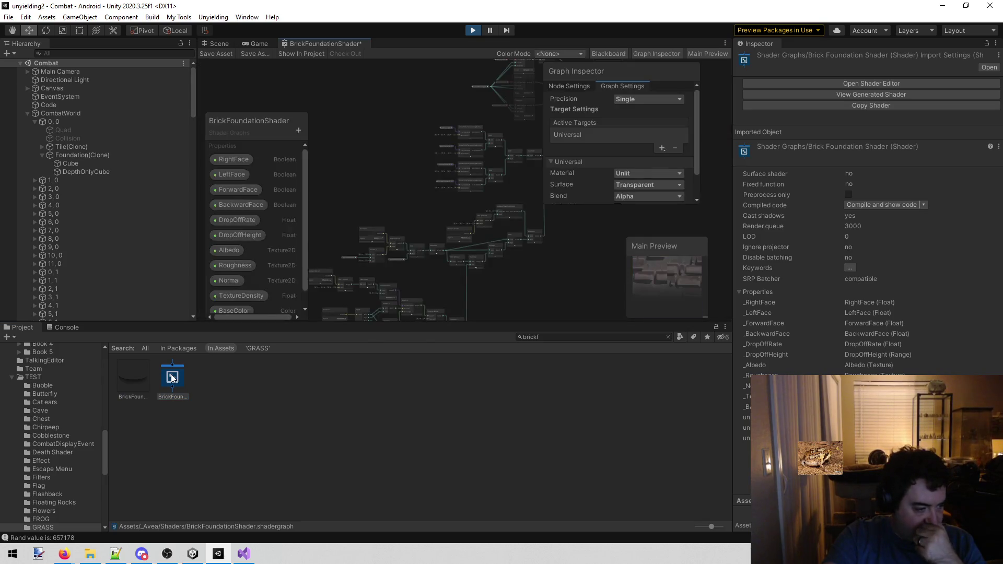
# Step: Survey the Split, Dot Product, Normal Vector, Position, Triplanar, ShowHideFace and TextureDensity nodes
pyautogui.scroll(-3, 417, 232)
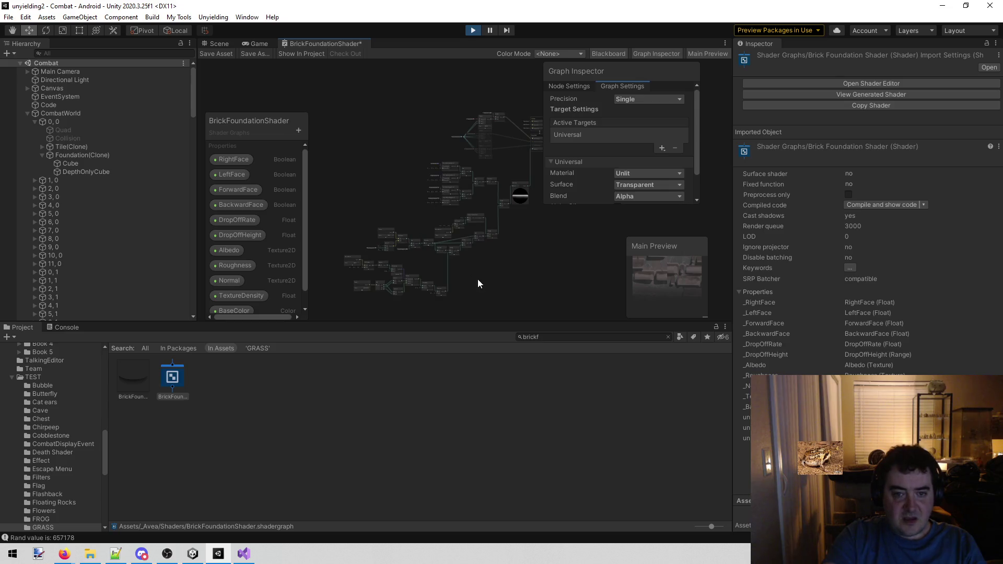
pyautogui.scroll(6, 430, 252)
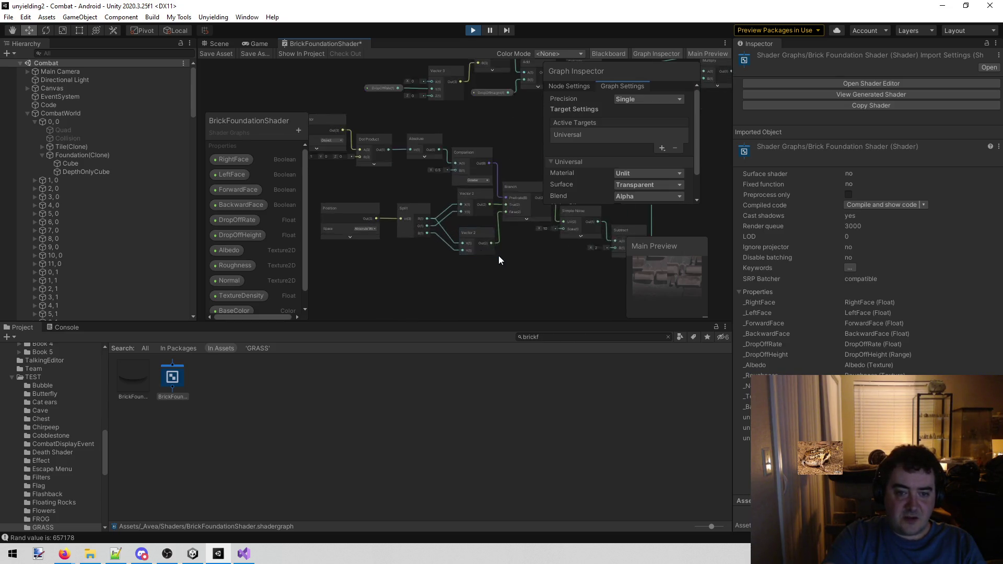
pyautogui.moveTo(513, 234)
pyautogui.mouseDown()
pyautogui.moveTo(507, 259)
pyautogui.moveTo(475, 283)
pyautogui.moveTo(666, 280)
pyautogui.moveTo(701, 258)
pyautogui.mouseUp()
pyautogui.moveTo(438, 133)
pyautogui.mouseDown()
pyautogui.moveTo(441, 289)
pyautogui.moveTo(534, 292)
pyautogui.mouseUp()
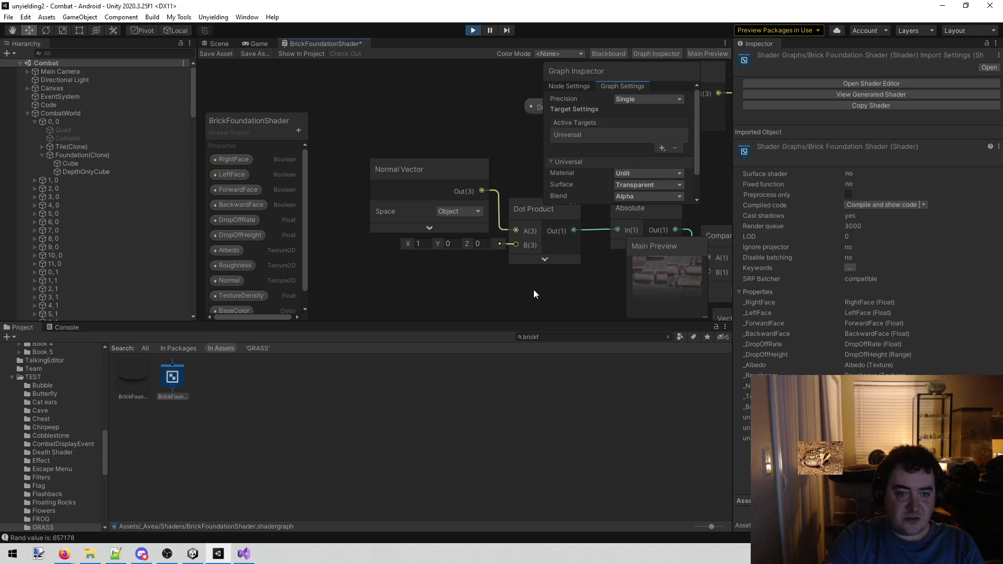
pyautogui.scroll(-5, 532, 289)
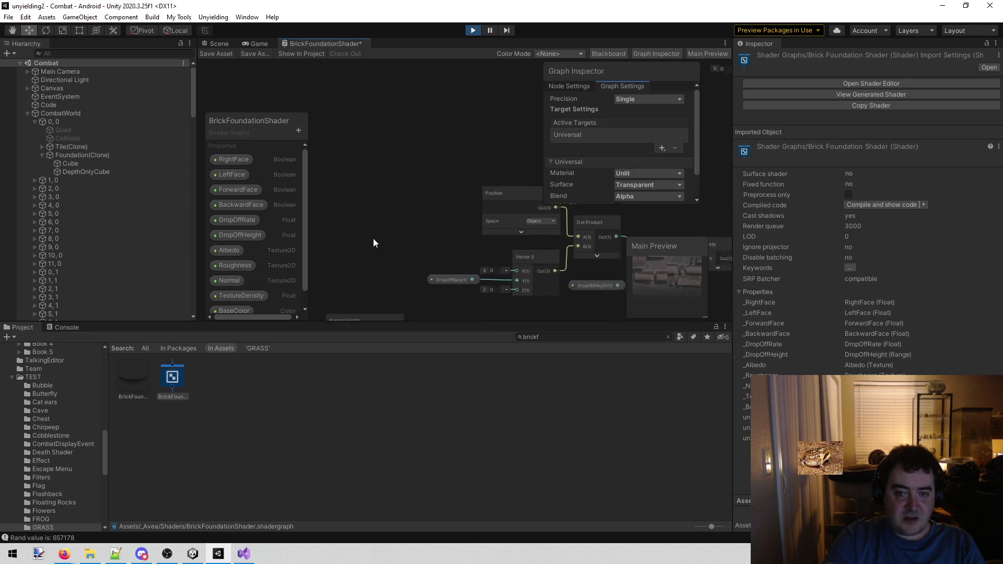
pyautogui.moveTo(432, 181)
pyautogui.mouseDown()
pyautogui.moveTo(501, 128)
pyautogui.moveTo(352, 202)
pyautogui.moveTo(336, 240)
pyautogui.mouseUp()
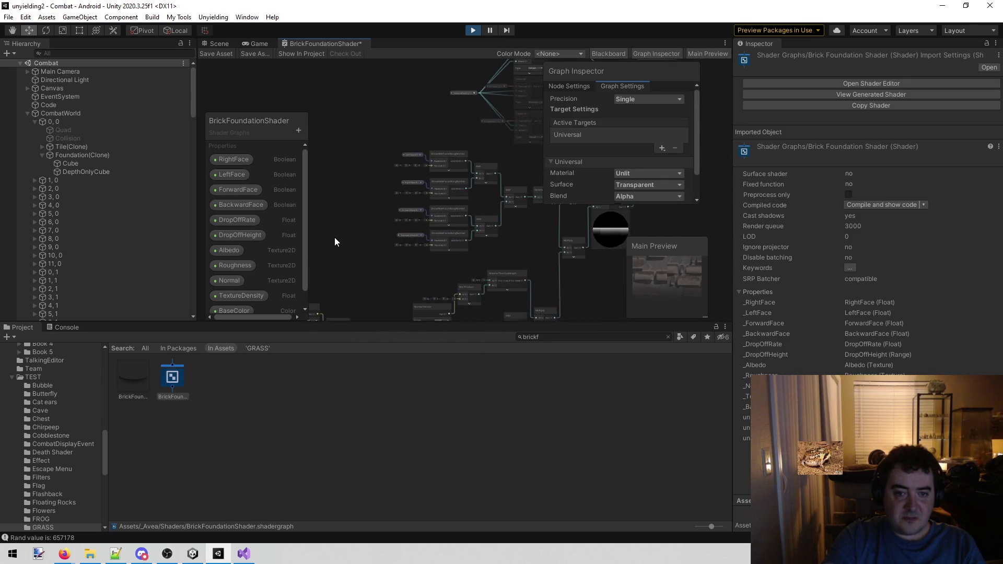
pyautogui.moveTo(531, 178); pyautogui.dragTo(477, 225)
pyautogui.click(366, 183)
pyautogui.scroll(5, 365, 183)
pyautogui.scroll(2, 415, 167)
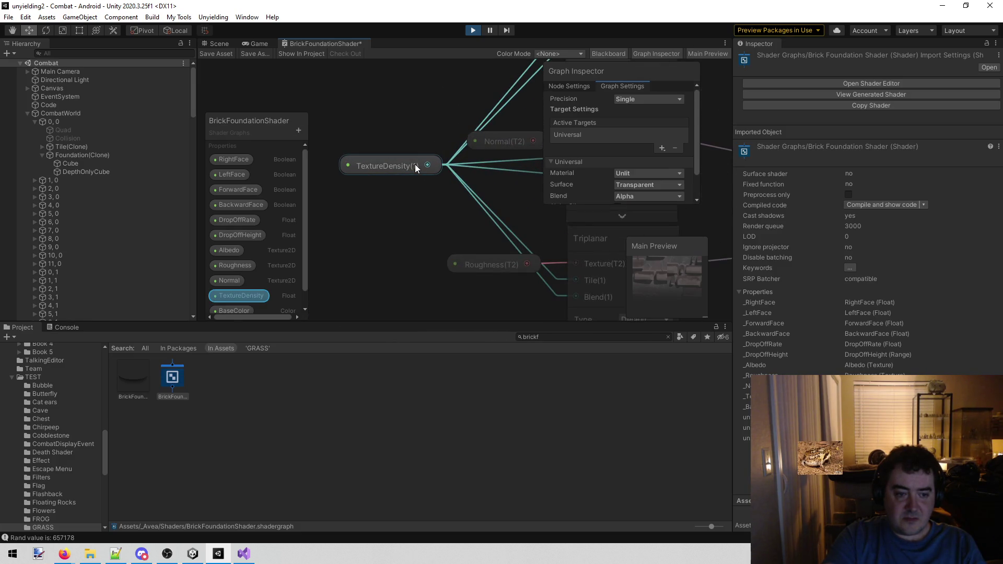
pyautogui.click(409, 191)
pyautogui.scroll(-6, 410, 189)
pyautogui.scroll(8, 548, 237)
# Step: Follow BaseColor and Triplanar to the master node and select its Fragment block to view graph settings
pyautogui.moveTo(437, 200)
pyautogui.mouseDown()
pyautogui.moveTo(528, 264)
pyautogui.moveTo(552, 239)
pyautogui.moveTo(432, 199)
pyautogui.mouseUp()
pyautogui.moveTo(488, 237)
pyautogui.mouseDown()
pyautogui.moveTo(410, 220)
pyautogui.moveTo(384, 234)
pyautogui.moveTo(437, 217)
pyautogui.moveTo(431, 162)
pyautogui.moveTo(410, 196)
pyautogui.moveTo(512, 179)
pyautogui.moveTo(416, 203)
pyautogui.mouseUp()
pyautogui.scroll(-3, 384, 233)
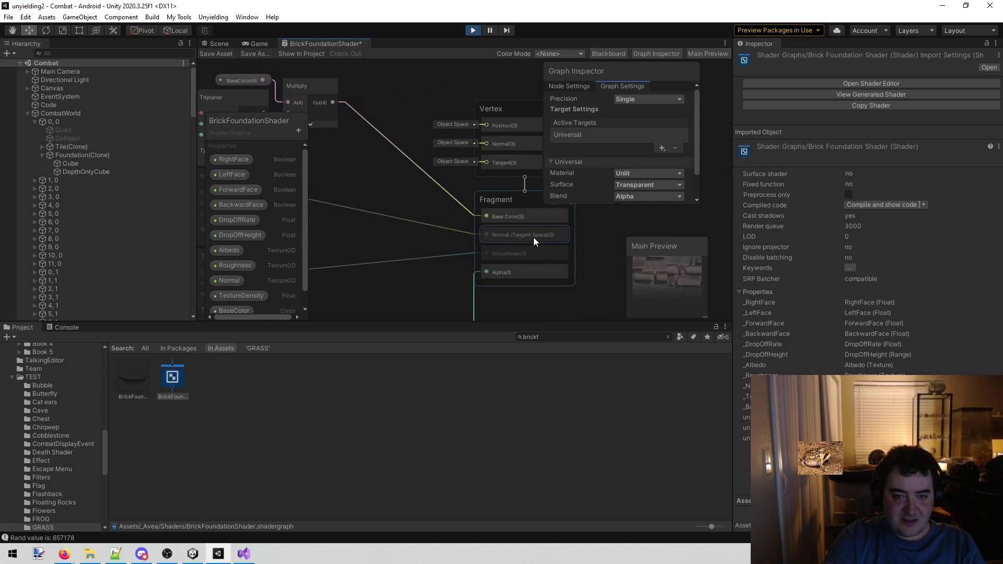
pyautogui.moveTo(355, 237)
pyautogui.mouseDown()
pyautogui.moveTo(534, 223)
pyautogui.moveTo(541, 244)
pyautogui.moveTo(578, 224)
pyautogui.moveTo(534, 192)
pyautogui.moveTo(299, 252)
pyautogui.mouseUp()
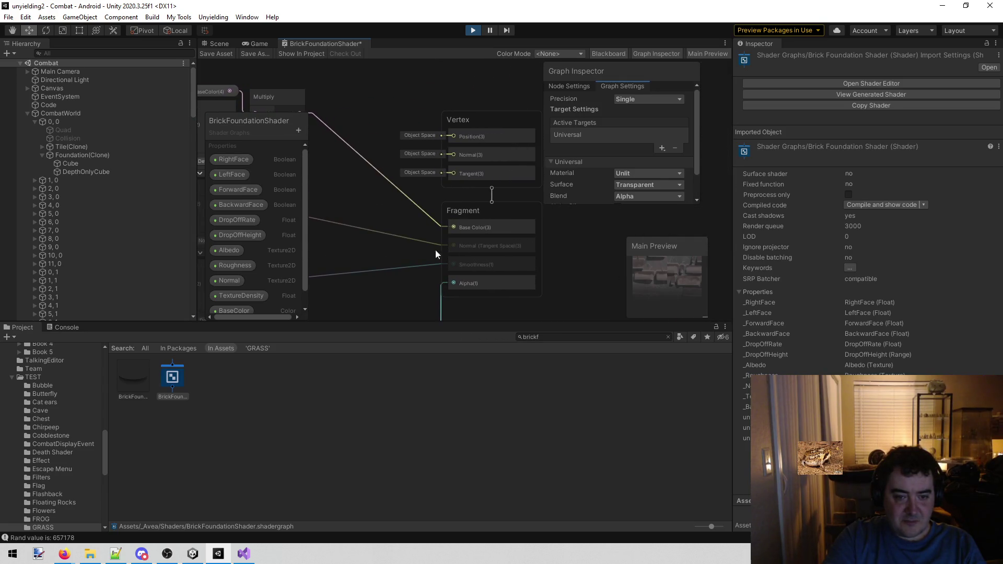
pyautogui.scroll(3, 482, 271)
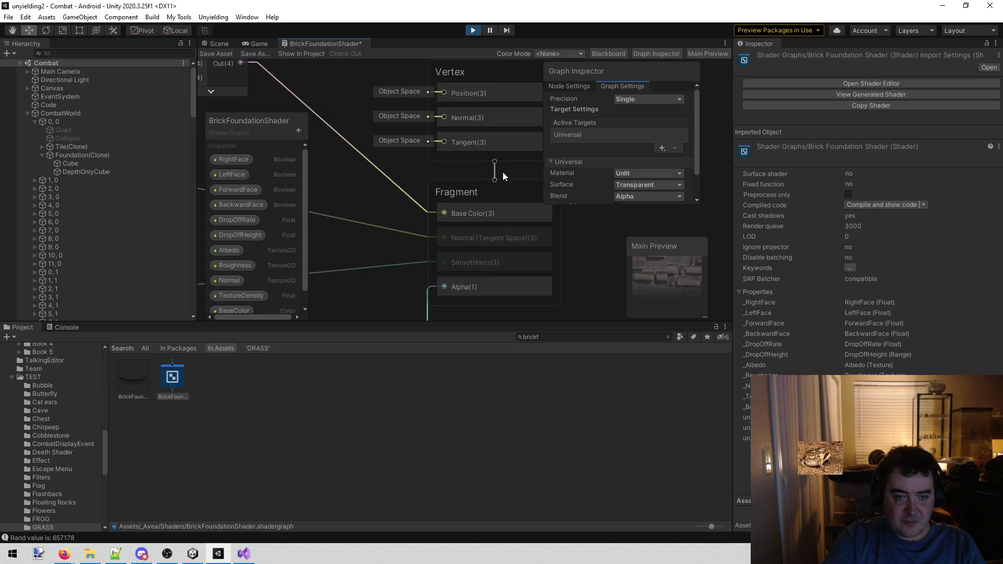
pyautogui.click(504, 189)
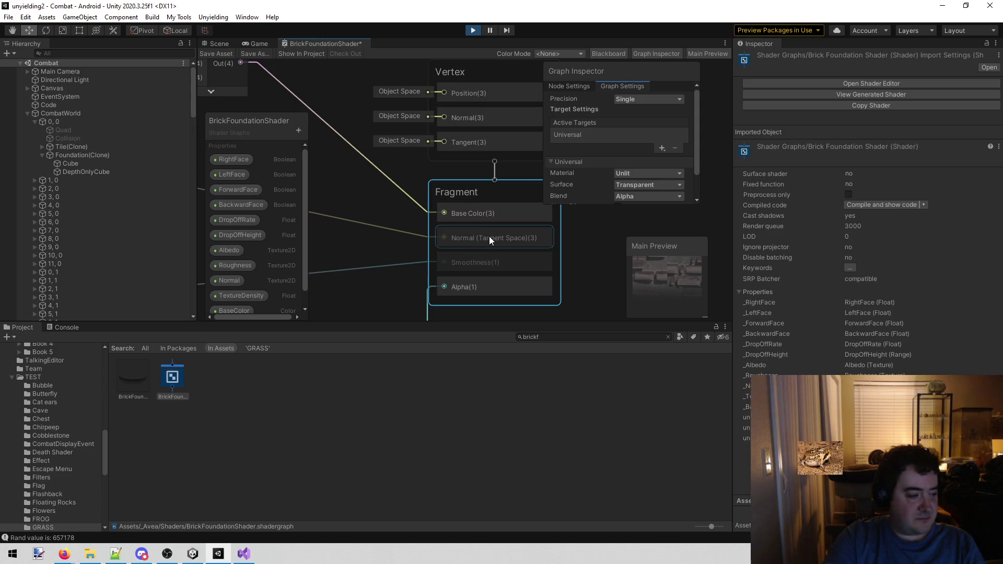
pyautogui.scroll(-2, 416, 255)
pyautogui.scroll(-1, 416, 252)
# Step: Bring the ShowHideFaceAlongNormal and GreaterThan nodes into view and select the ForwardFace node
pyautogui.moveTo(346, 286)
pyautogui.mouseDown()
pyautogui.moveTo(446, 138)
pyautogui.moveTo(438, 197)
pyautogui.moveTo(421, 171)
pyautogui.moveTo(431, 203)
pyautogui.moveTo(447, 117)
pyautogui.mouseUp()
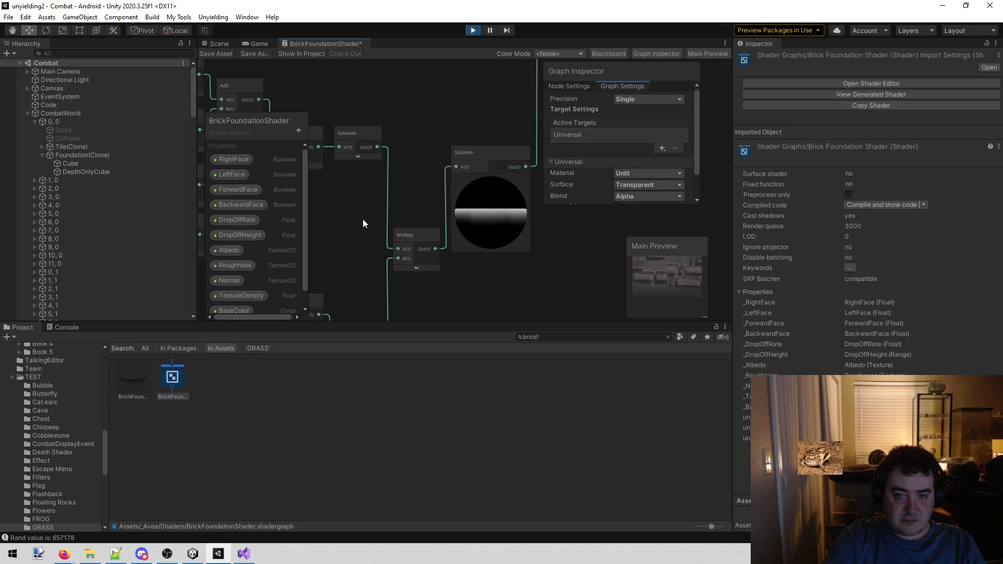
pyautogui.scroll(-1, 600, 192)
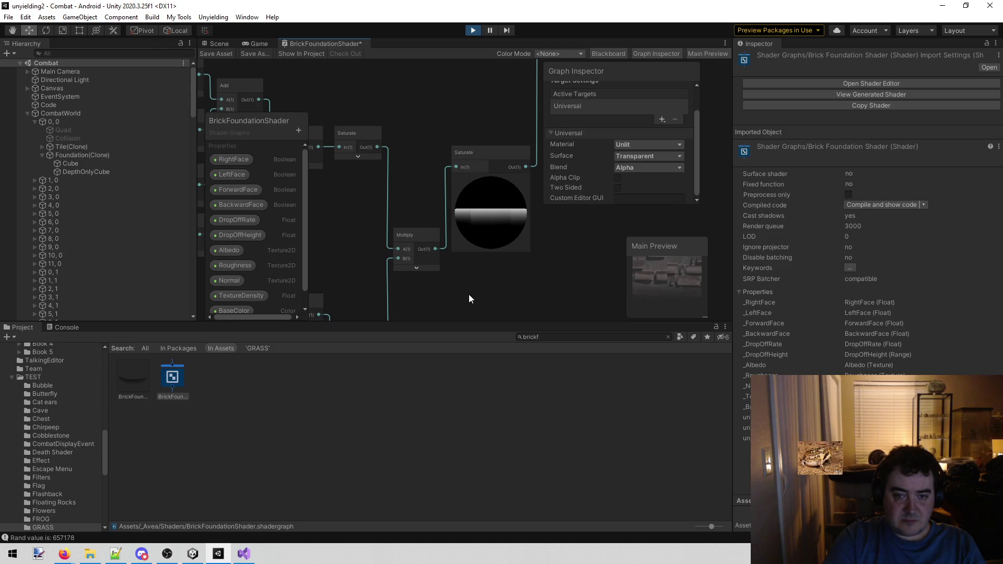
pyautogui.scroll(-3, 437, 299)
pyautogui.scroll(1, 440, 236)
pyautogui.moveTo(372, 258)
pyautogui.mouseDown()
pyautogui.moveTo(437, 249)
pyautogui.moveTo(457, 296)
pyautogui.mouseUp()
pyautogui.scroll(2, 435, 248)
pyautogui.scroll(1, 481, 237)
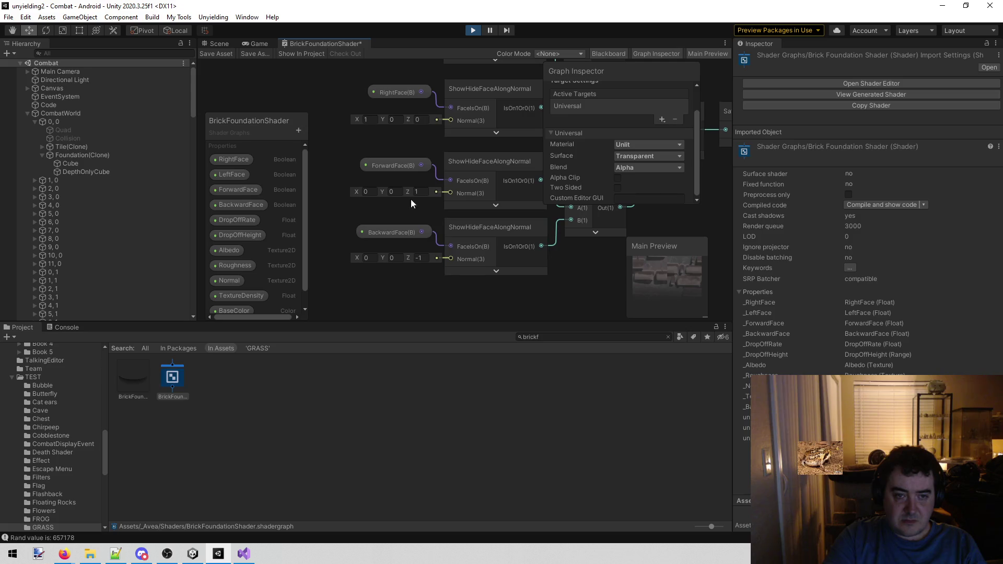
pyautogui.moveTo(342, 149)
pyautogui.mouseDown()
pyautogui.moveTo(345, 252)
pyautogui.moveTo(325, 183)
pyautogui.mouseUp()
pyautogui.click(515, 185)
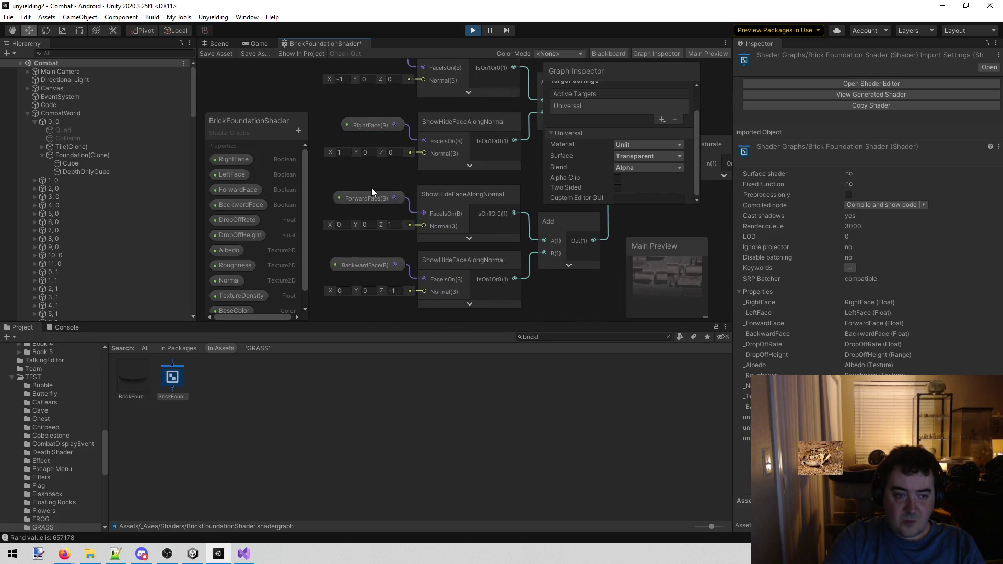
# Step: Inspect the LeftFace, Position, Dot Product, Branch and Split nodes across the graph
pyautogui.moveTo(385, 173); pyautogui.dragTo(331, 199)
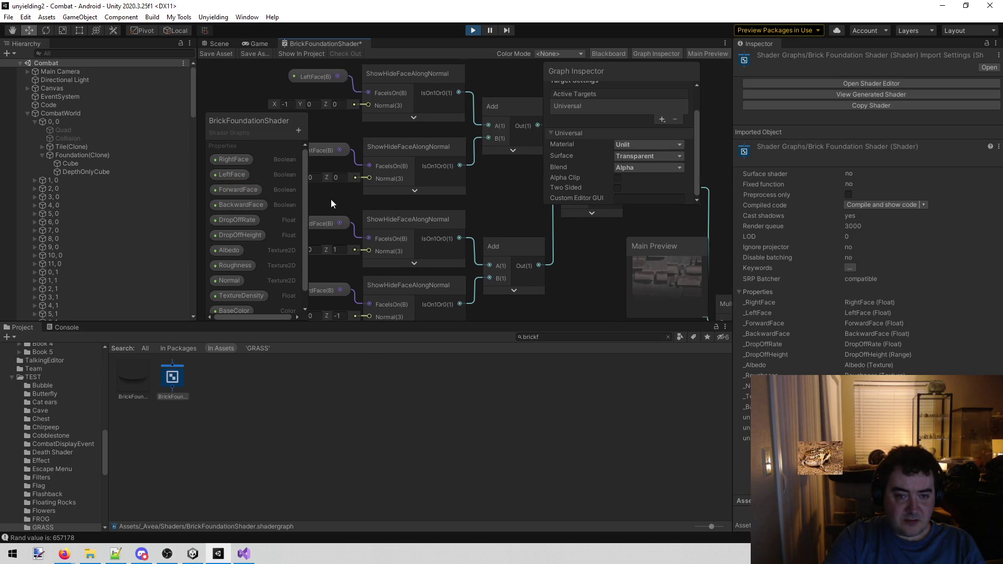
pyautogui.scroll(-5, 516, 206)
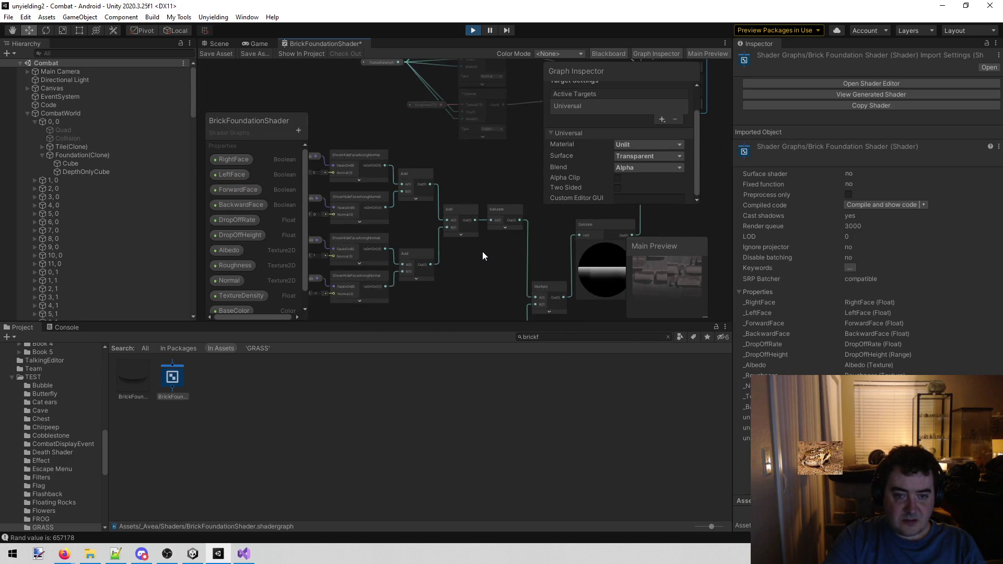
pyautogui.moveTo(493, 269)
pyautogui.mouseDown()
pyautogui.moveTo(469, 131)
pyautogui.moveTo(434, 246)
pyautogui.mouseUp()
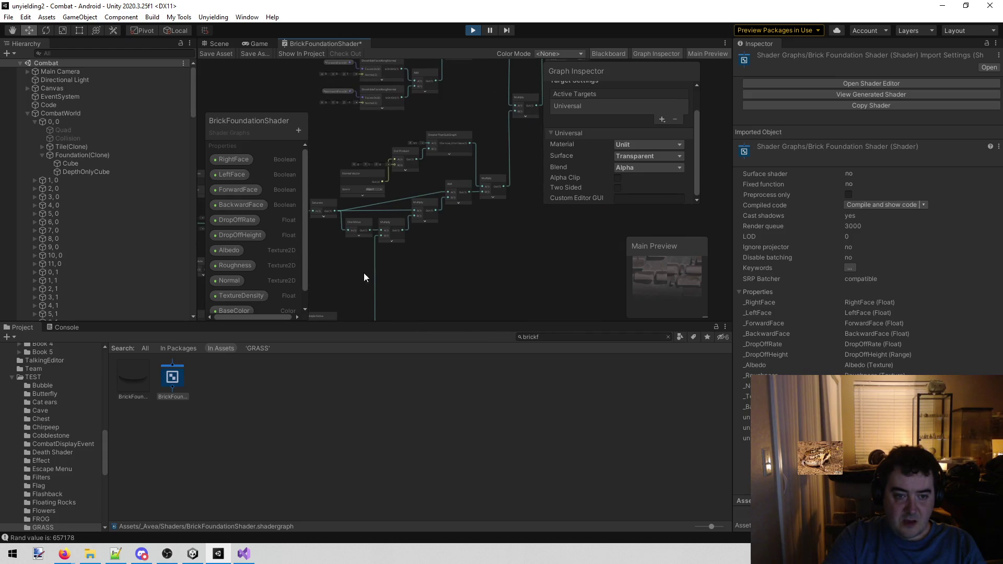
pyautogui.moveTo(364, 273); pyautogui.dragTo(519, 257)
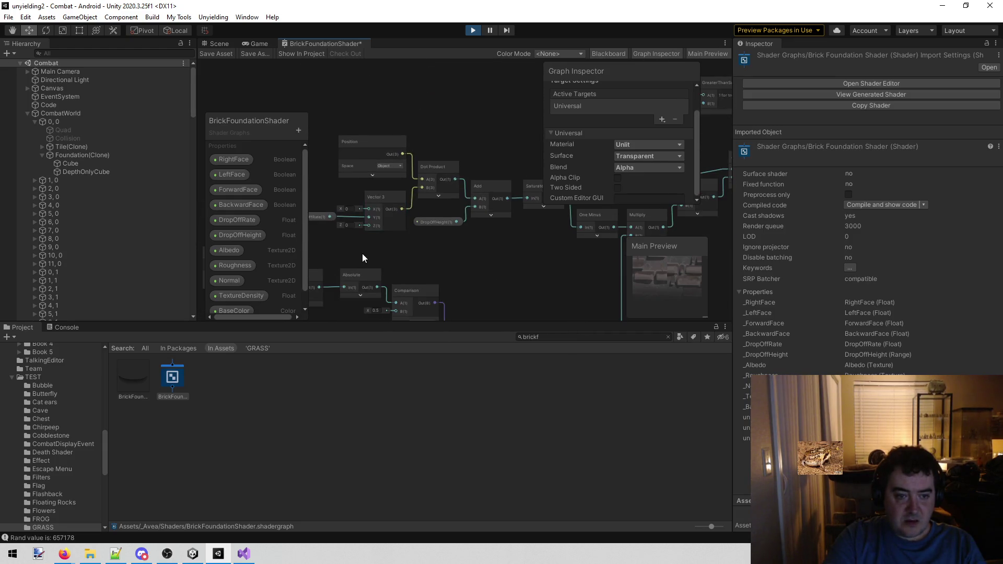
pyautogui.scroll(2, 437, 246)
pyautogui.scroll(2, 408, 228)
pyautogui.scroll(-3, 408, 229)
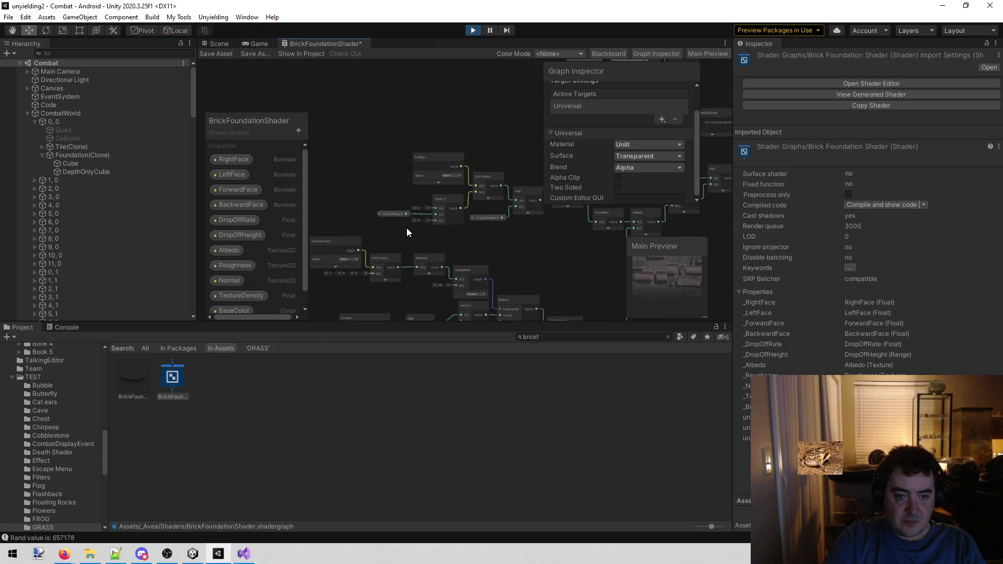
pyautogui.moveTo(550, 240); pyautogui.dragTo(500, 158)
pyautogui.scroll(3, 365, 200)
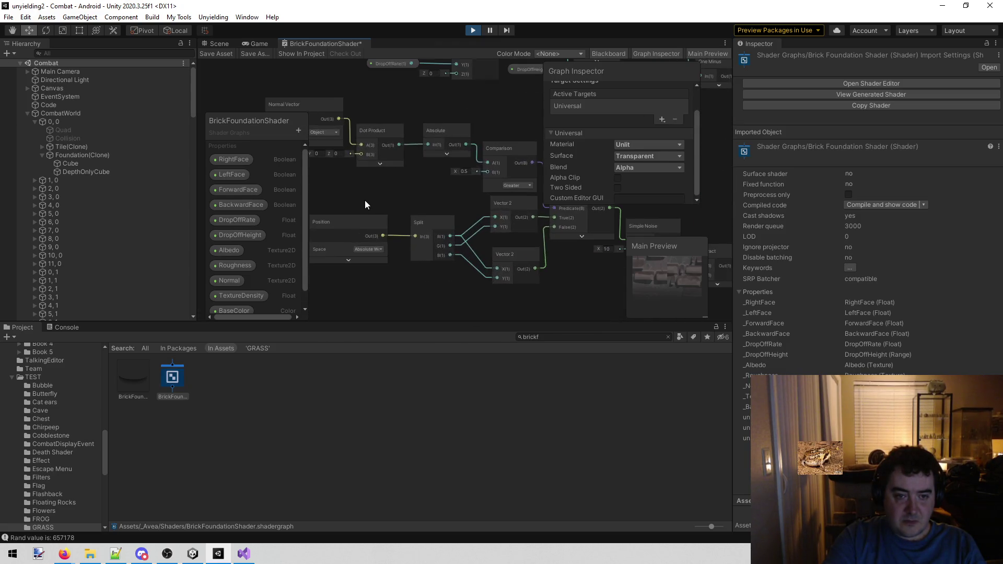
pyautogui.scroll(-2, 470, 230)
pyautogui.scroll(1, 504, 237)
pyautogui.scroll(-5, 503, 233)
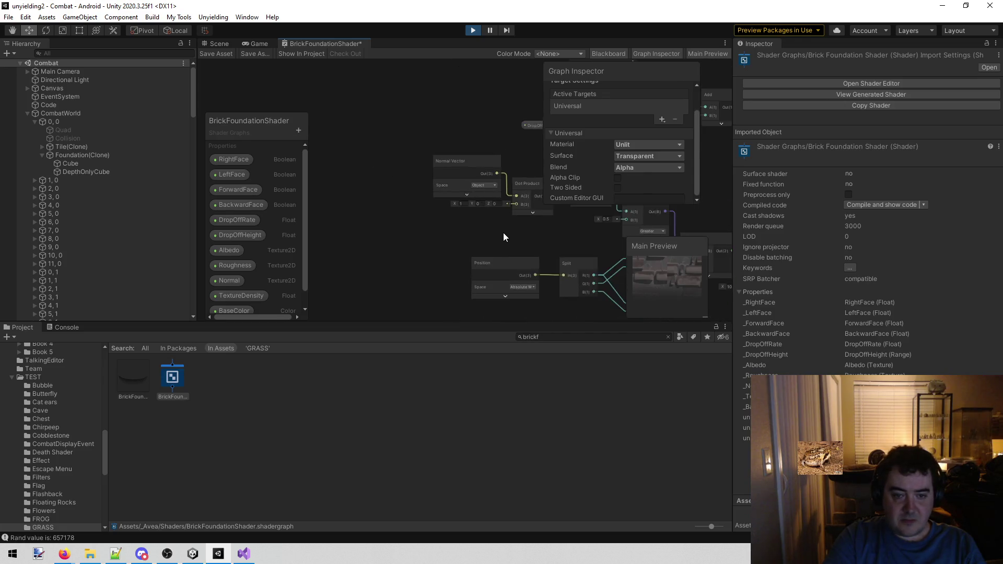
pyautogui.scroll(4, 403, 161)
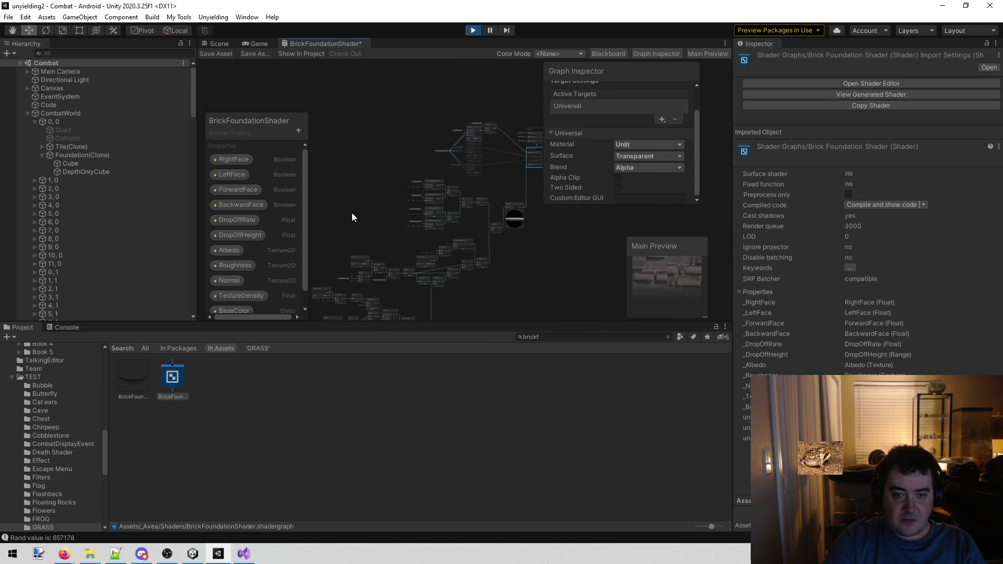
pyautogui.scroll(1, 497, 262)
pyautogui.scroll(-1, 465, 285)
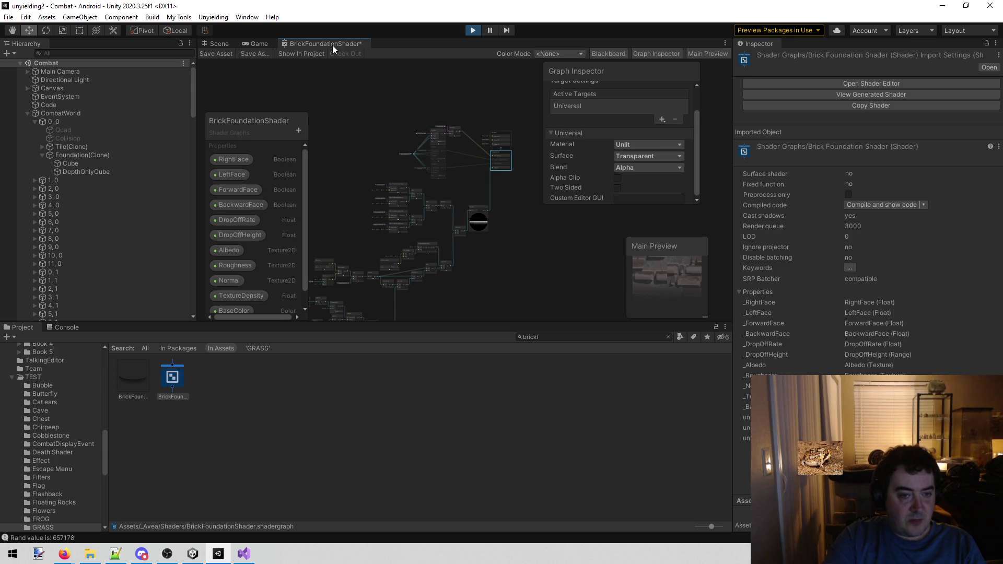
# Step: Close BrickFoundationShader without keeping changes, then locate the BrickFoundation material's albedo texture
pyautogui.middleClick(333, 45)
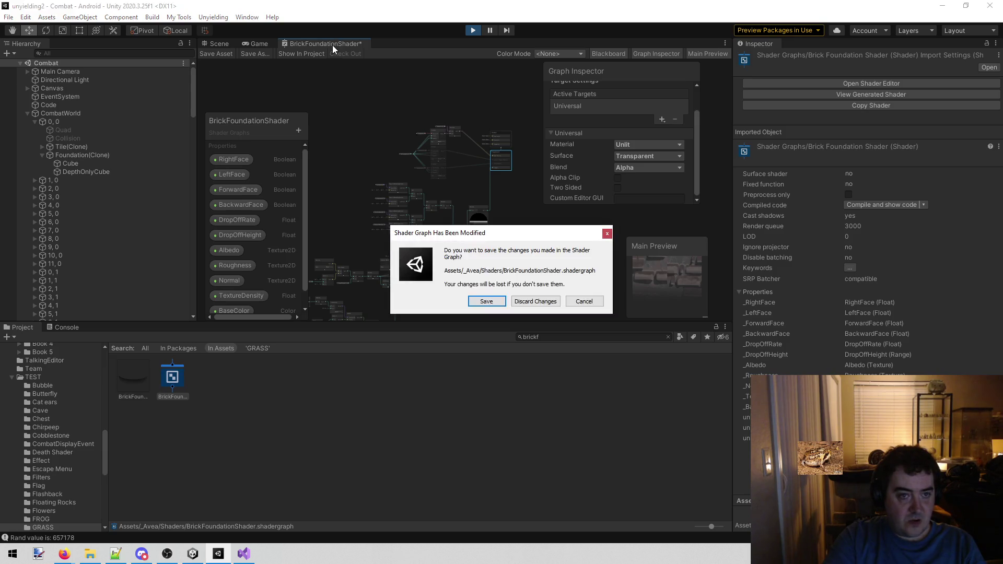
pyautogui.click(534, 302)
pyautogui.click(130, 377)
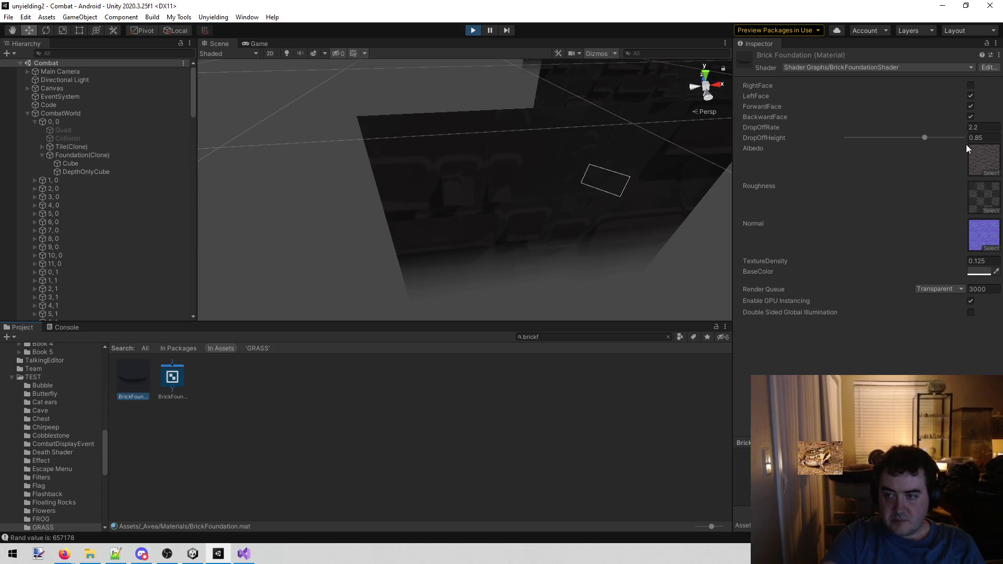
pyautogui.click(982, 165)
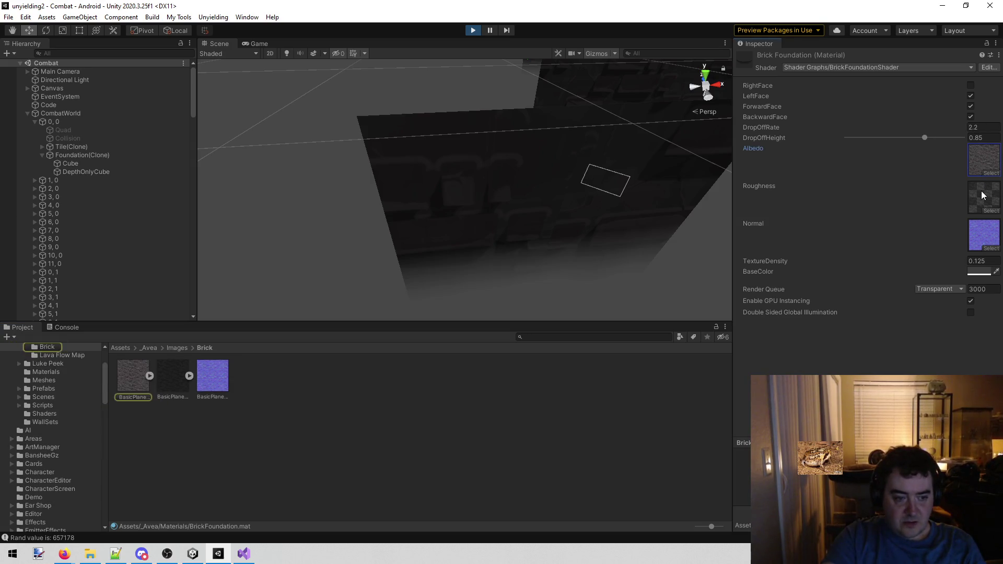
# Step: Reveal the brick normal map texture in File Explorer, then switch to the Unyielding3 editor
pyautogui.scroll(3, 54, 413)
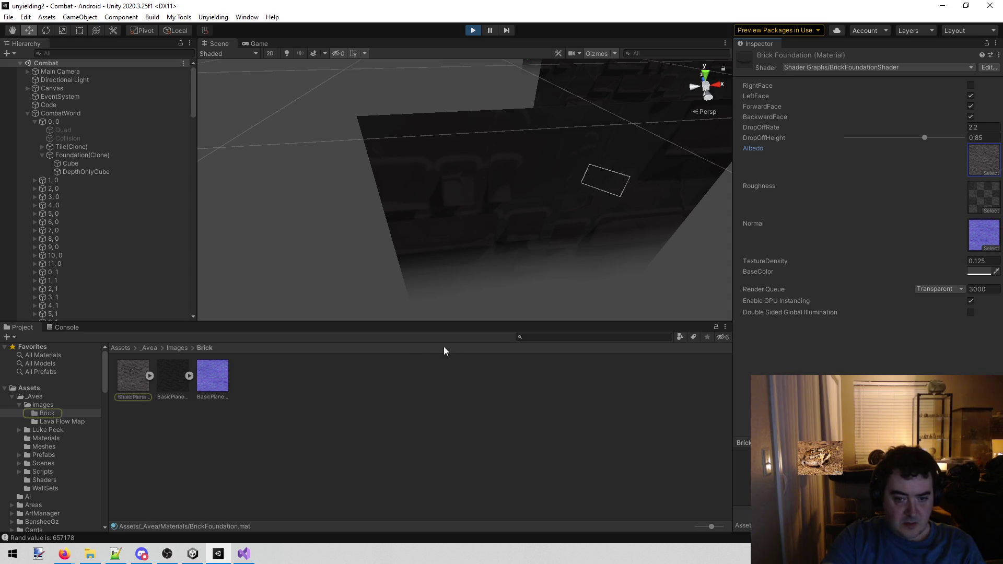
pyautogui.click(227, 383)
pyautogui.keyDown('ctrl'); pyautogui.click(165, 393); pyautogui.keyUp('ctrl')
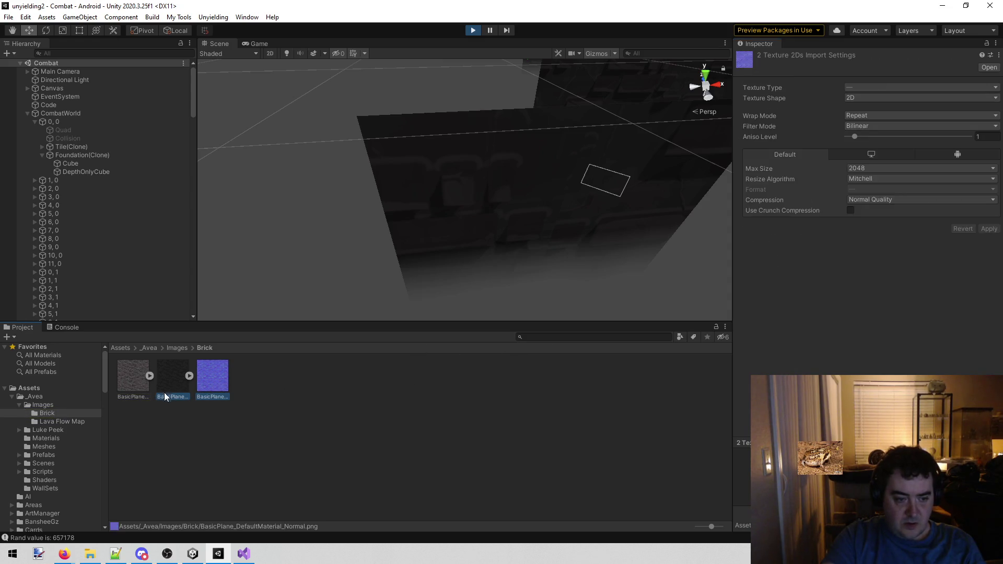
pyautogui.click(218, 391)
pyautogui.rightClick(218, 391)
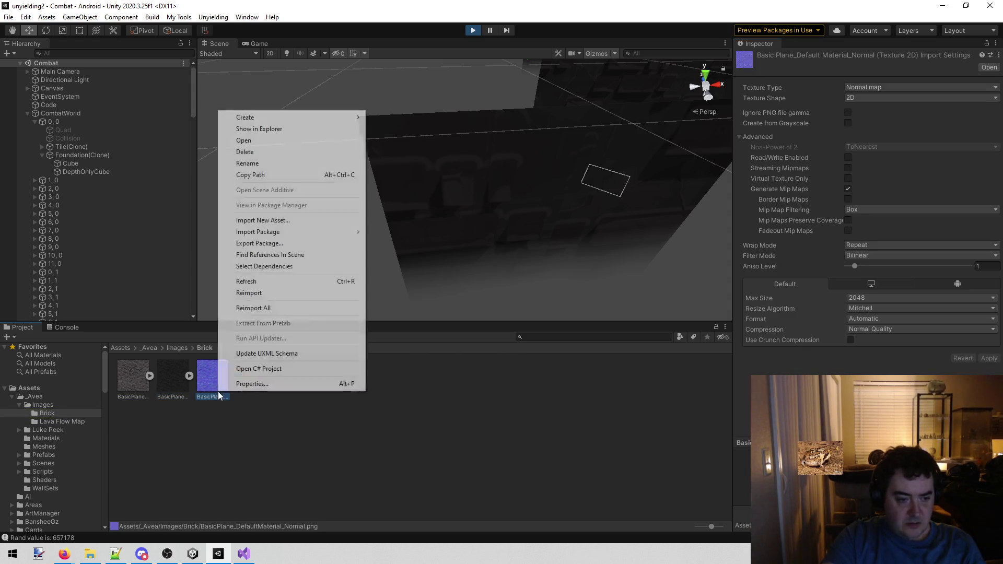
pyautogui.click(271, 129)
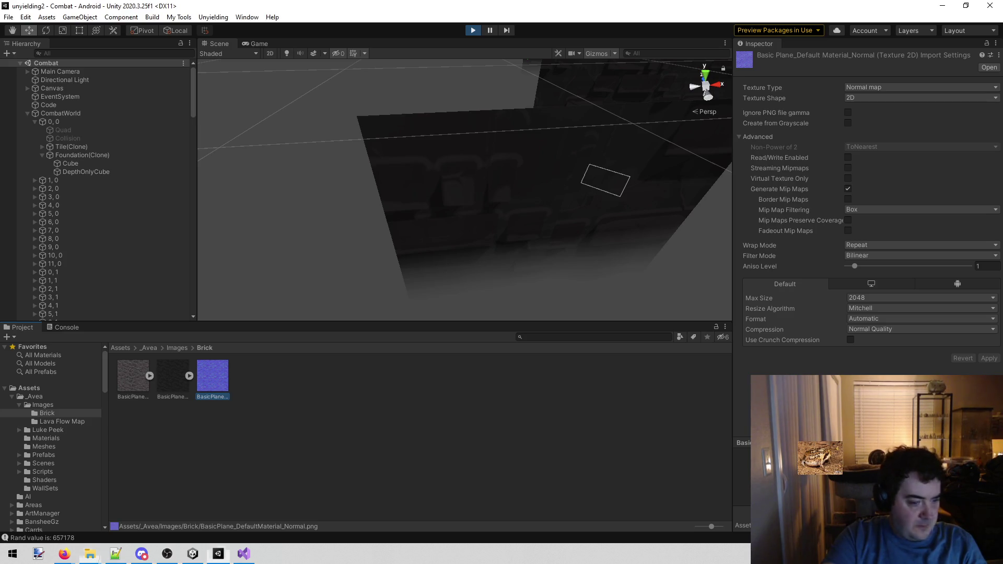
pyautogui.click(192, 553)
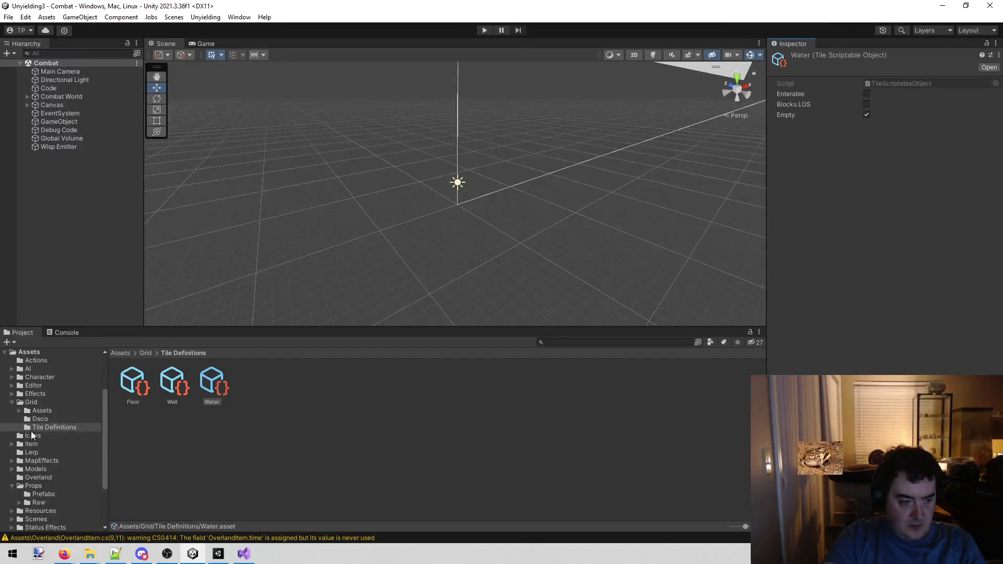
# Step: Collapse the Grid and Props folders and return to the top-level Assets view
pyautogui.click(11, 403)
pyautogui.click(12, 461)
pyautogui.scroll(-1, 32, 465)
pyautogui.click(33, 467)
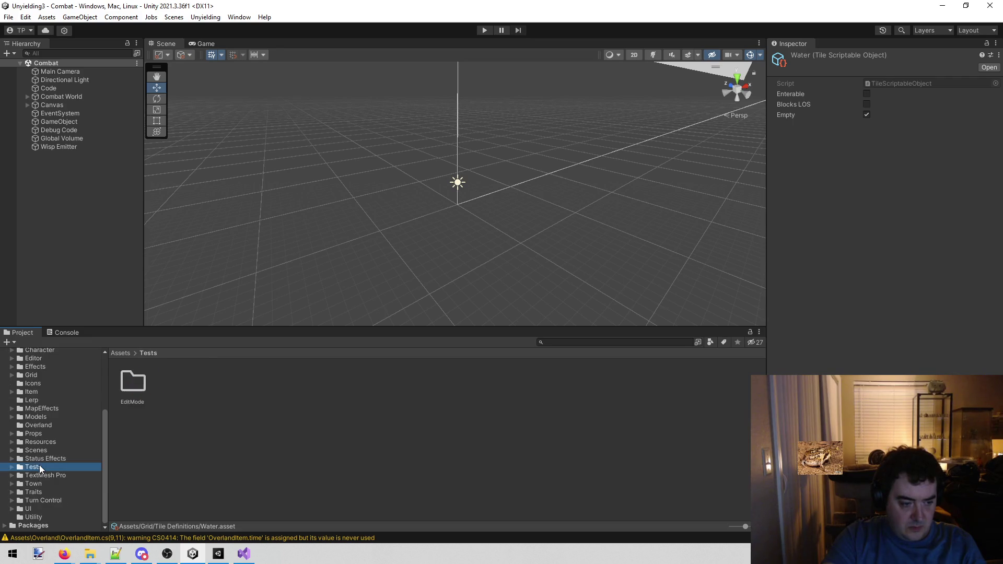
pyautogui.scroll(5, 50, 435)
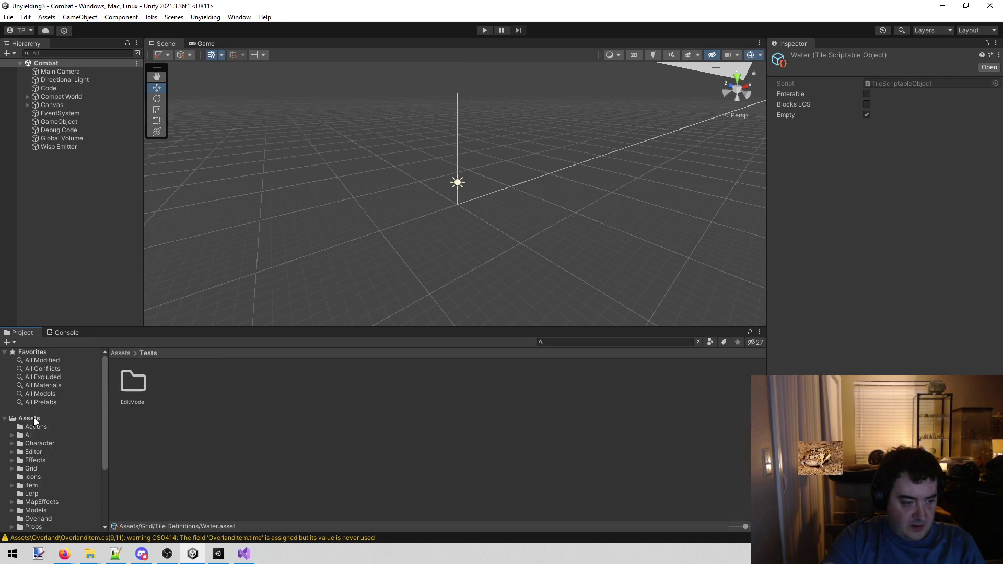
pyautogui.click(33, 421)
# Step: Create a new folder named Test in Assets and open it
pyautogui.rightClick(259, 496)
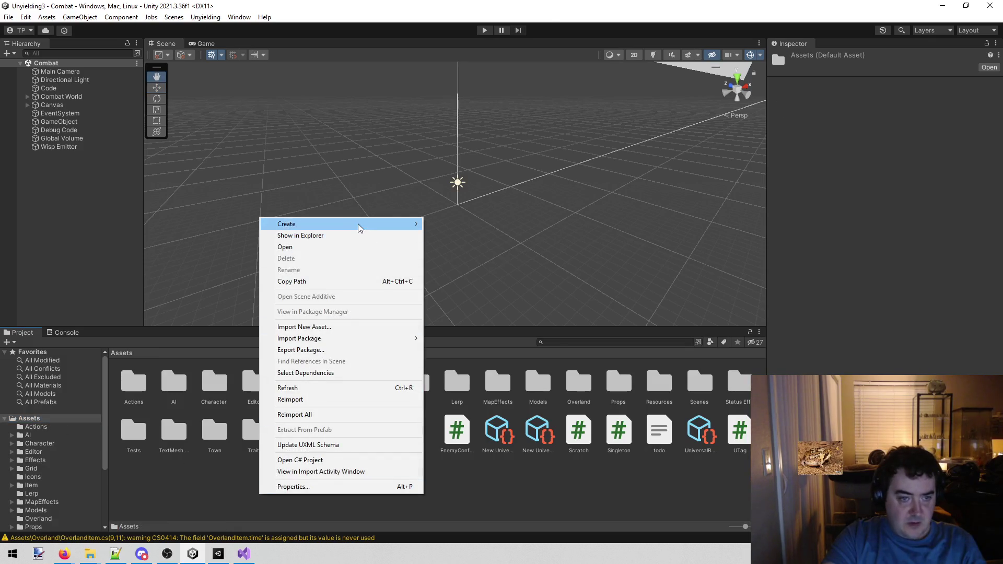
pyautogui.moveTo(360, 227)
pyautogui.click(444, 38)
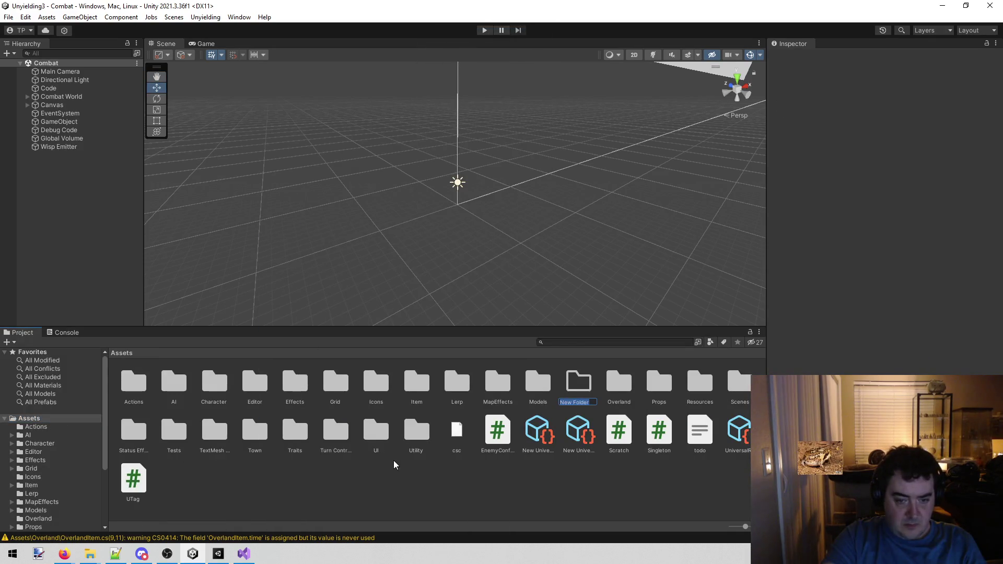
pyautogui.write('Test')
pyautogui.press('Return')
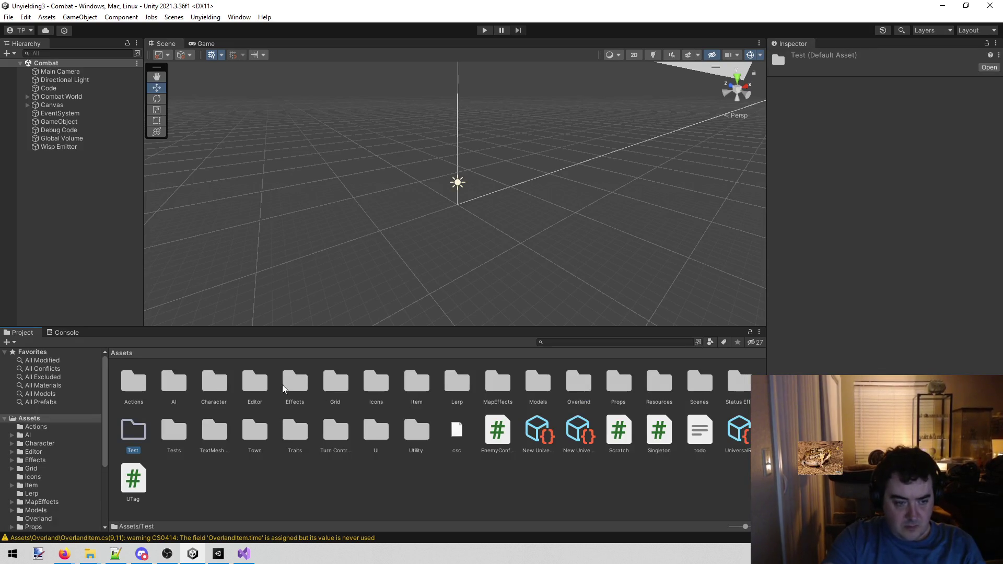
pyautogui.doubleClick(127, 434)
pyautogui.rightClick(212, 421)
# Step: Reveal the Test folder in File Explorer for the brick textures, then bring Steam forward
pyautogui.click(281, 159)
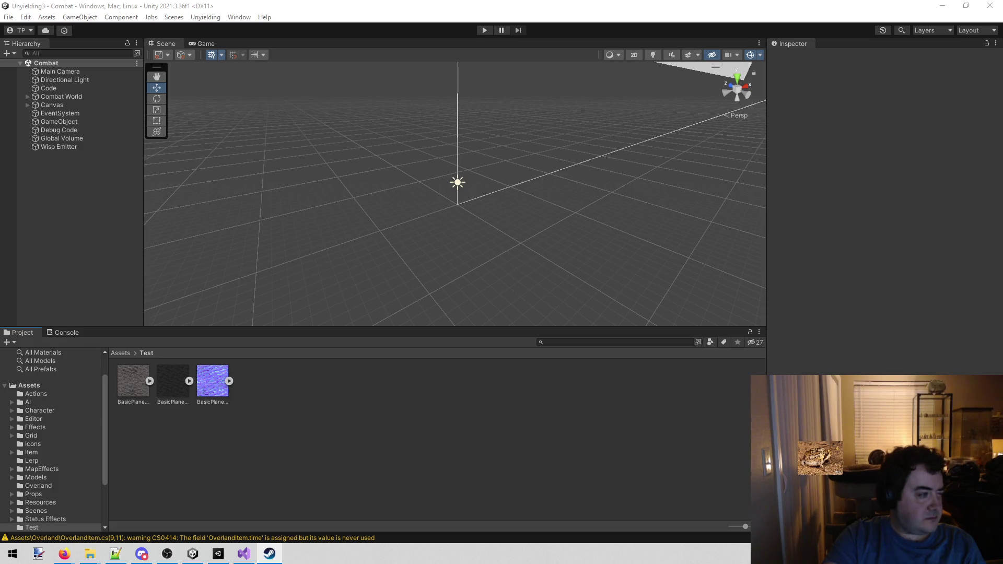
pyautogui.click(270, 554)
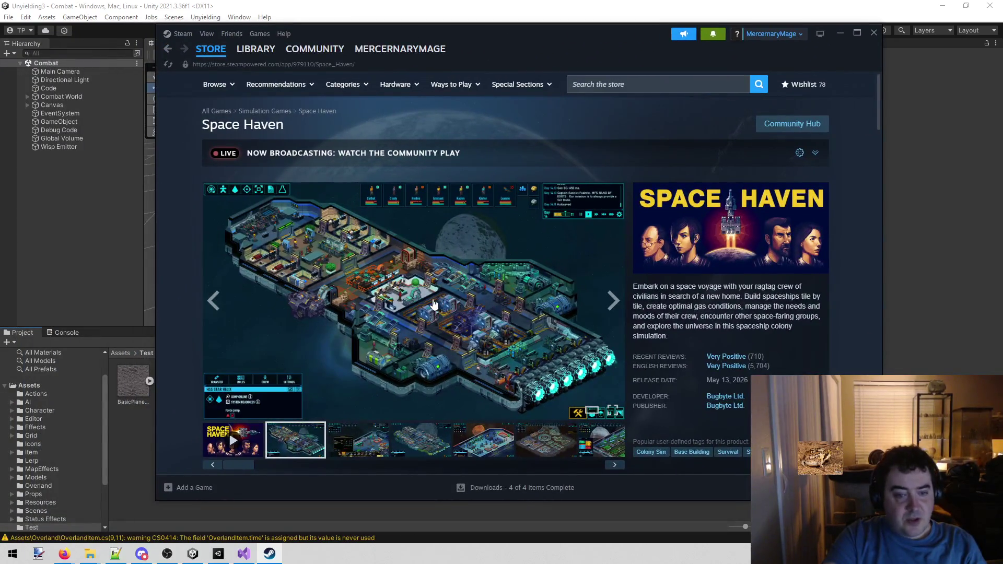
# Step: Browse the Space Haven screenshot thumbnails, from the third shot through the spaceship scenes
pyautogui.click(380, 450)
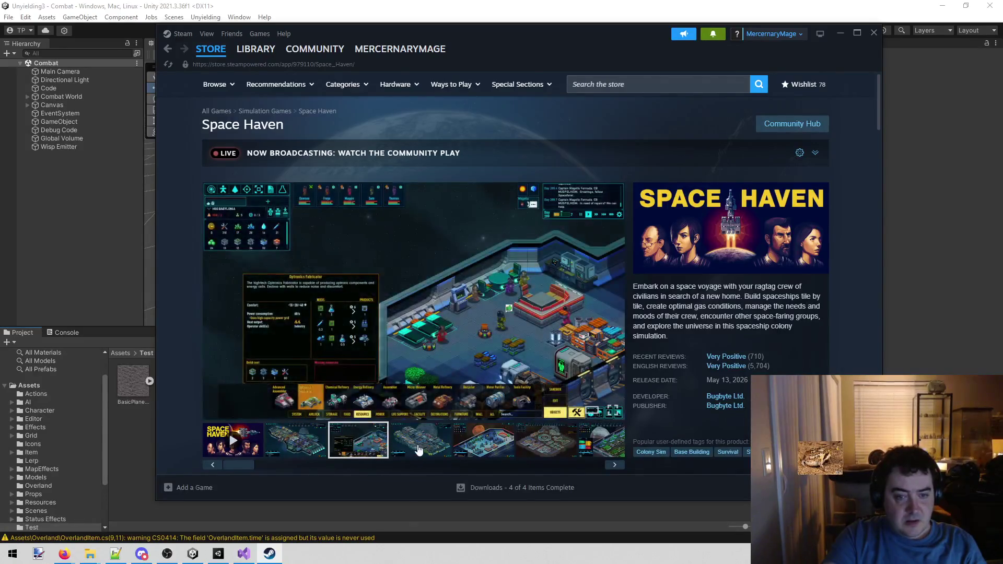
pyautogui.click(419, 450)
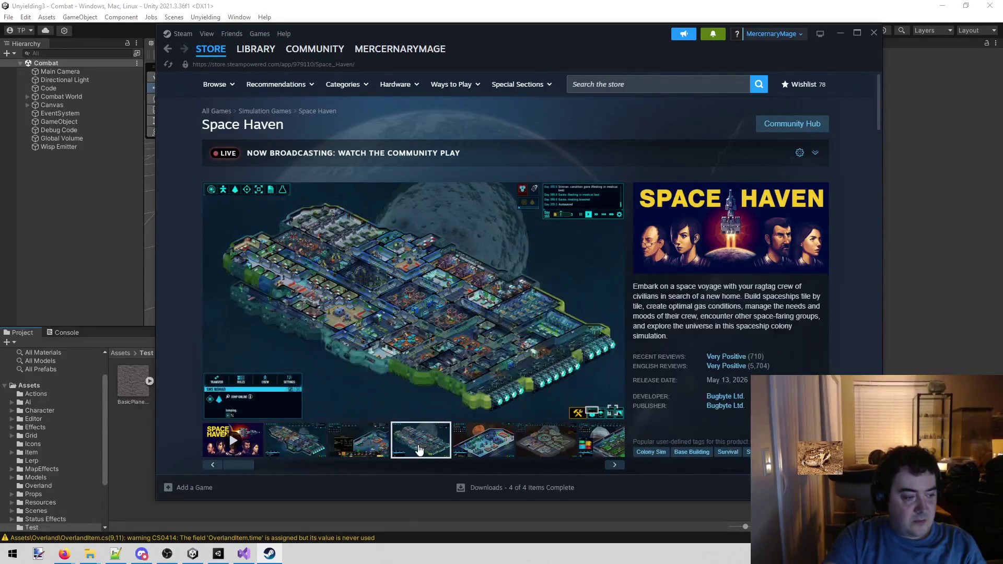
pyautogui.scroll(-1, 420, 449)
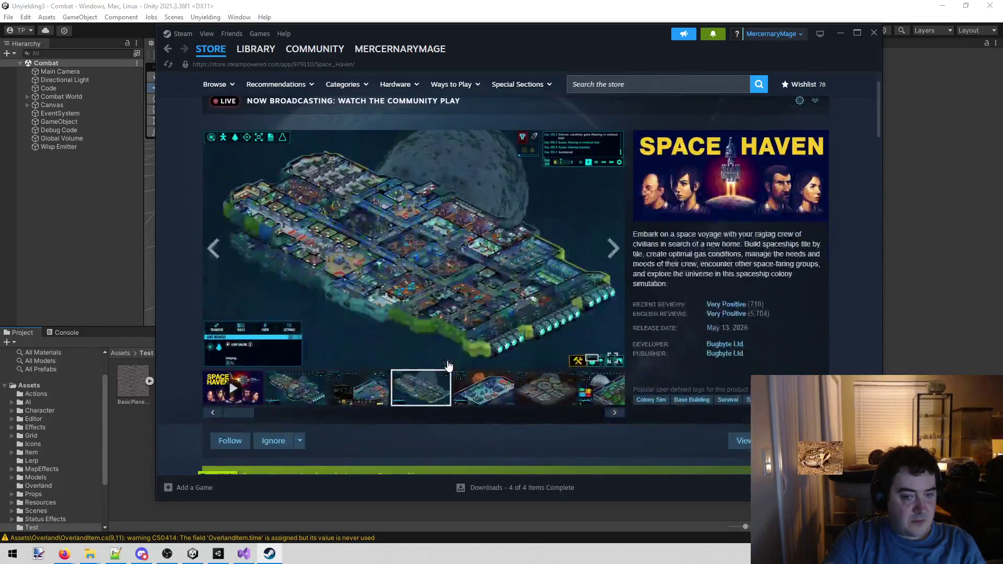
pyautogui.click(467, 401)
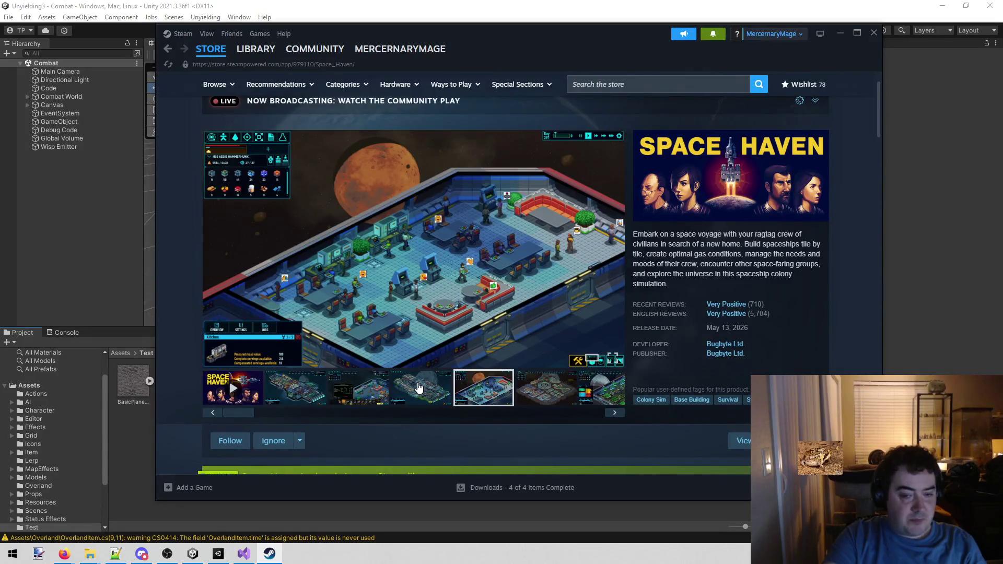
pyautogui.click(546, 389)
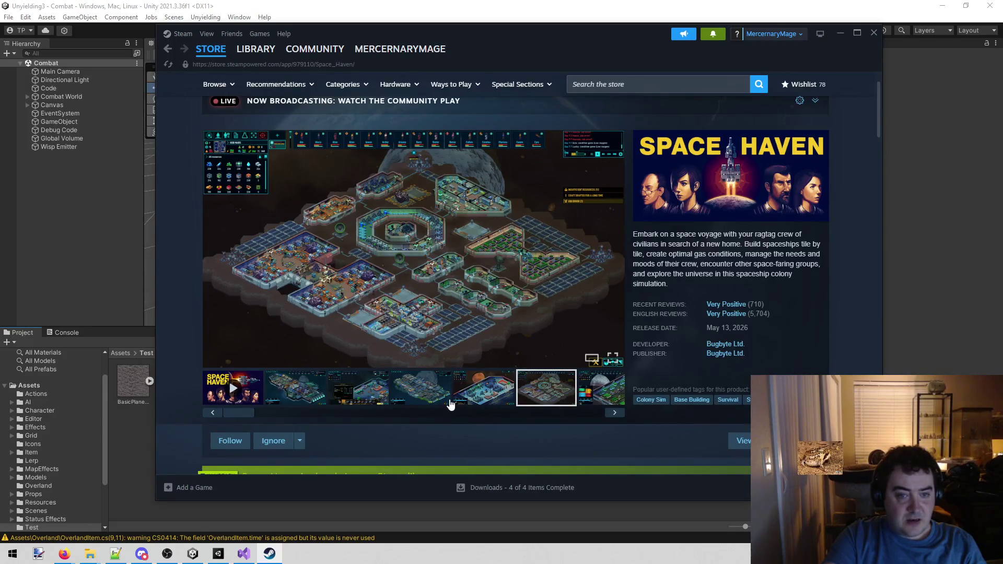
pyautogui.click(613, 413)
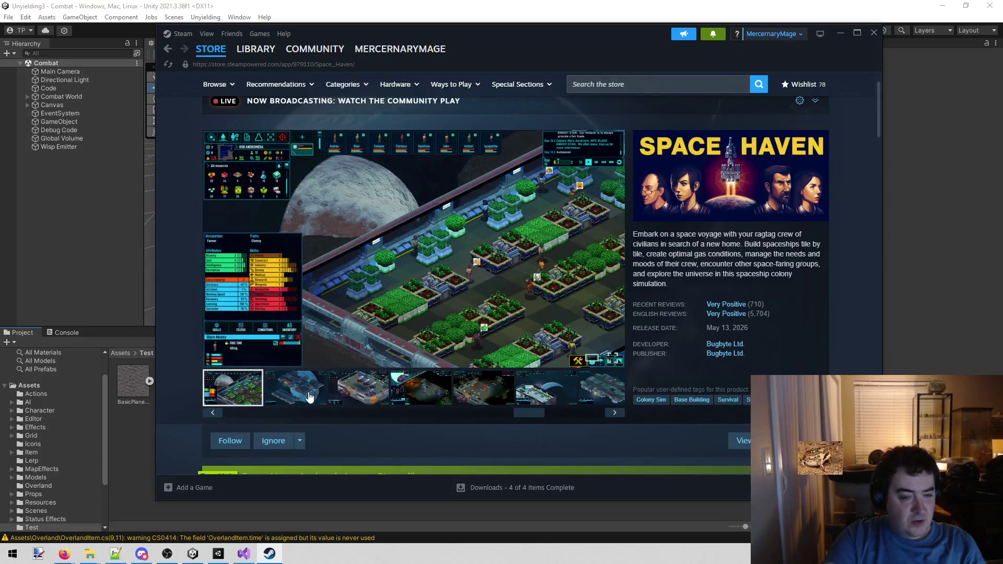
pyautogui.click(310, 397)
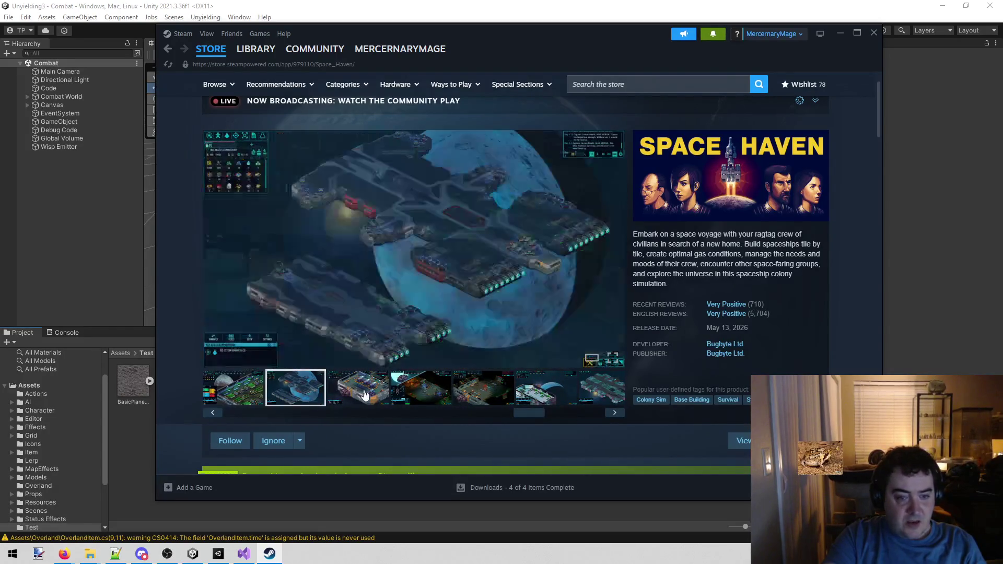
pyautogui.click(373, 394)
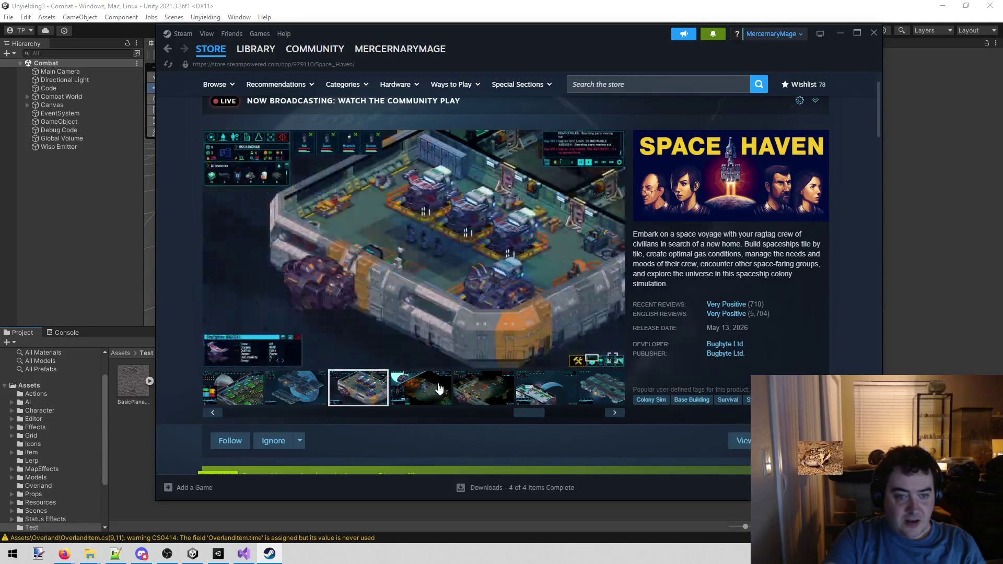
pyautogui.click(415, 393)
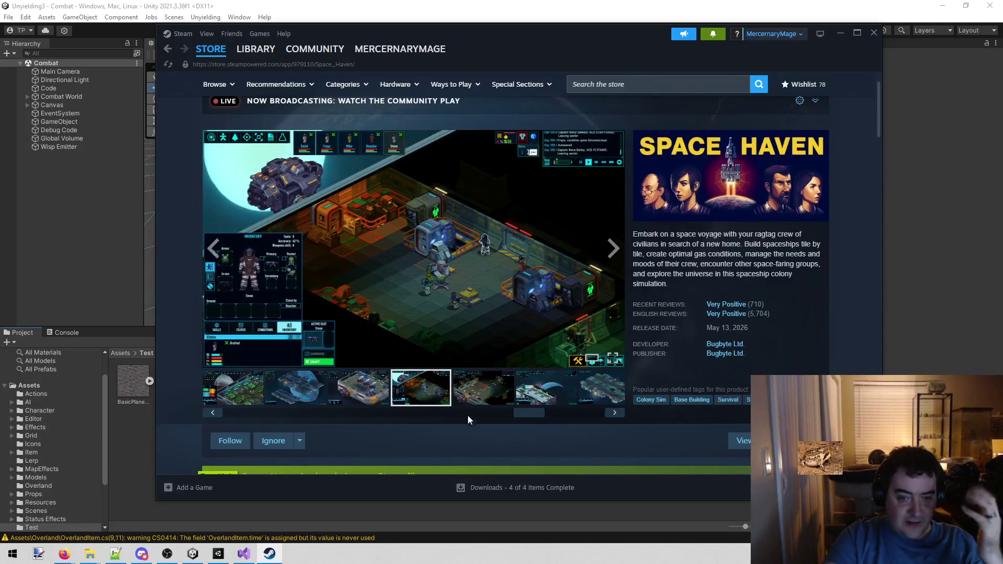
pyautogui.click(472, 404)
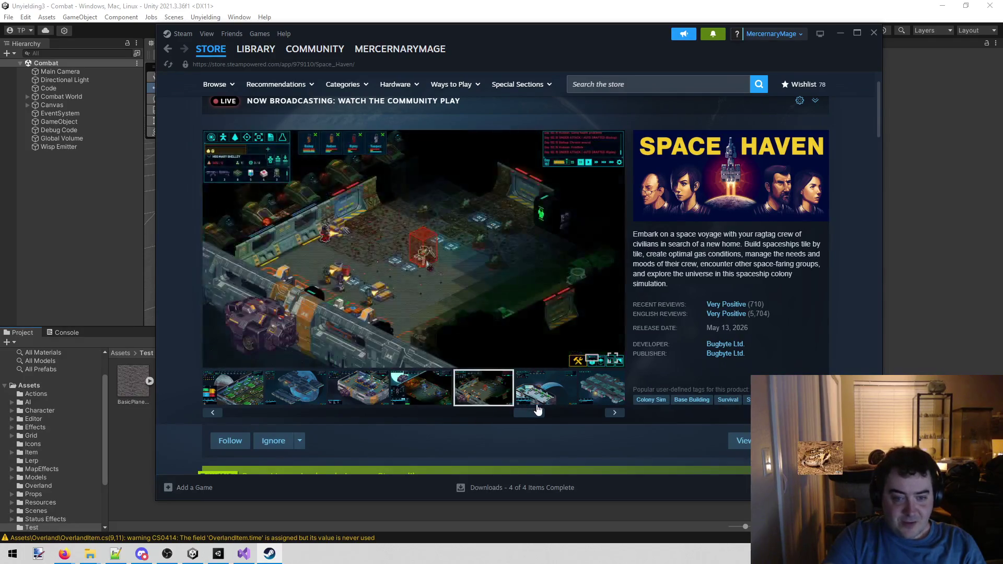
# Step: View a screenshot enlarged up to 12 of 14, then close the Steam window
pyautogui.click(535, 364)
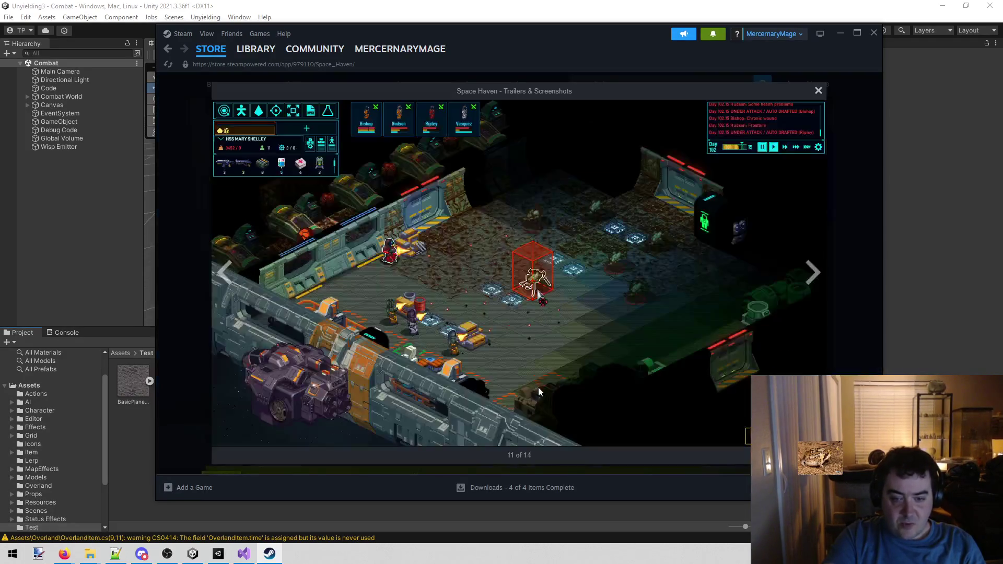
pyautogui.click(817, 277)
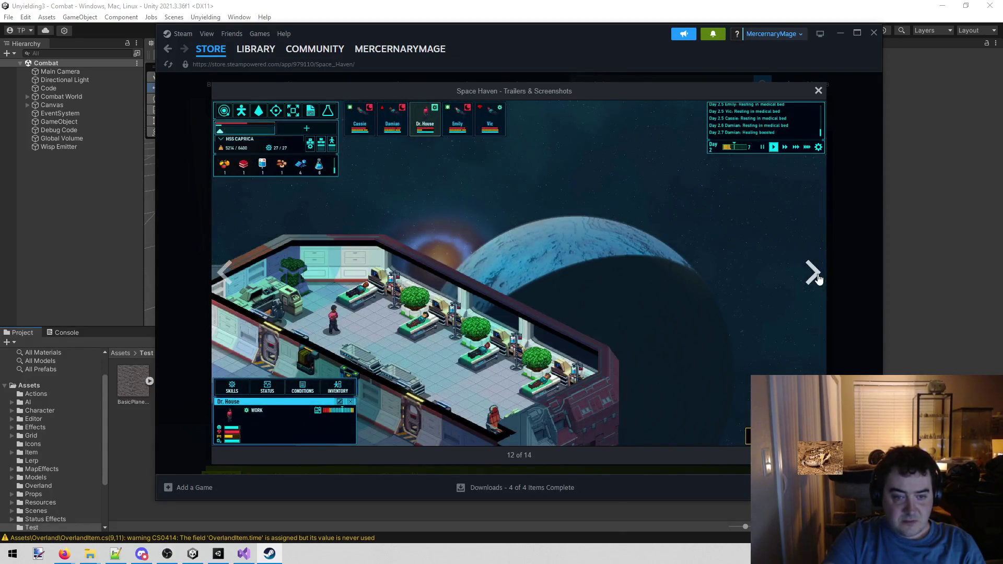
pyautogui.click(843, 330)
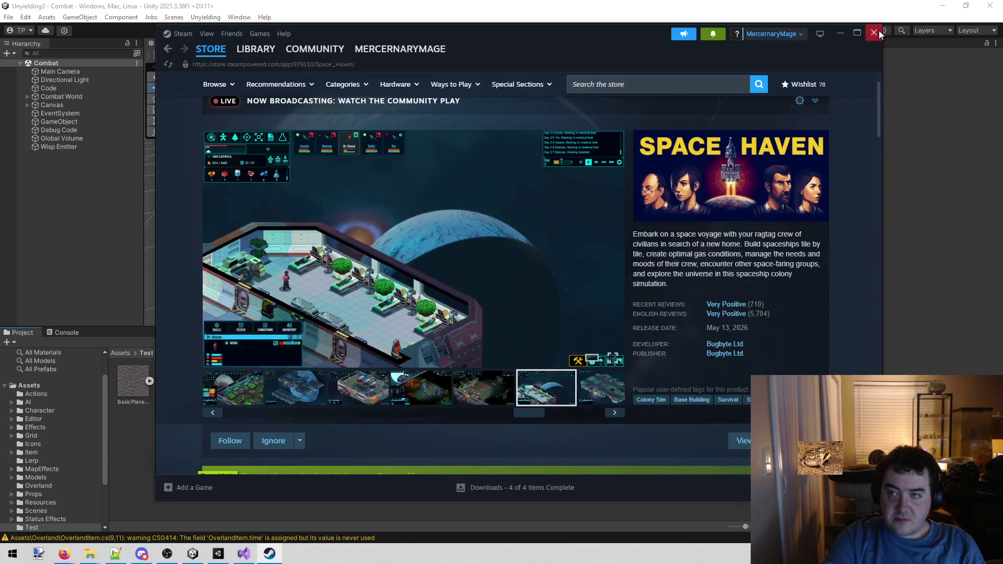
pyautogui.click(875, 32)
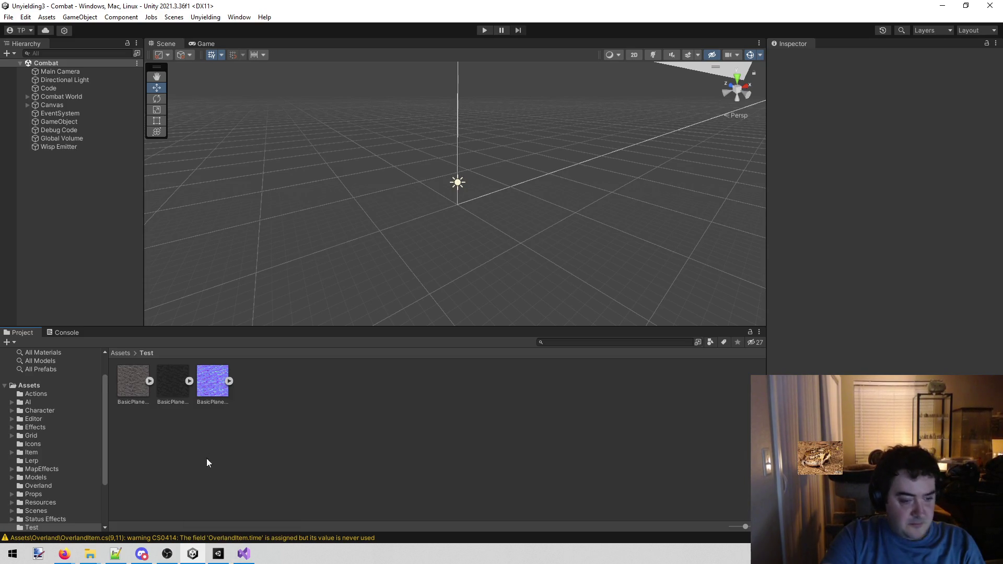
# Step: Return to the Unyielding3 editor showing Assets/Test with its three plane textures
pyautogui.moveTo(214, 551)
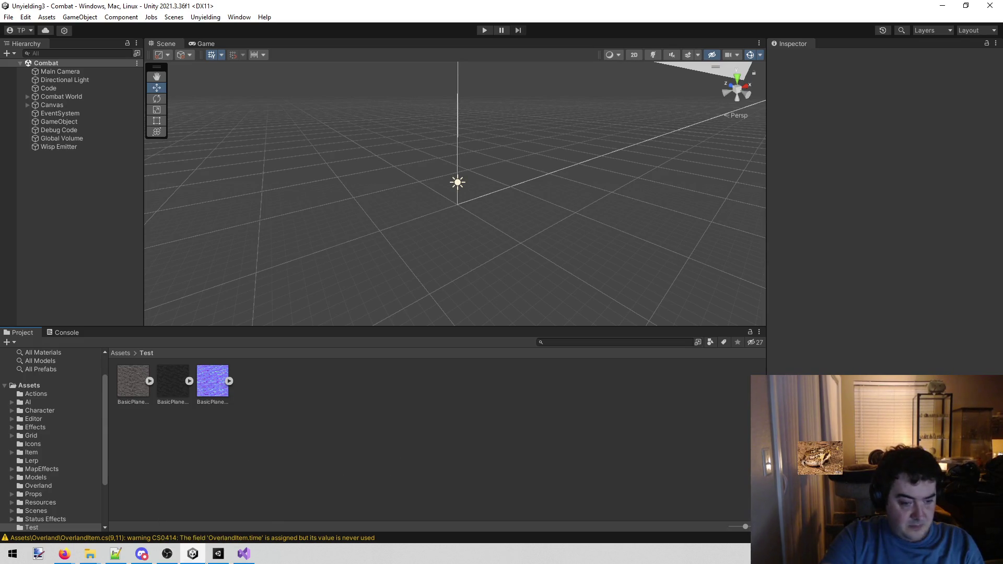
pyautogui.moveTo(299, 511)
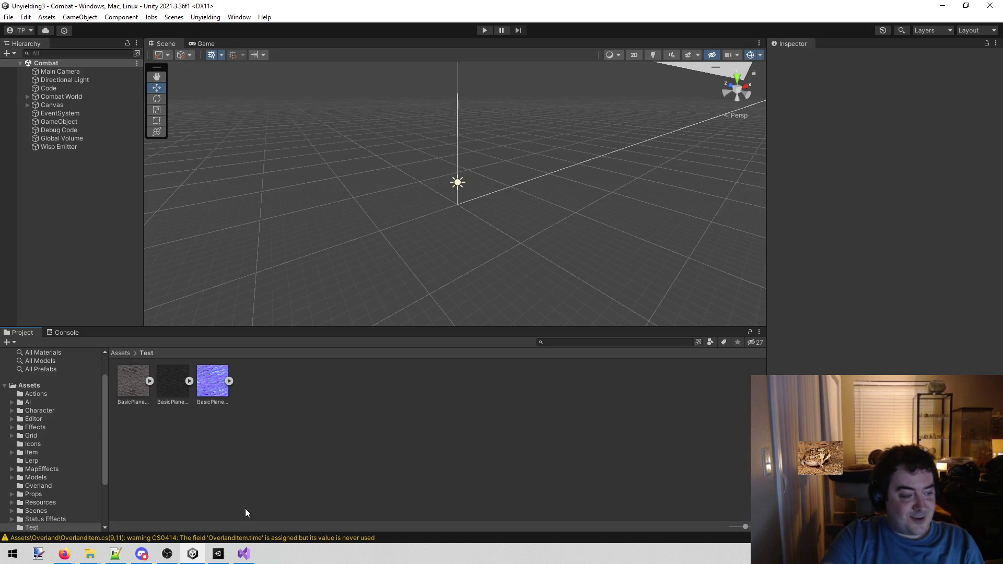
# Step: In unyielding2, search 'brick' and reveal BrickFoundationShader in File Explorer
pyautogui.click(224, 554)
pyautogui.click(558, 335)
pyautogui.write('brick')
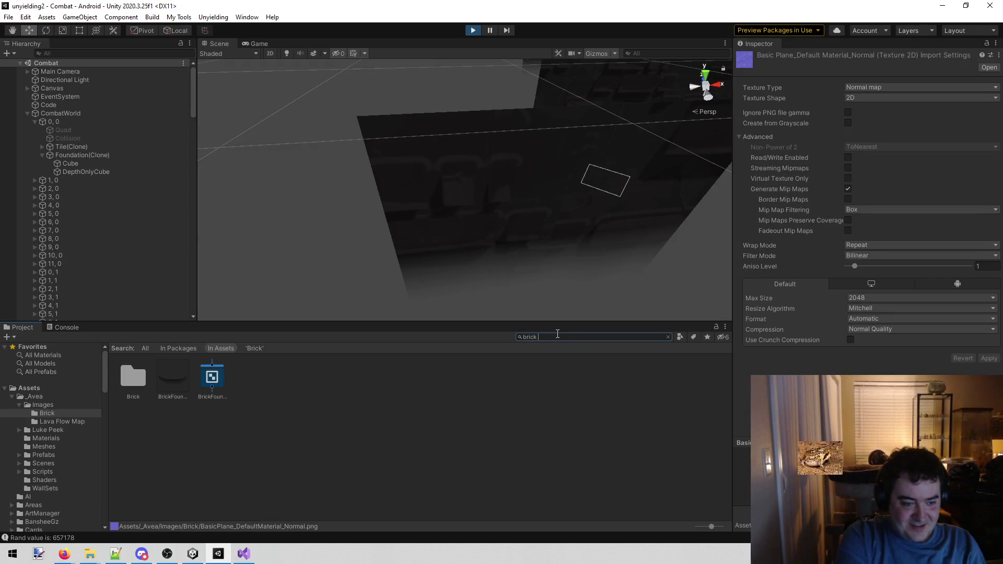
pyautogui.rightClick(212, 379)
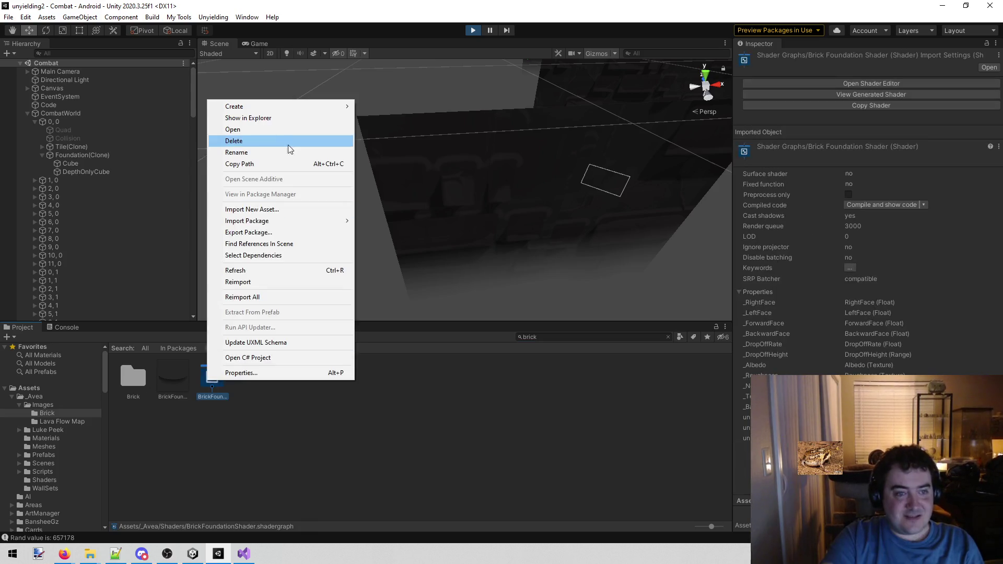
pyautogui.click(301, 118)
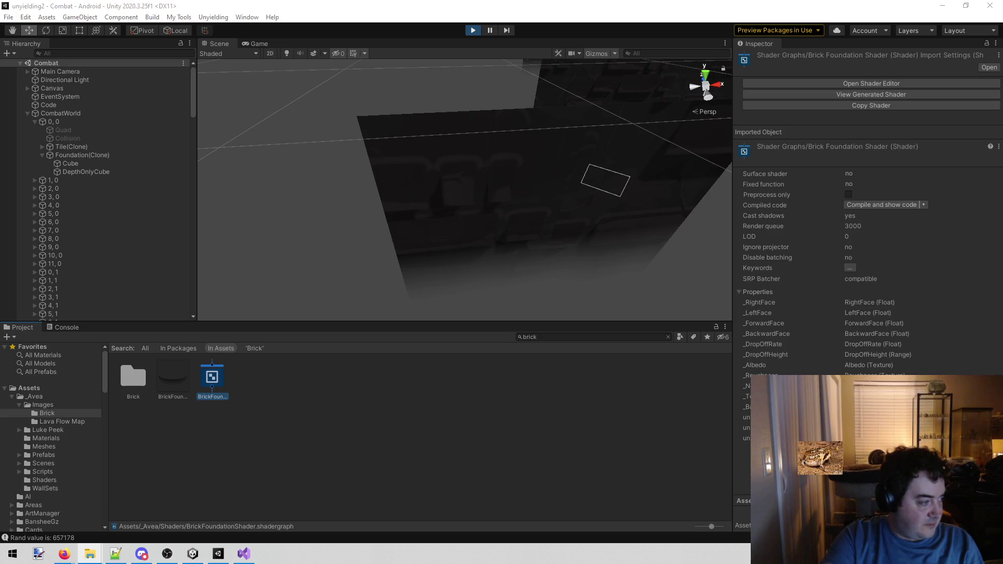
# Step: Copy the shader into Unyielding3's Test folder, then switch back to unyielding2
pyautogui.click(332, 447)
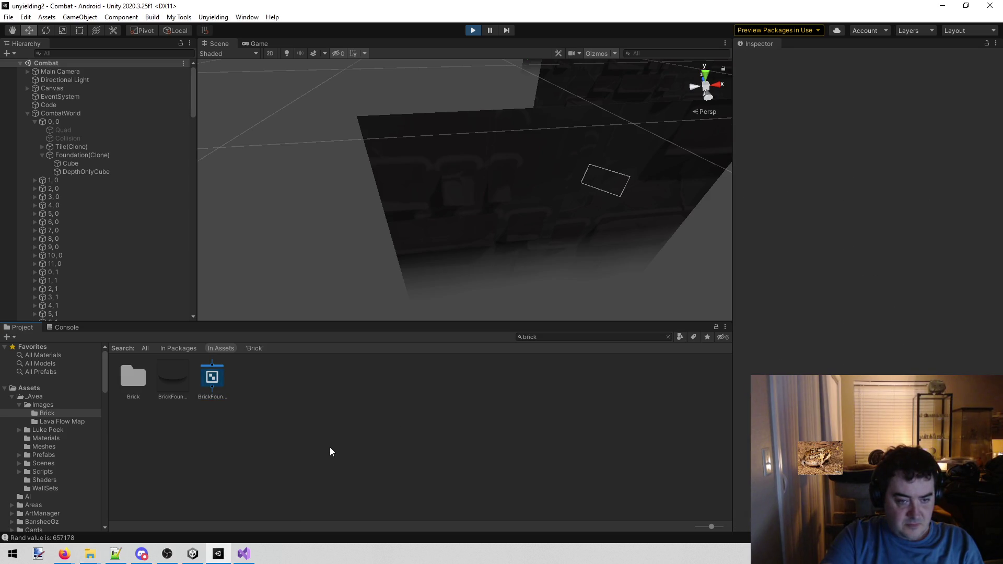
pyautogui.click(190, 556)
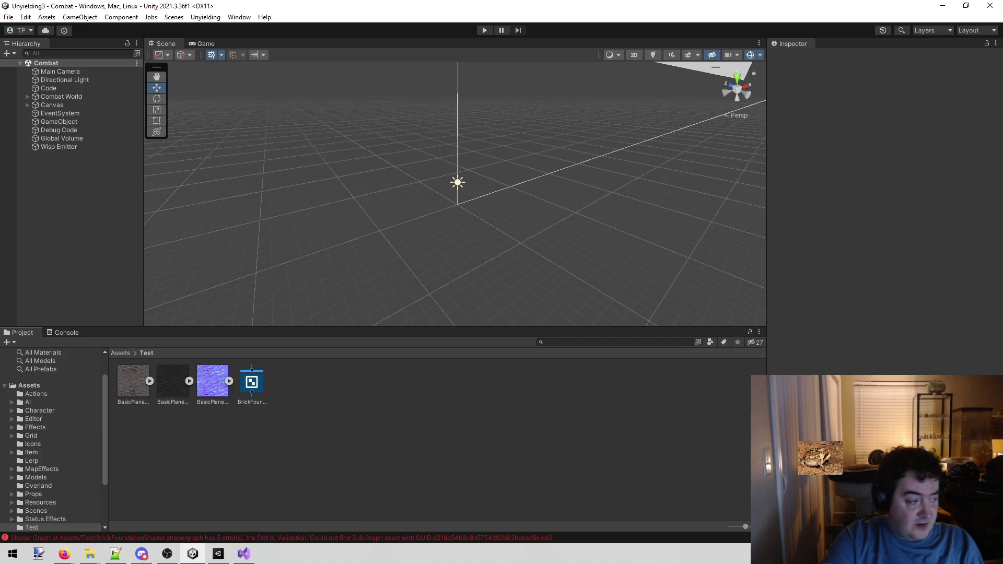
pyautogui.click(218, 554)
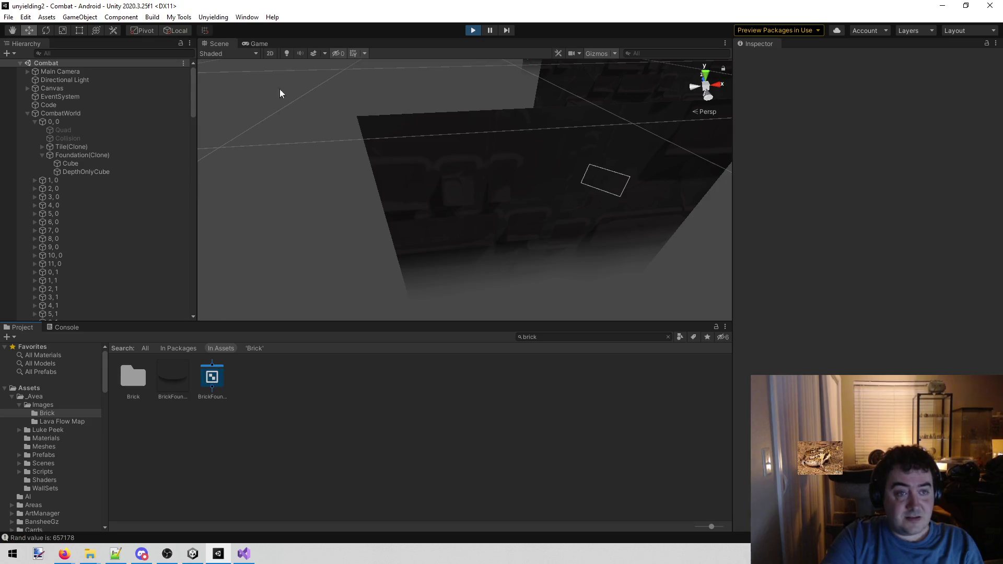
# Step: Open BrickFoundationShader and pan across the graph to the ShowHideFaceAlongNormal and LeftFace nodes
pyautogui.click(218, 383)
pyautogui.doubleClick(218, 384)
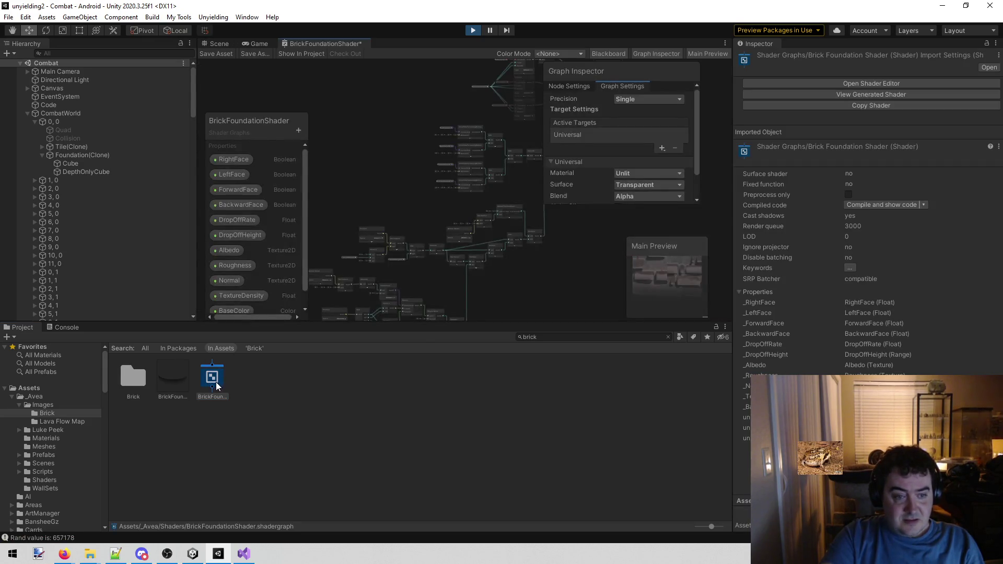
pyautogui.scroll(3, 347, 199)
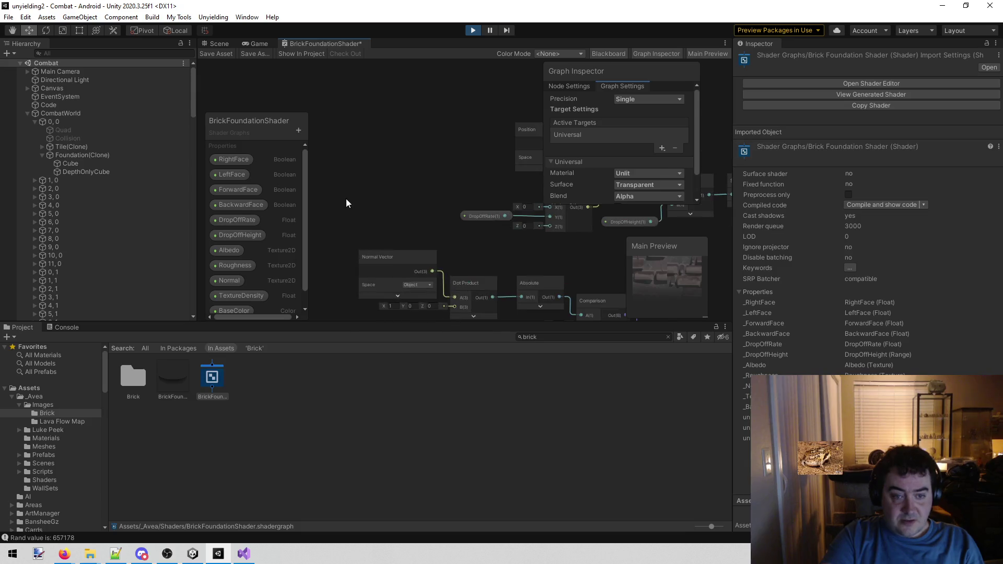
pyautogui.moveTo(446, 195); pyautogui.dragTo(422, 147)
pyautogui.moveTo(484, 216); pyautogui.dragTo(399, 62)
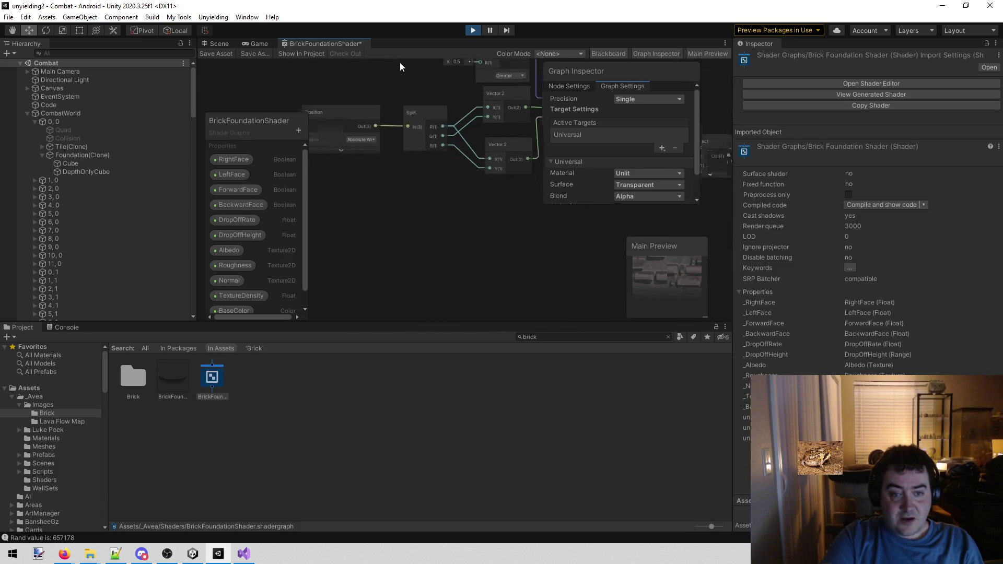
pyautogui.moveTo(353, 126); pyautogui.dragTo(327, 172)
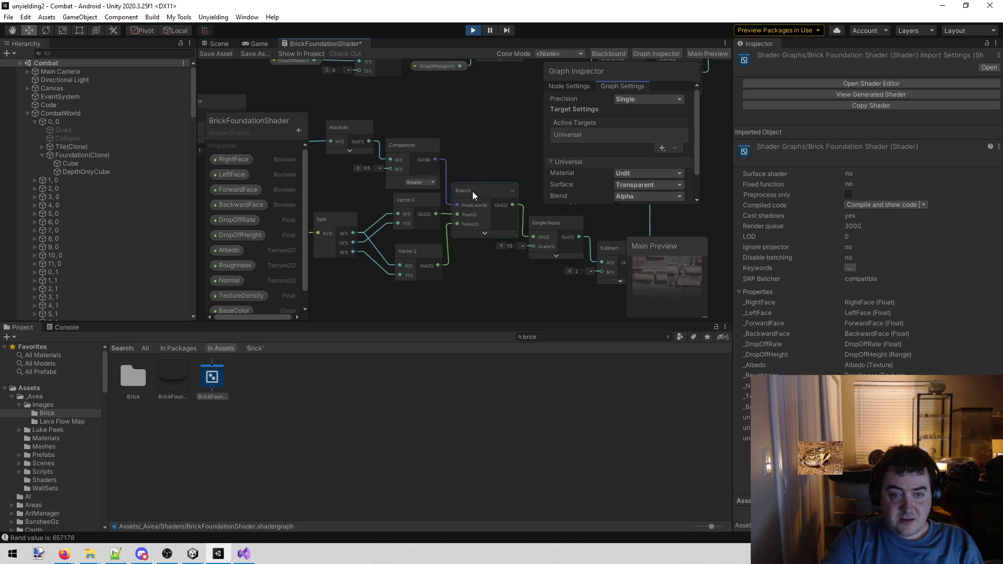
pyautogui.moveTo(494, 119)
pyautogui.mouseDown()
pyautogui.moveTo(506, 223)
pyautogui.moveTo(472, 102)
pyautogui.moveTo(548, 255)
pyautogui.moveTo(388, 235)
pyautogui.moveTo(342, 320)
pyautogui.mouseUp()
pyautogui.moveTo(323, 313)
pyautogui.mouseDown()
pyautogui.moveTo(384, 199)
pyautogui.moveTo(387, 270)
pyautogui.moveTo(348, 278)
pyautogui.mouseUp()
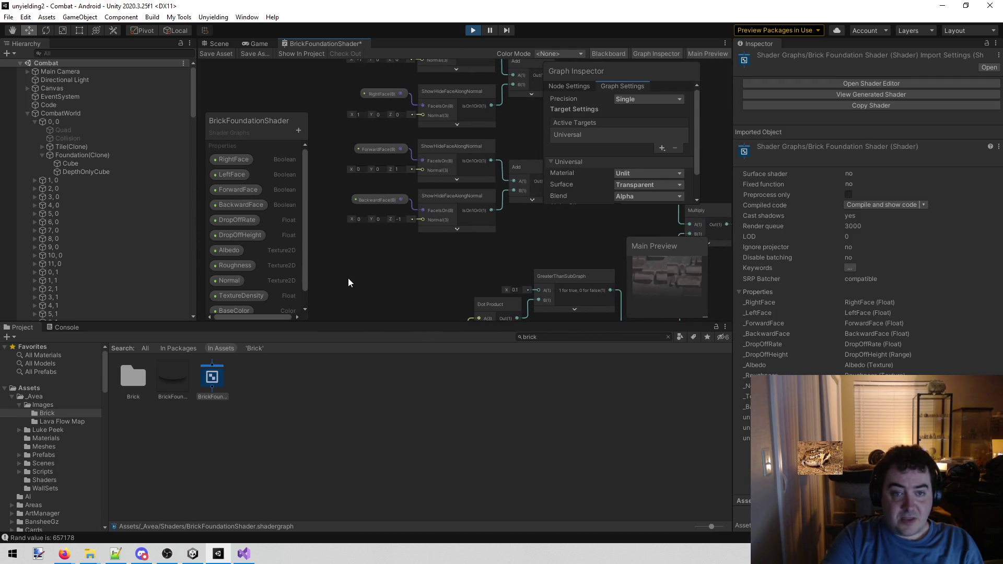
pyautogui.moveTo(543, 261); pyautogui.dragTo(464, 163)
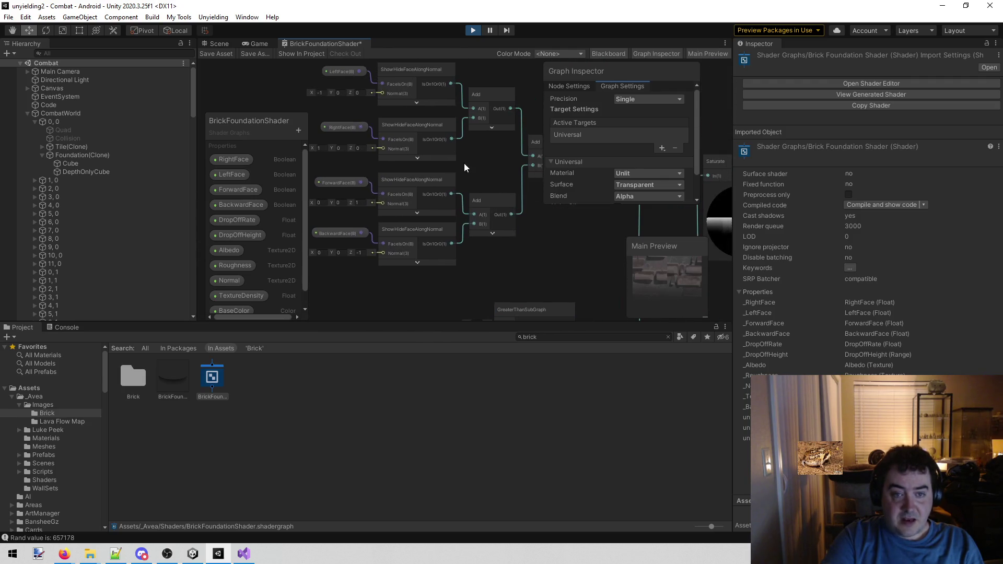
# Step: Show the generated code for a ShowHideFaceAlongNormal node, then return to the graph
pyautogui.click(434, 176)
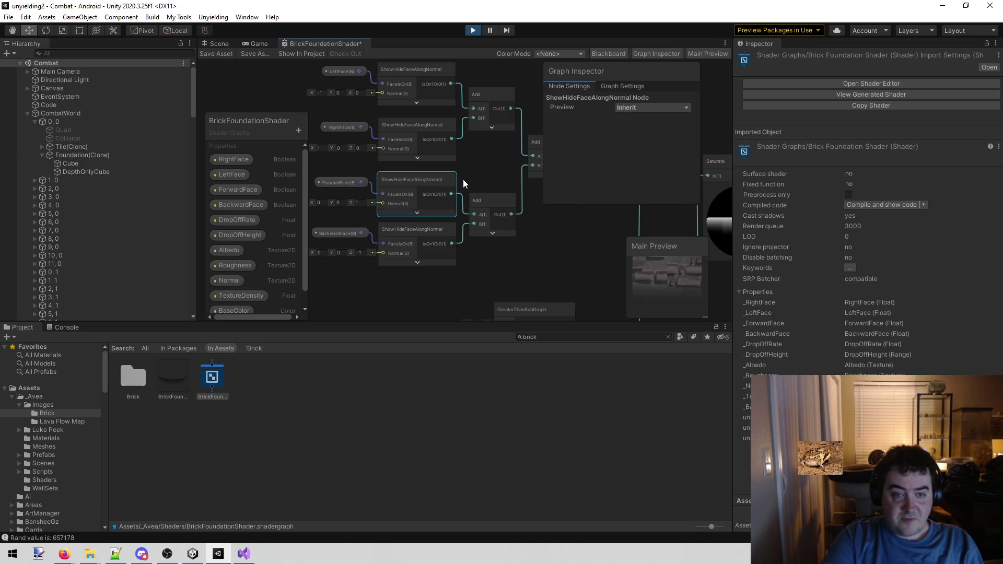
pyautogui.scroll(5, 409, 180)
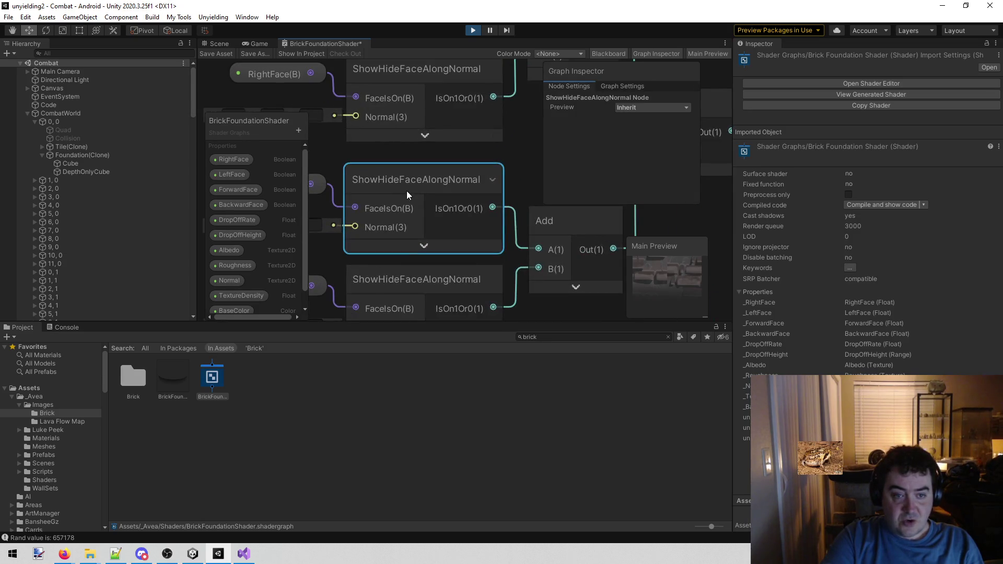
pyautogui.scroll(-2, 465, 183)
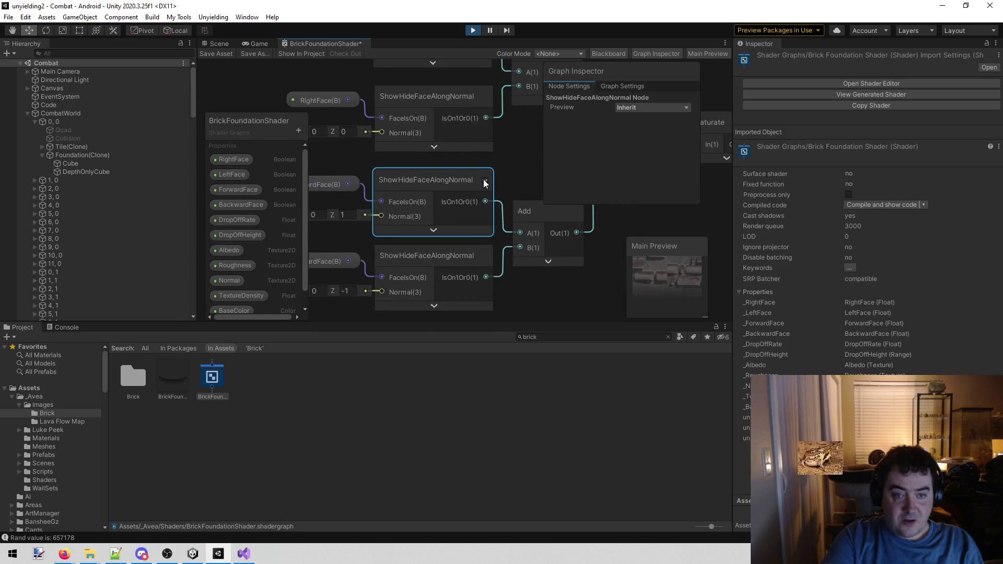
pyautogui.rightClick(452, 181)
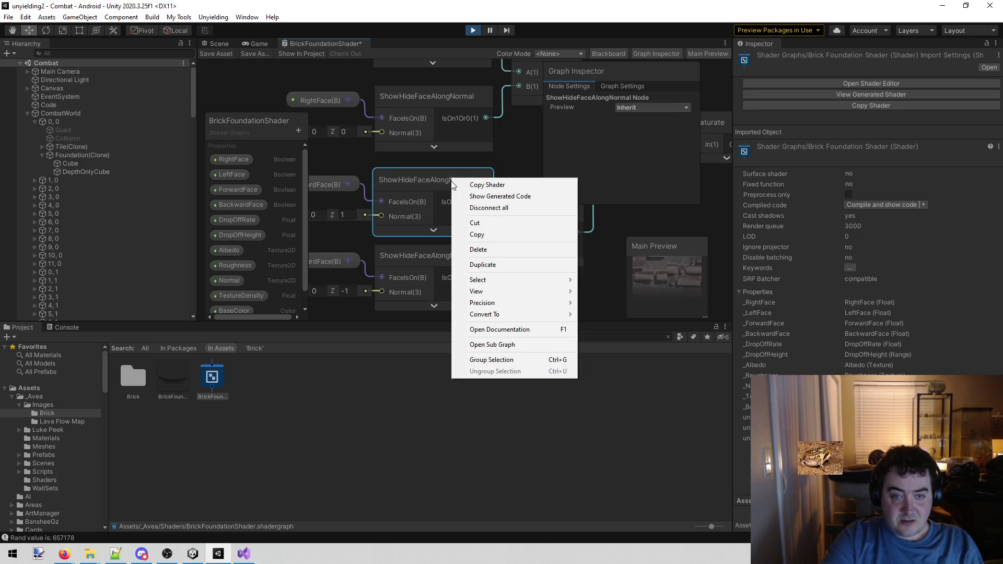
pyautogui.click(485, 196)
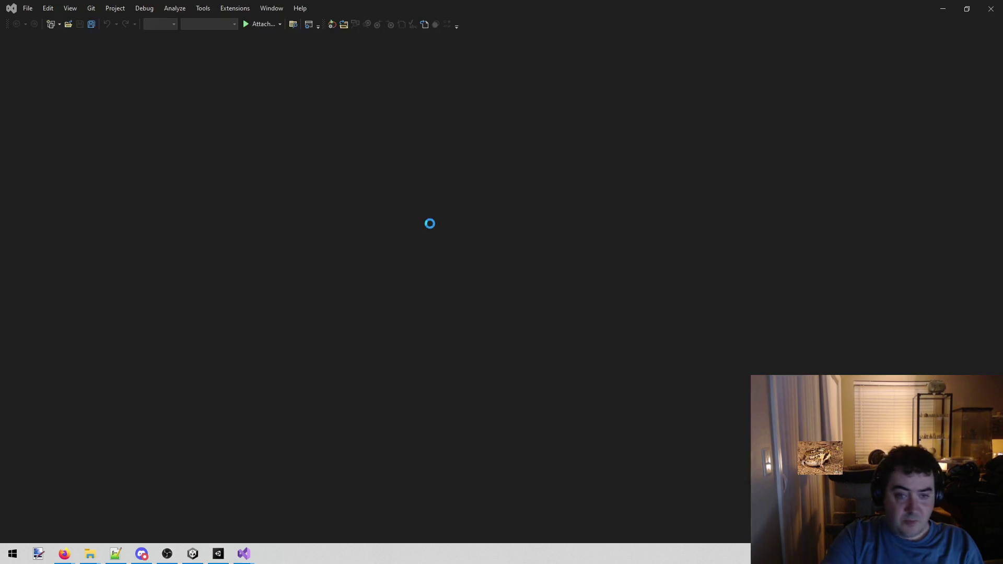
pyautogui.click(991, 8)
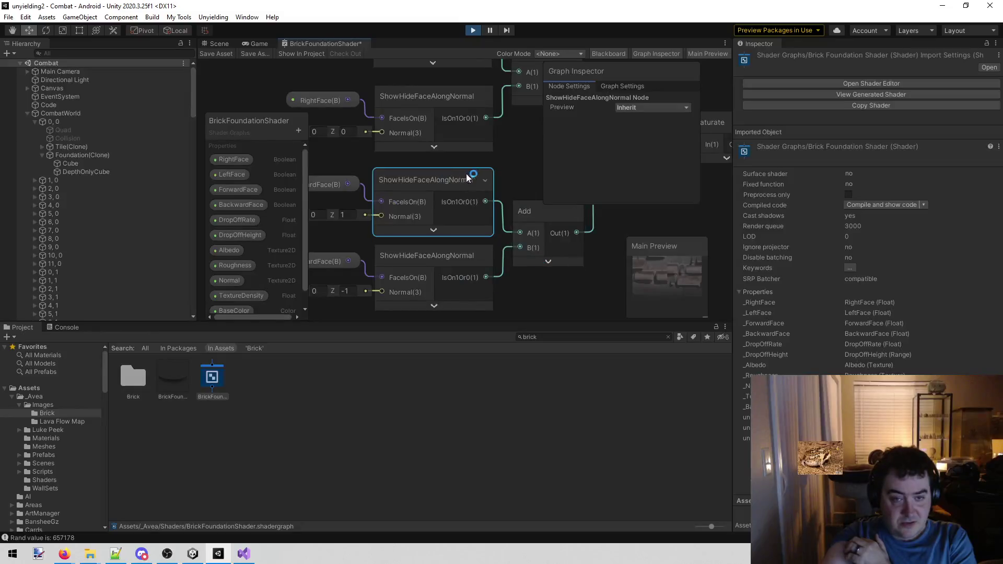
# Step: Open the ShowHideFaceAlongNormal sub graph in its own tab and center its node chain
pyautogui.rightClick(476, 174)
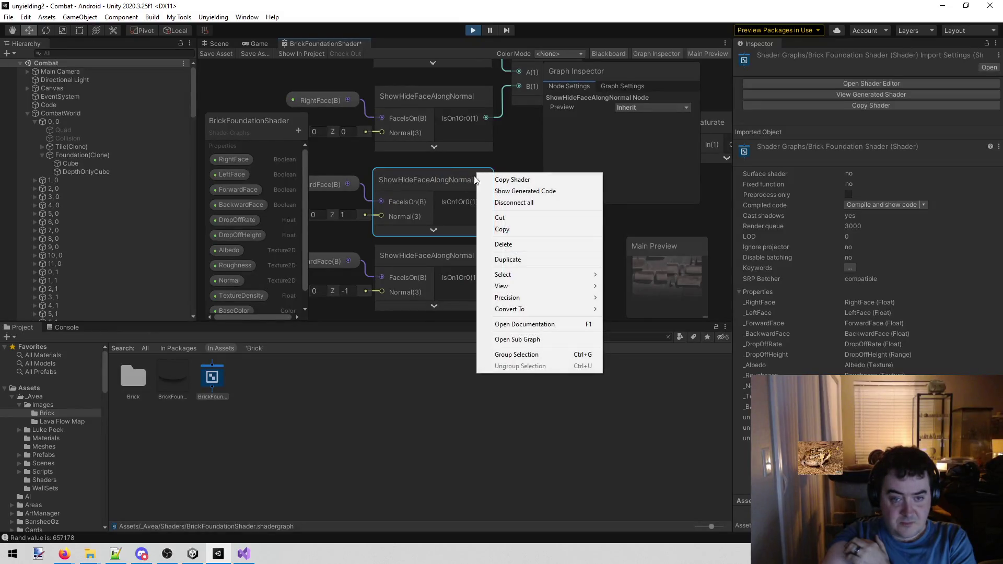
pyautogui.click(553, 340)
pyautogui.scroll(-5, 518, 272)
pyautogui.moveTo(446, 274)
pyautogui.mouseDown()
pyautogui.moveTo(419, 252)
pyautogui.moveTo(468, 253)
pyautogui.moveTo(444, 240)
pyautogui.mouseUp()
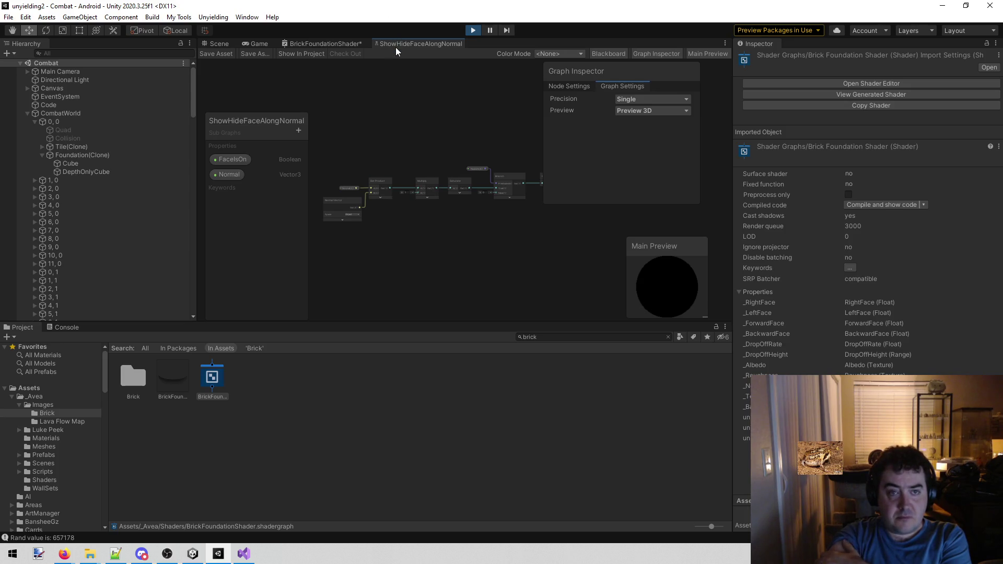
# Step: Clear the 'brick' search and reveal the ShowHideFaceAlongNormal sub graph from _Avea/Shaders in Explorer
pyautogui.click(573, 339)
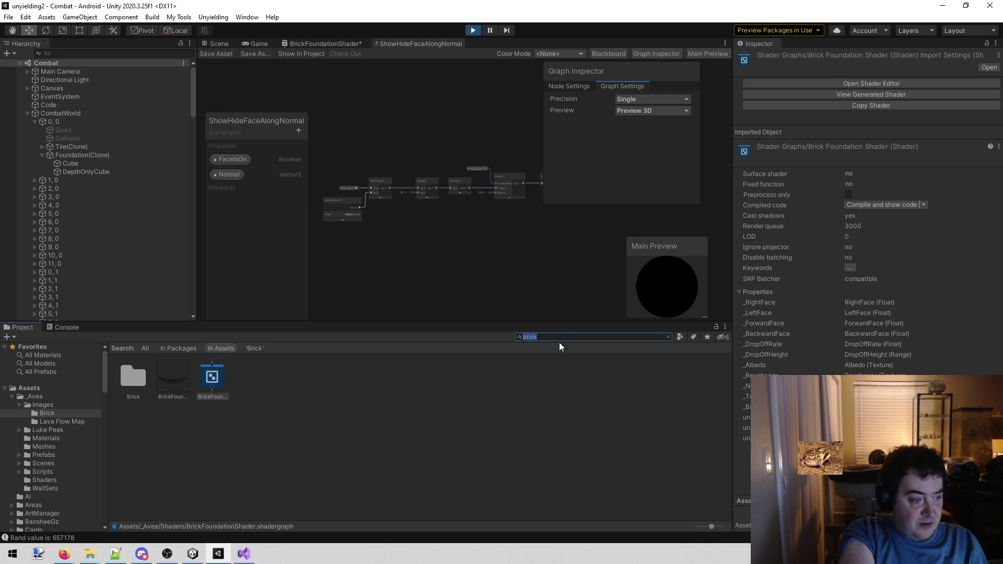
pyautogui.press('BackSpace')
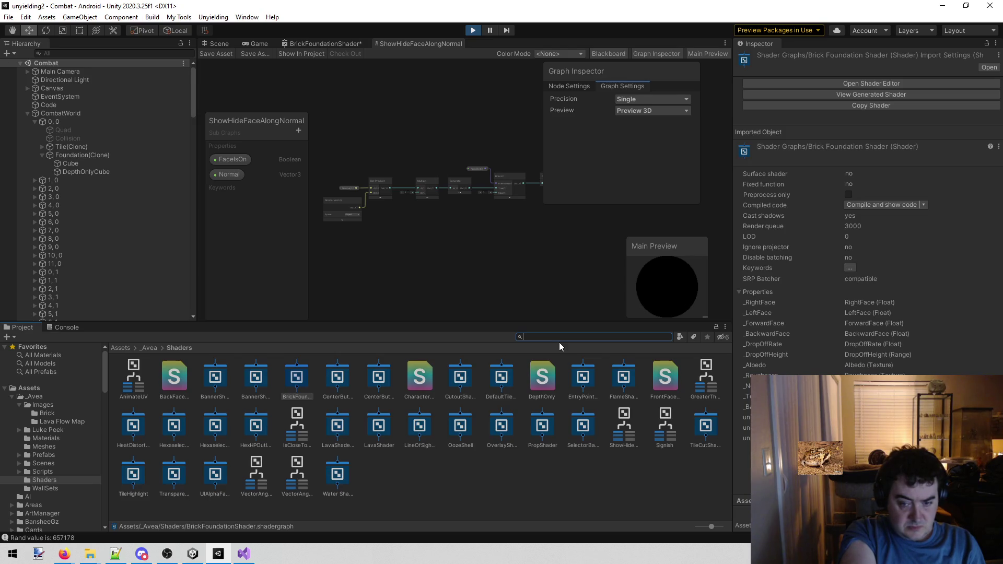
pyautogui.click(626, 424)
pyautogui.click(656, 433)
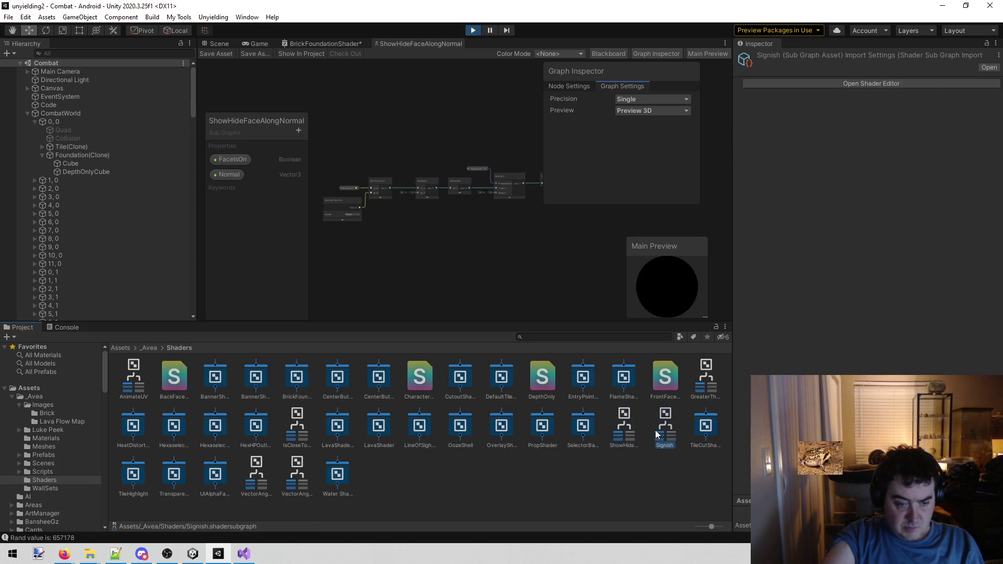
pyautogui.click(624, 424)
pyautogui.rightClick(622, 413)
pyautogui.click(663, 157)
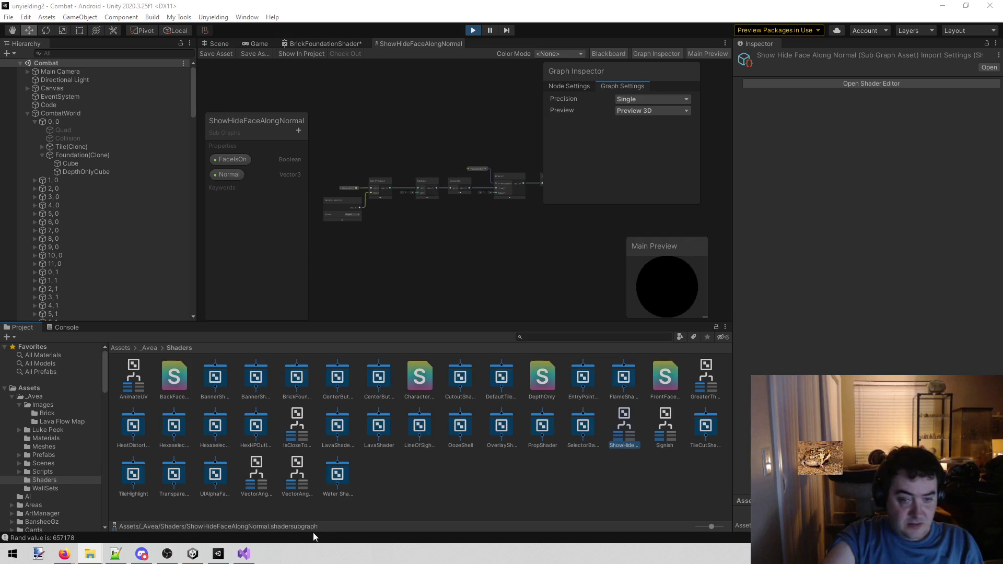
pyautogui.click(241, 558)
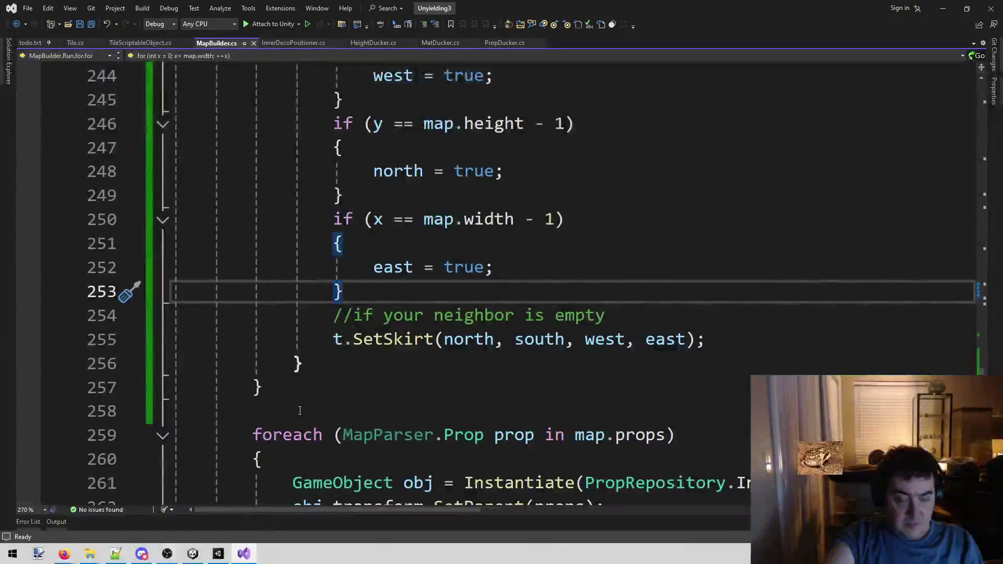
pyautogui.click(204, 559)
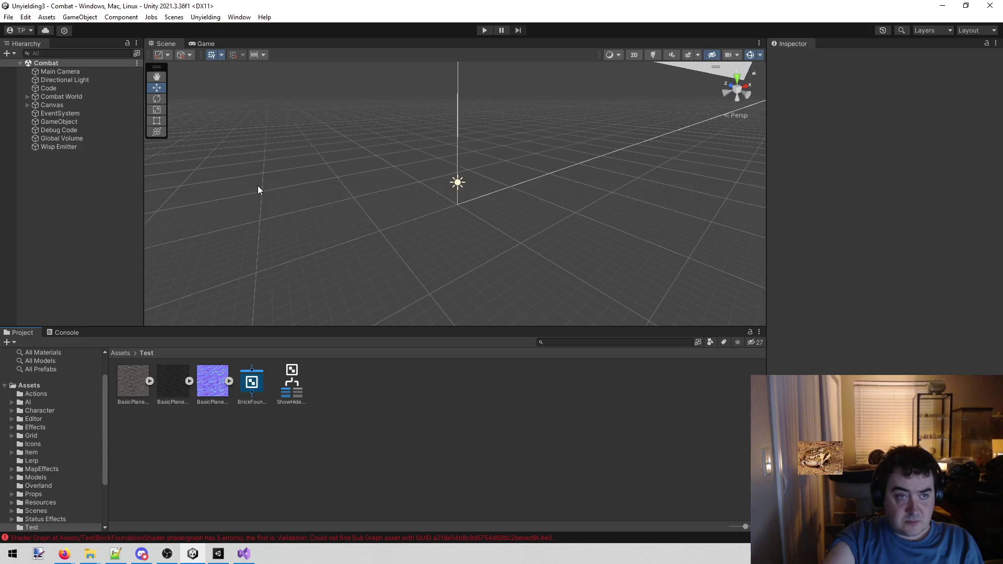
pyautogui.click(246, 382)
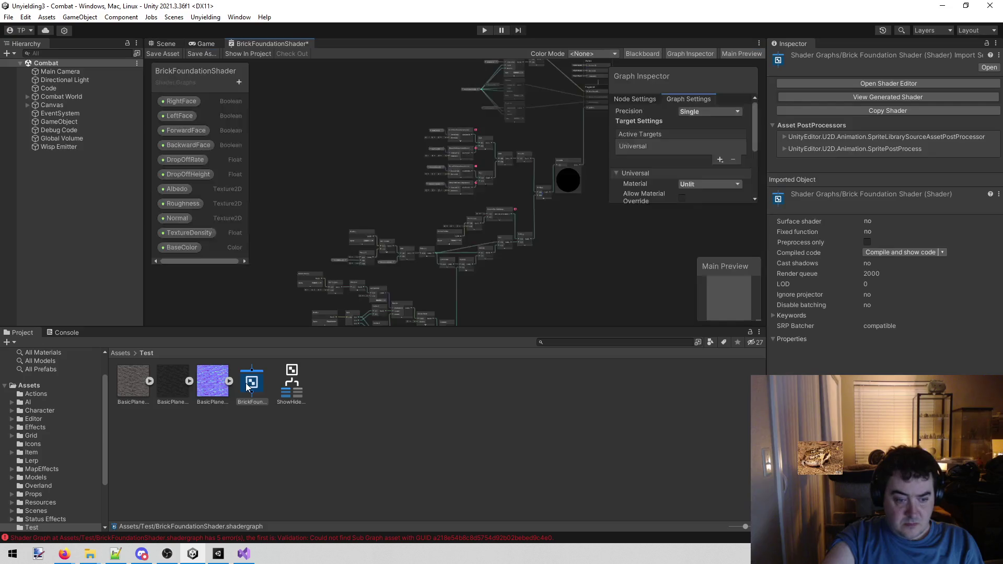
pyautogui.scroll(5, 434, 139)
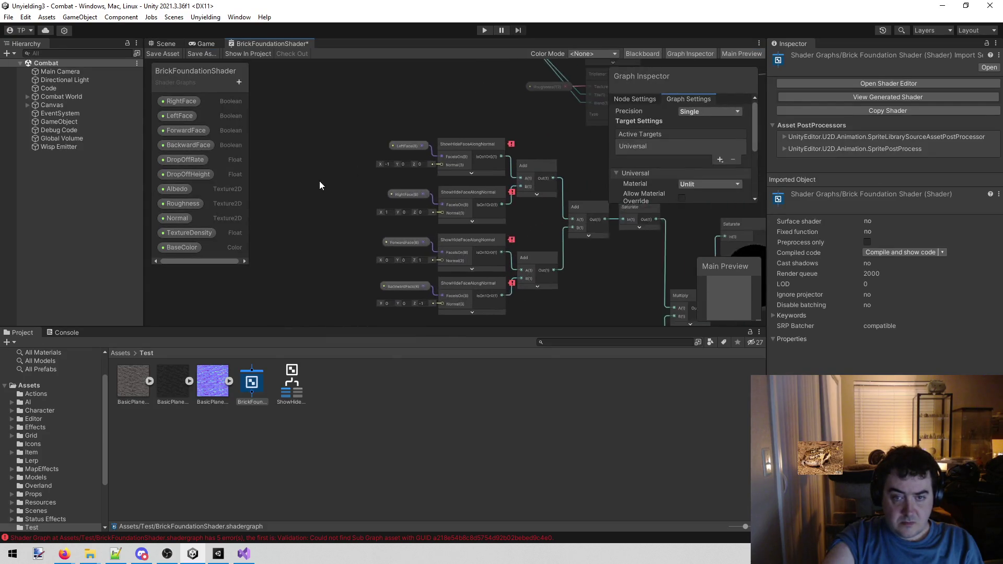
pyautogui.moveTo(550, 288); pyautogui.dragTo(416, 73)
pyautogui.scroll(3, 406, 132)
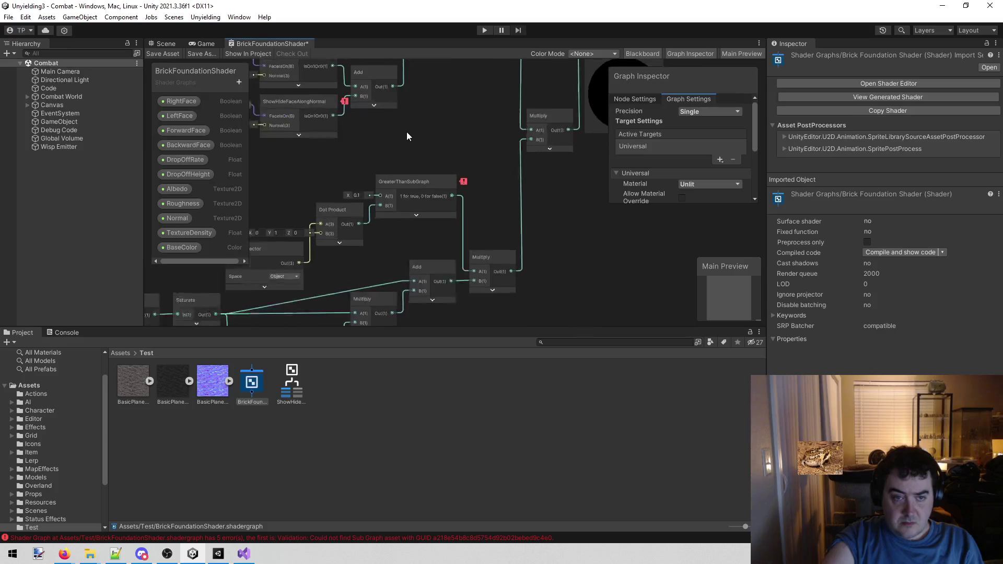
pyautogui.moveTo(405, 133); pyautogui.dragTo(425, 144)
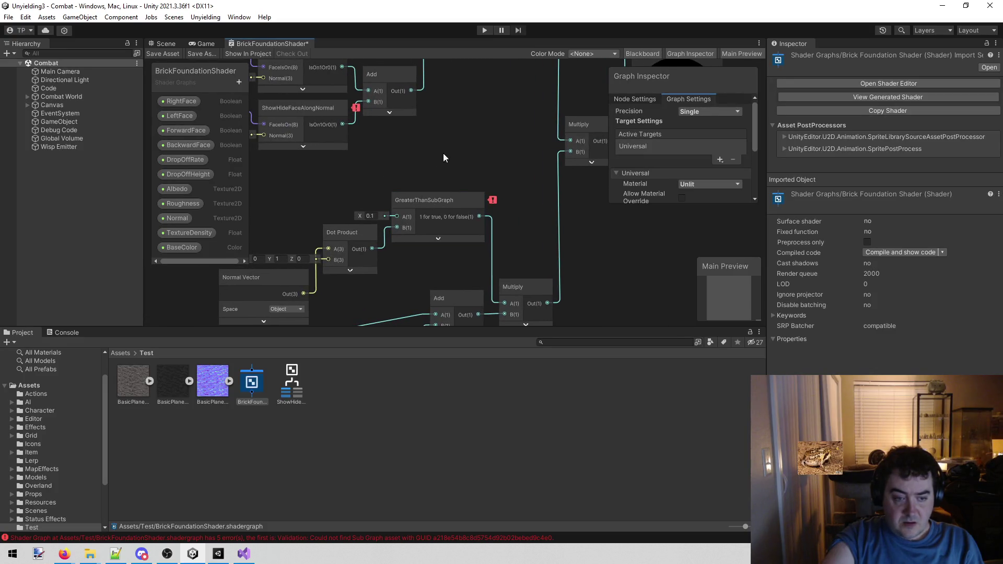
pyautogui.scroll(-3, 463, 170)
pyautogui.scroll(3, 515, 275)
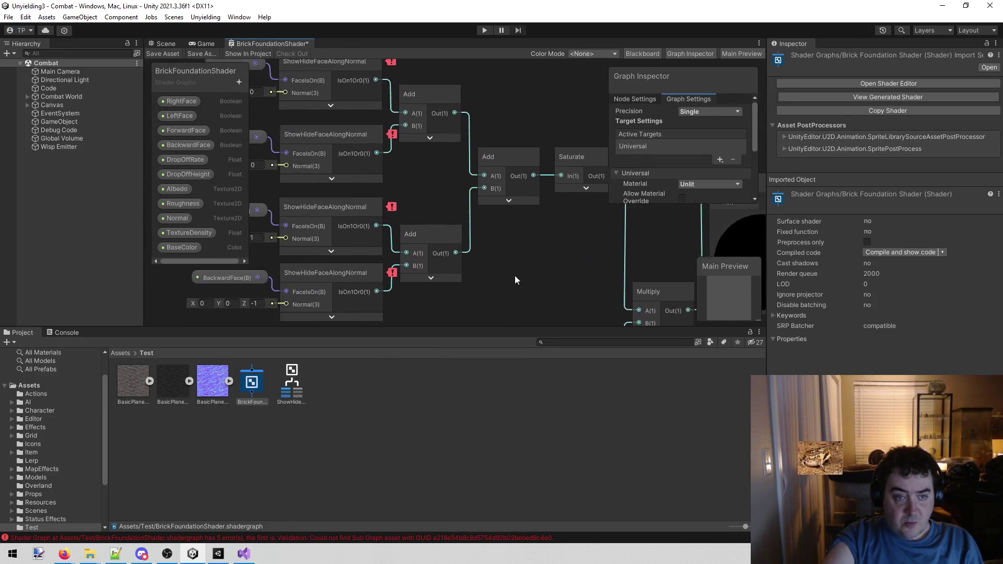
pyautogui.moveTo(454, 168)
pyautogui.mouseDown()
pyautogui.moveTo(465, 250)
pyautogui.moveTo(497, 261)
pyautogui.moveTo(493, 134)
pyautogui.moveTo(498, 193)
pyautogui.mouseUp()
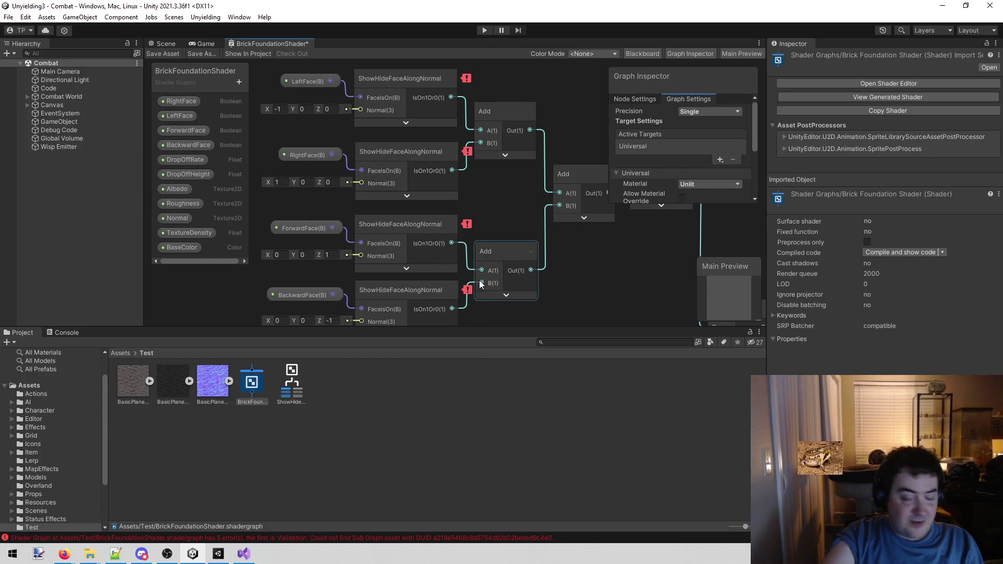
pyautogui.moveTo(565, 284); pyautogui.dragTo(370, 348)
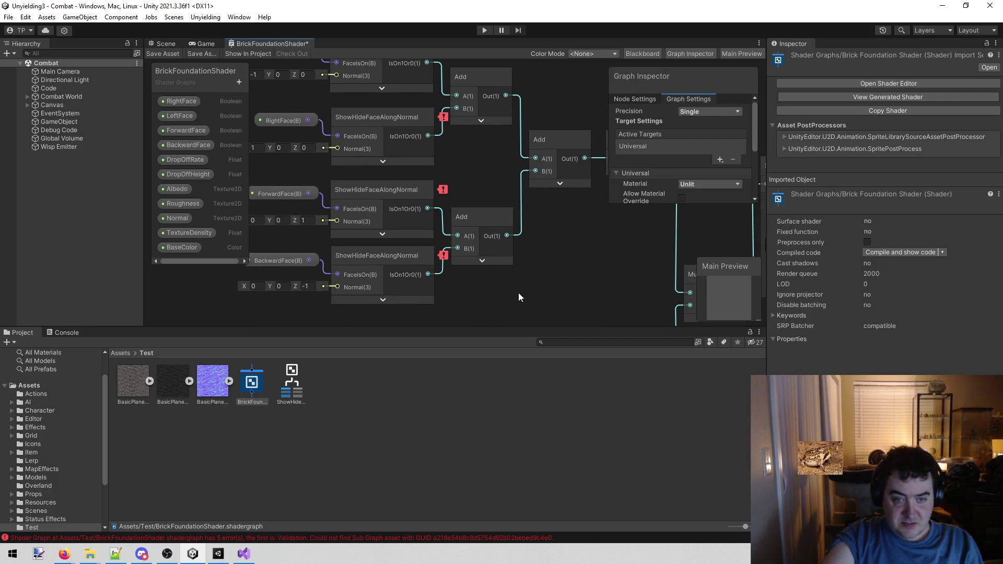
pyautogui.scroll(-5, 550, 253)
pyautogui.moveTo(549, 261)
pyautogui.mouseDown()
pyautogui.moveTo(488, 99)
pyautogui.moveTo(344, 313)
pyautogui.moveTo(558, 81)
pyautogui.moveTo(460, 195)
pyautogui.mouseUp()
pyautogui.scroll(5, 460, 202)
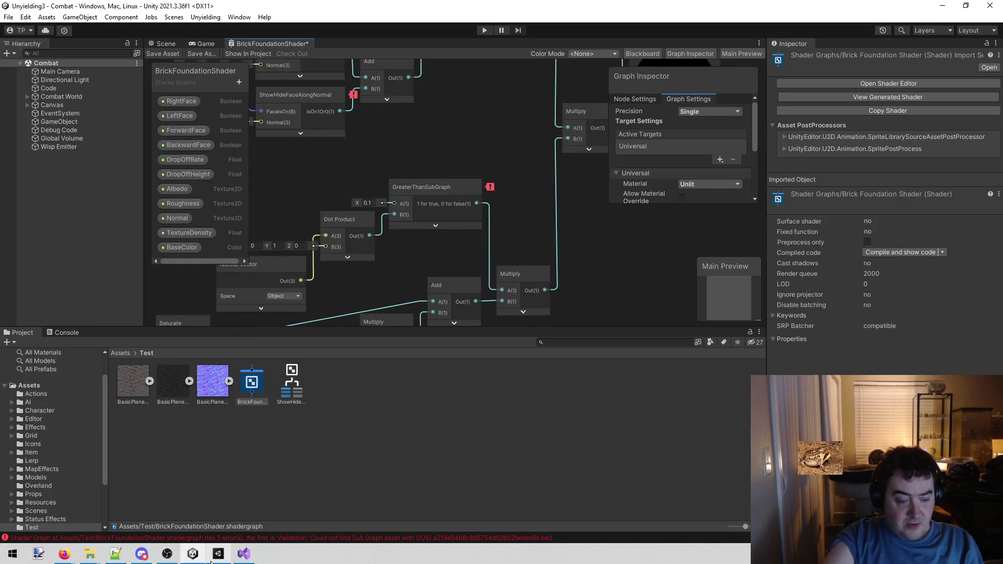
pyautogui.moveTo(201, 558)
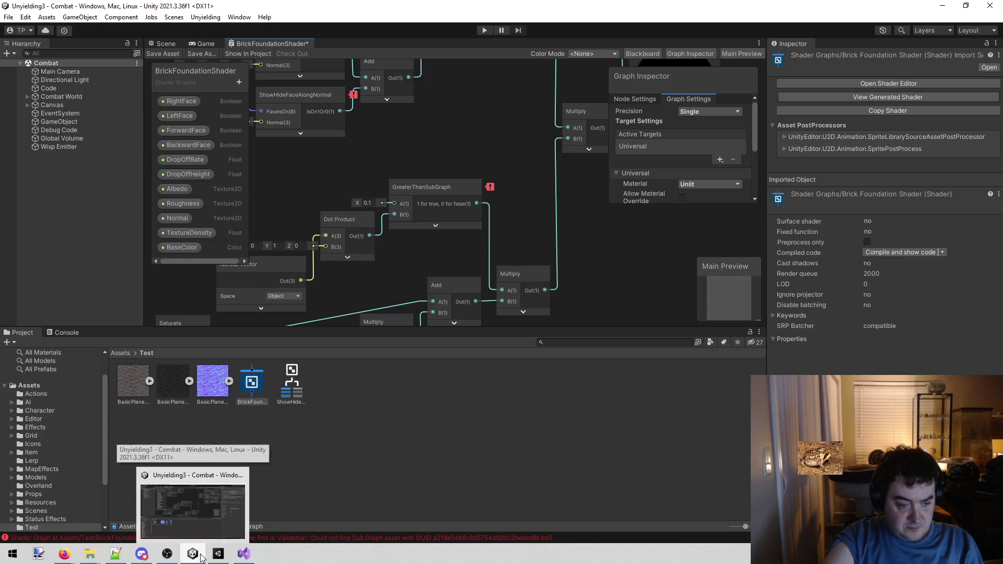
# Step: Copy GreaterThanSubGraph from unyielding2's _Avea/Shaders into Unyielding3's Test folder via File Explorer
pyautogui.click(218, 554)
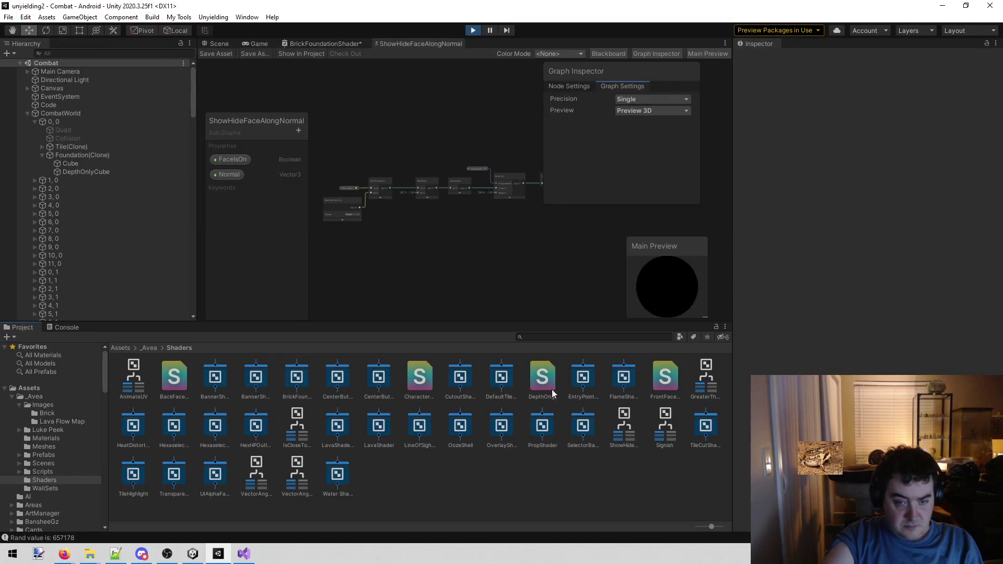
pyautogui.click(704, 369)
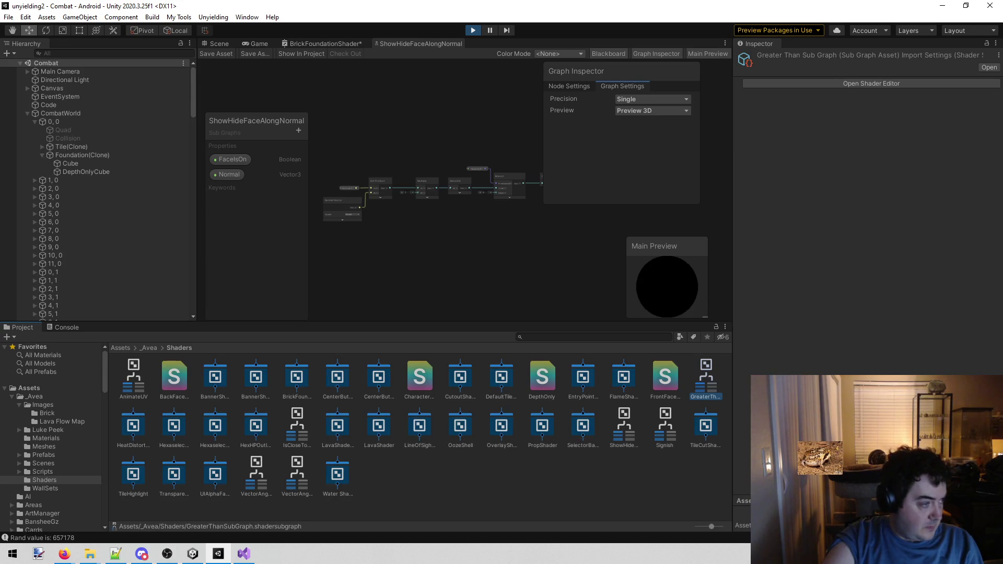
pyautogui.press('super+e')
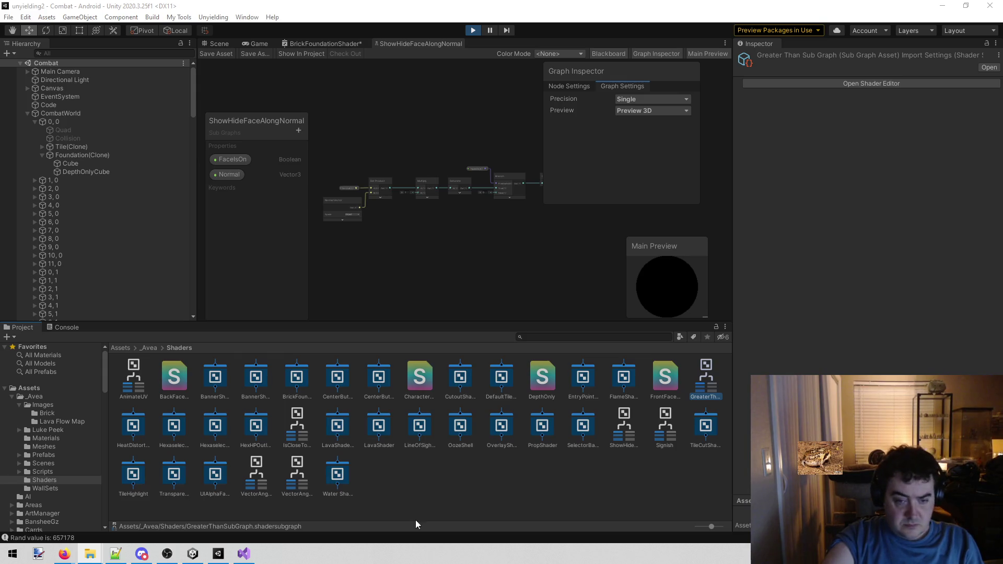
pyautogui.hotkey('alt', 'Tab')
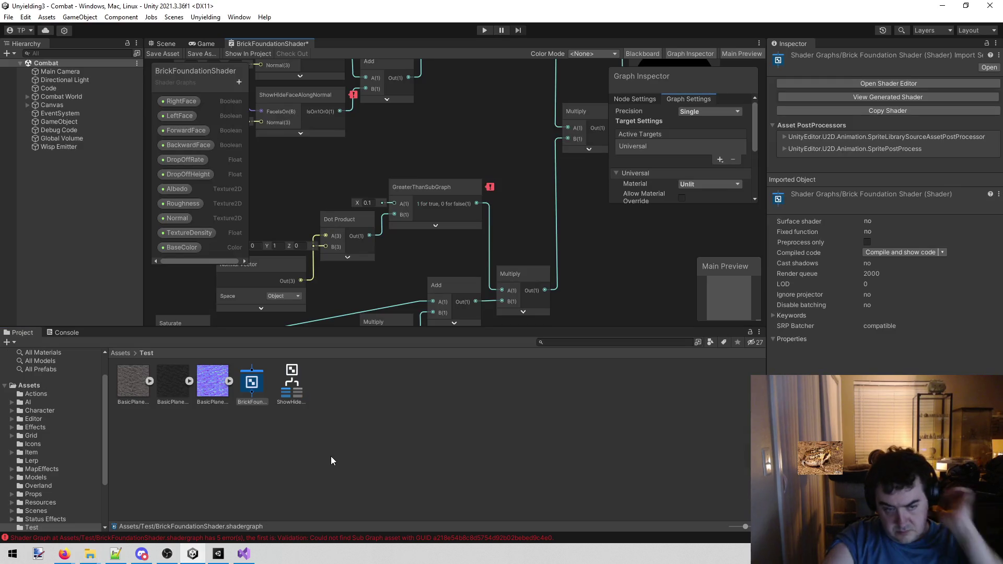
pyautogui.moveTo(454, 134)
pyautogui.mouseDown()
pyautogui.moveTo(448, 157)
pyautogui.moveTo(493, 251)
pyautogui.moveTo(485, 317)
pyautogui.moveTo(517, 274)
pyautogui.moveTo(511, 306)
pyautogui.moveTo(566, 300)
pyautogui.moveTo(568, 313)
pyautogui.moveTo(544, 309)
pyautogui.mouseUp()
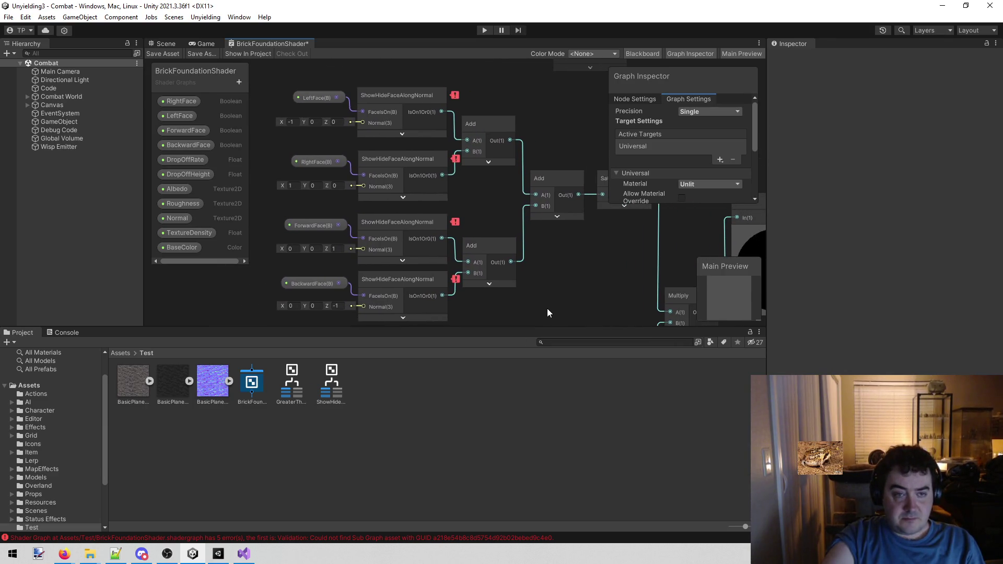
pyautogui.moveTo(459, 94)
pyautogui.mouseDown()
pyautogui.moveTo(493, 96)
pyautogui.moveTo(405, 144)
pyautogui.mouseUp()
# Step: Delete the broken LeftFace subgraph node and add a fresh ShowHideFaceAlongNormal node beside LeftFace
pyautogui.click(405, 143)
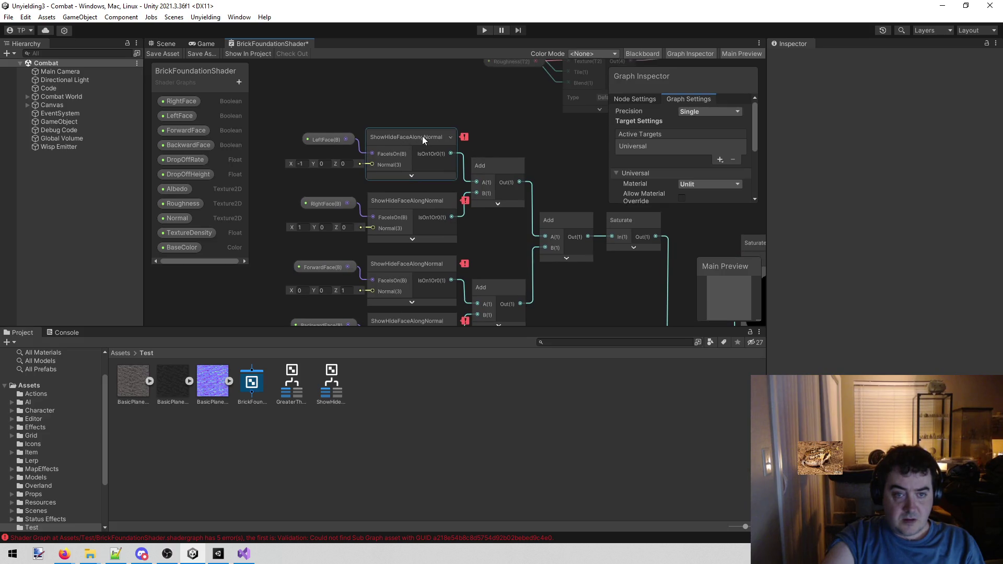
pyautogui.click(422, 136)
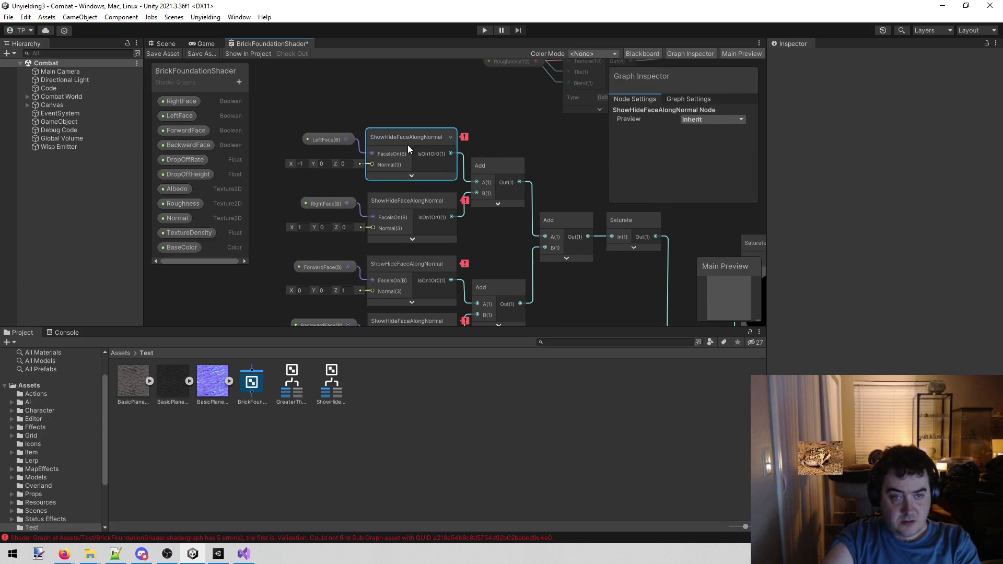
pyautogui.press('Delete')
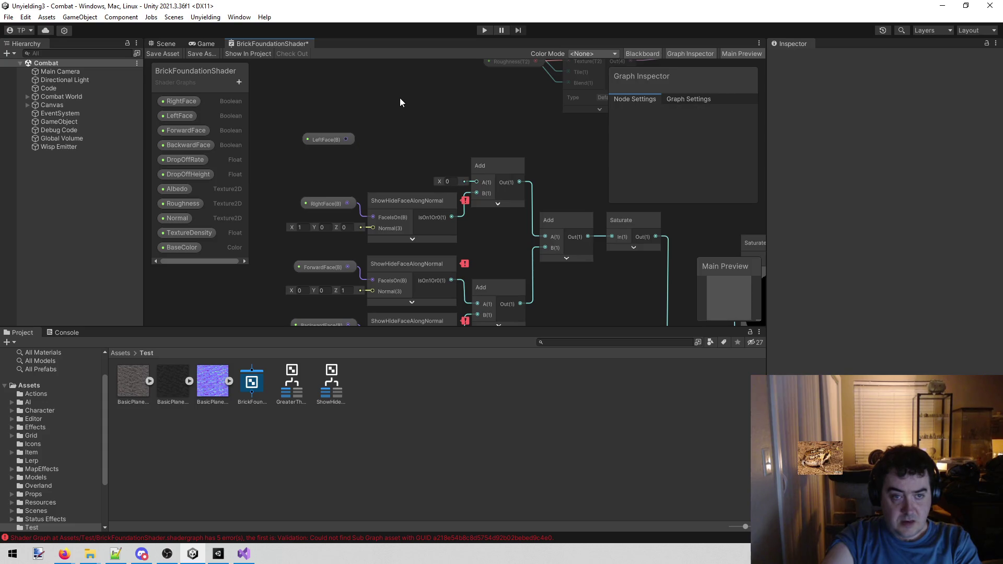
pyautogui.rightClick(396, 88)
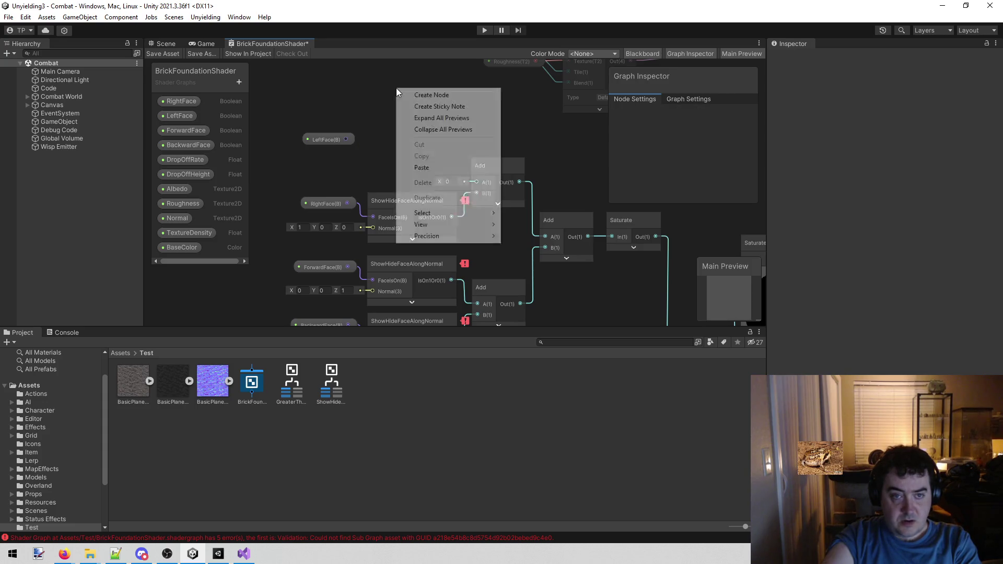
pyautogui.click(423, 96)
pyautogui.write('sho')
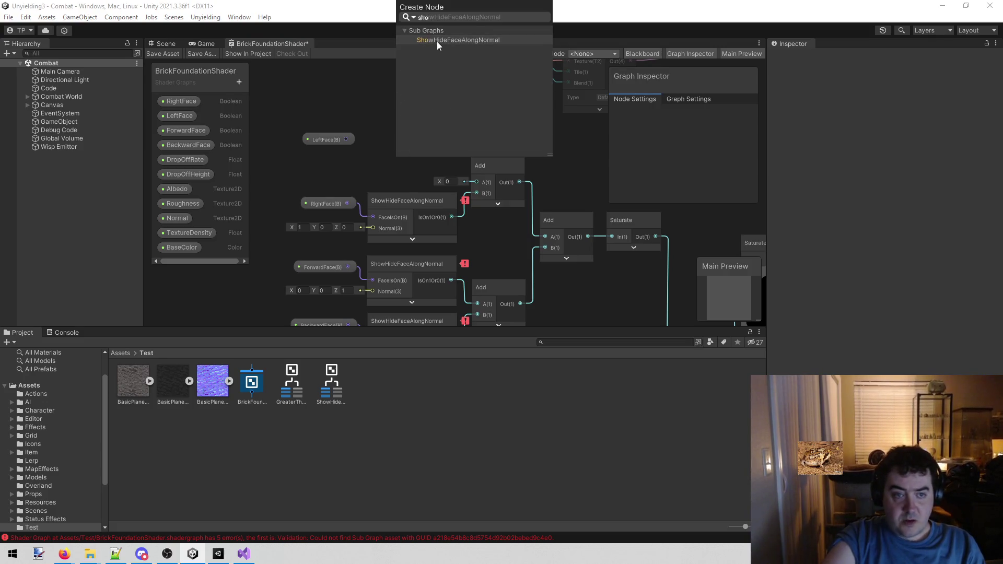
pyautogui.click(444, 43)
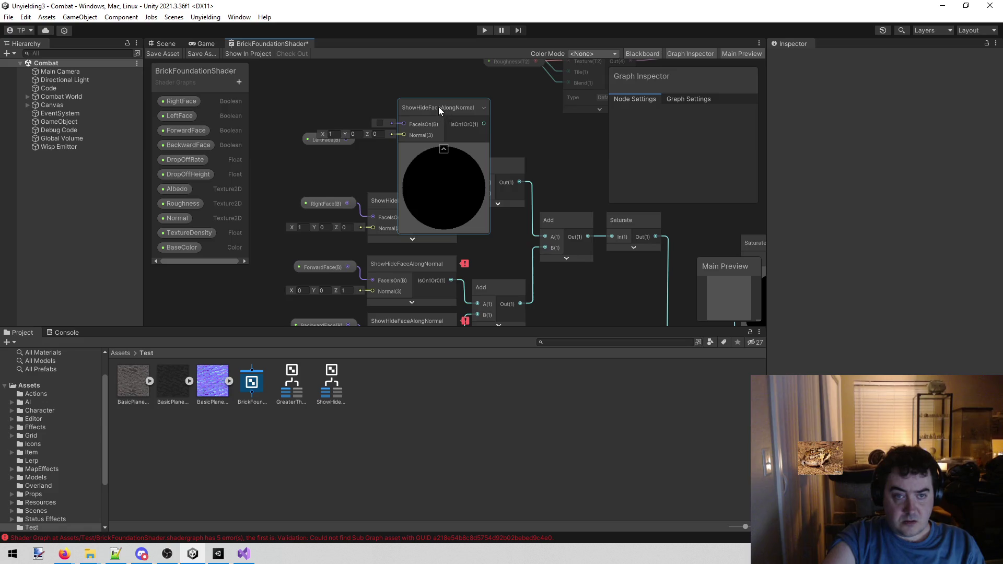
pyautogui.click(443, 149)
pyautogui.click(444, 104)
pyautogui.moveTo(444, 104)
pyautogui.mouseDown()
pyautogui.moveTo(428, 124)
pyautogui.moveTo(417, 117)
pyautogui.moveTo(419, 132)
pyautogui.moveTo(419, 123)
pyautogui.mouseUp()
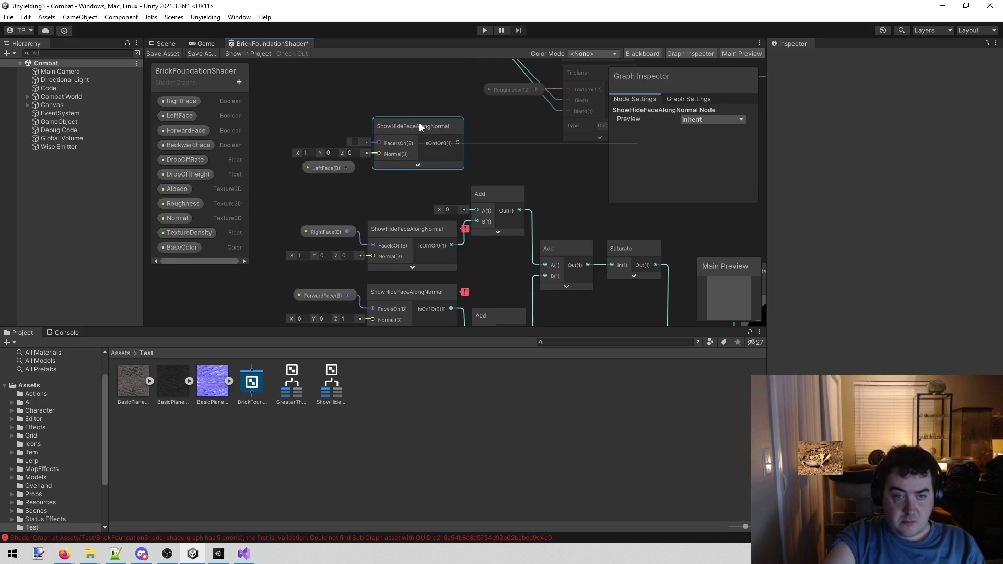
# Step: Connect LeftFace to FacesOn, set Normal X to -1, and wire the output into Add A
pyautogui.moveTo(350, 171); pyautogui.dragTo(378, 142)
pyautogui.click(316, 153)
pyautogui.write('-1')
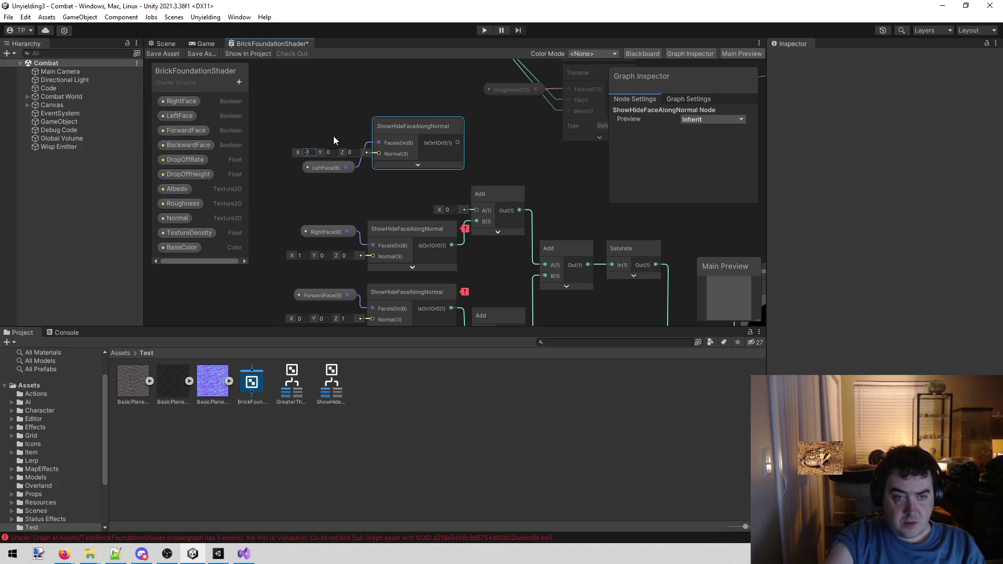
pyautogui.moveTo(433, 125)
pyautogui.mouseDown()
pyautogui.moveTo(420, 142)
pyautogui.moveTo(426, 172)
pyautogui.mouseUp()
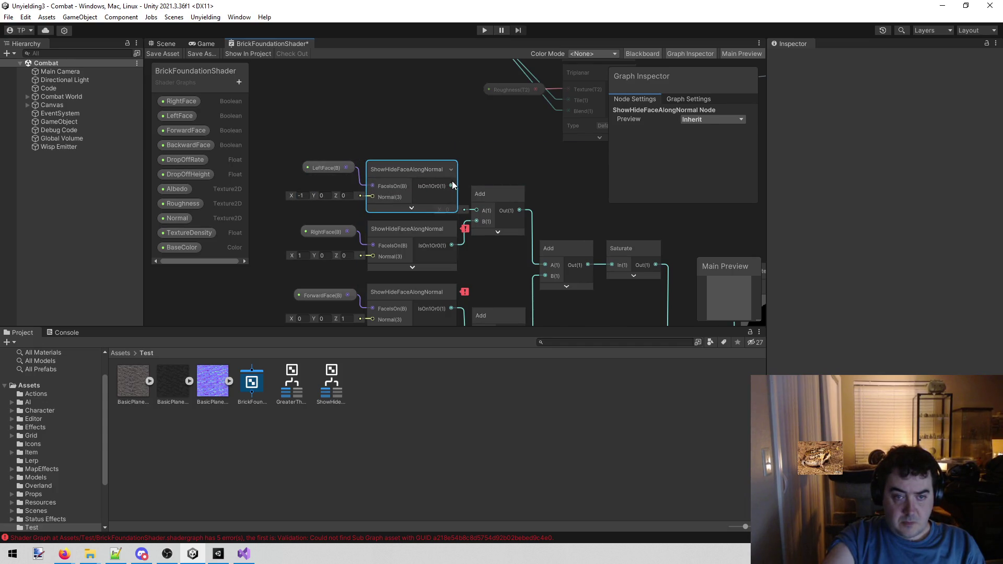
pyautogui.moveTo(451, 186); pyautogui.dragTo(481, 210)
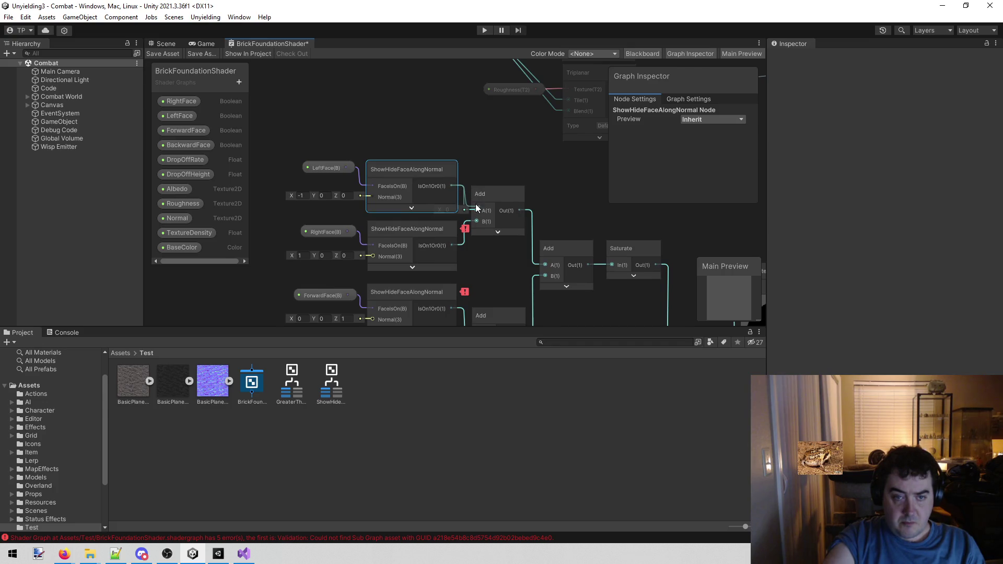
pyautogui.click(464, 150)
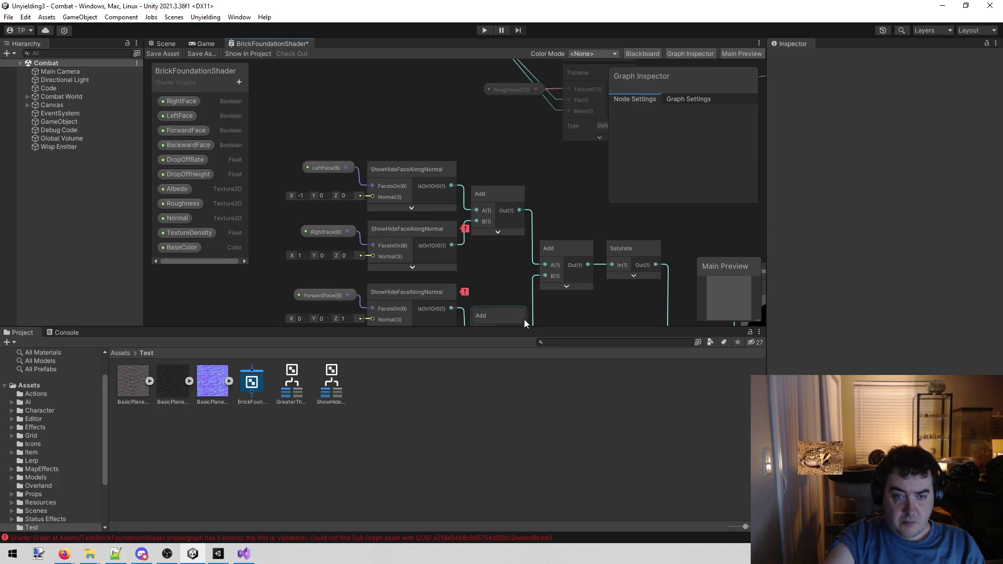
pyautogui.moveTo(501, 273)
pyautogui.mouseDown()
pyautogui.moveTo(491, 159)
pyautogui.moveTo(521, 202)
pyautogui.mouseUp()
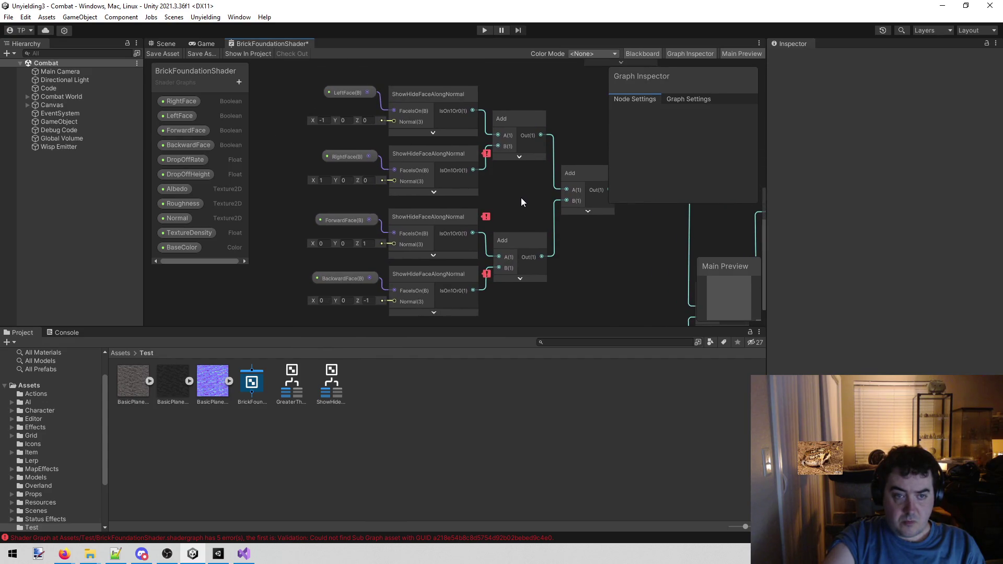
pyautogui.click(435, 155)
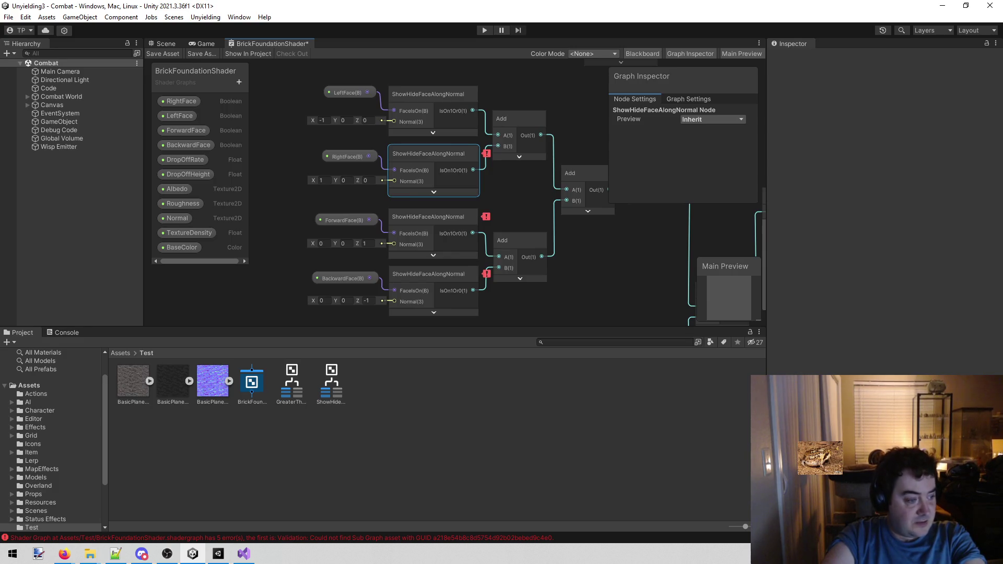
pyautogui.hotkey('alt', 'Tab')
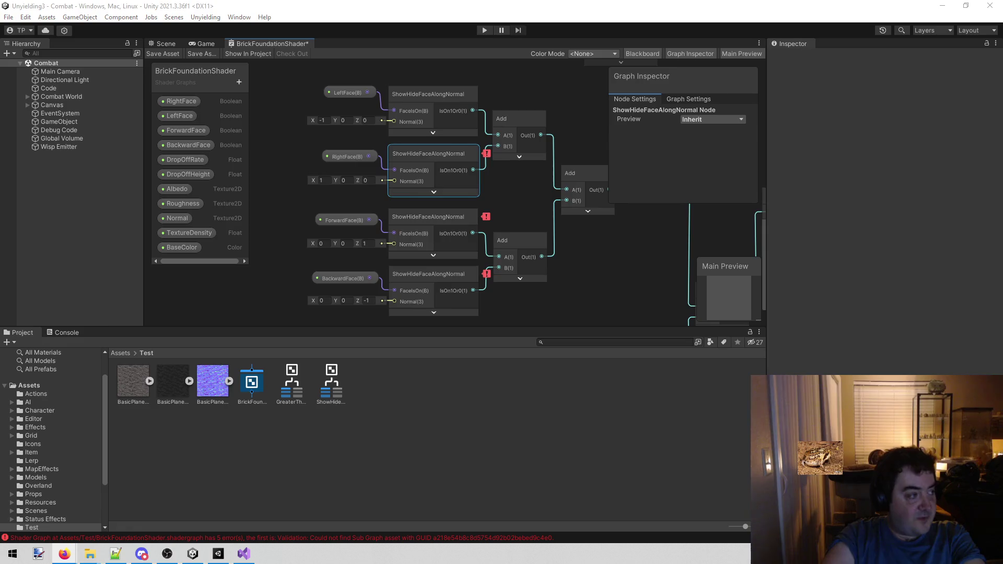
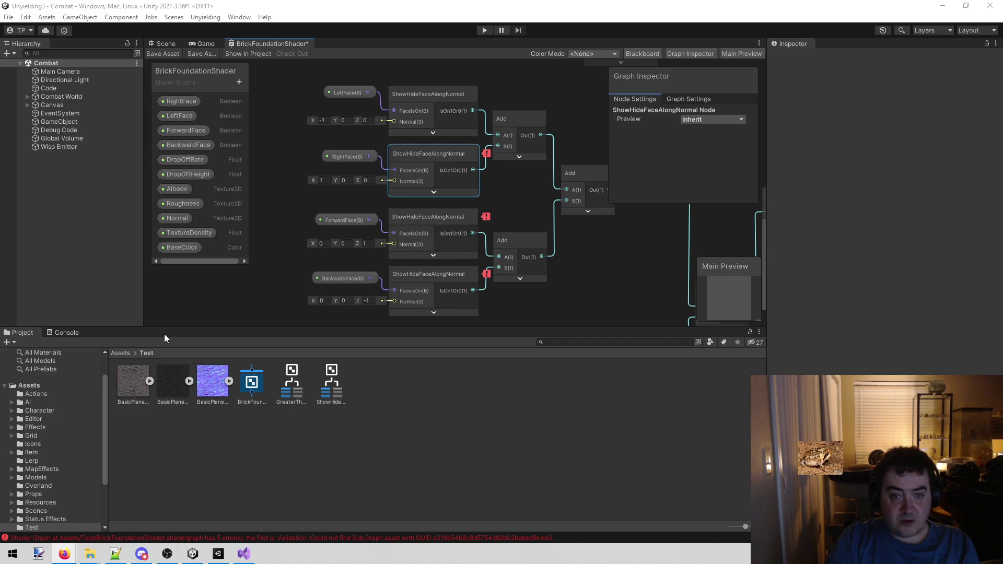
# Step: Delete the broken RightFace ShowHideFaceAlongNormal node
pyautogui.moveTo(607, 264); pyautogui.dragTo(575, 296)
pyautogui.moveTo(421, 149); pyautogui.dragTo(482, 126)
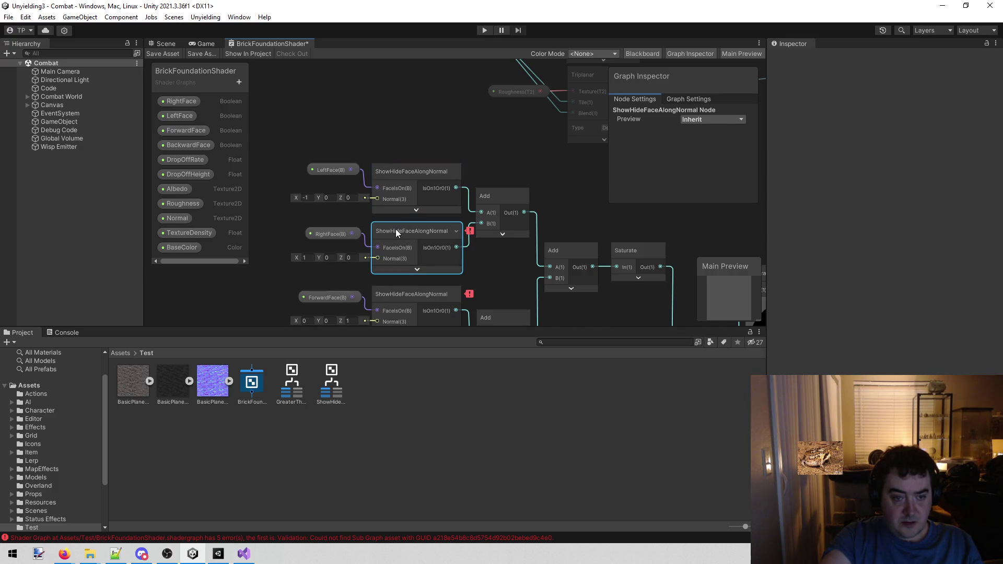
pyautogui.press('Delete')
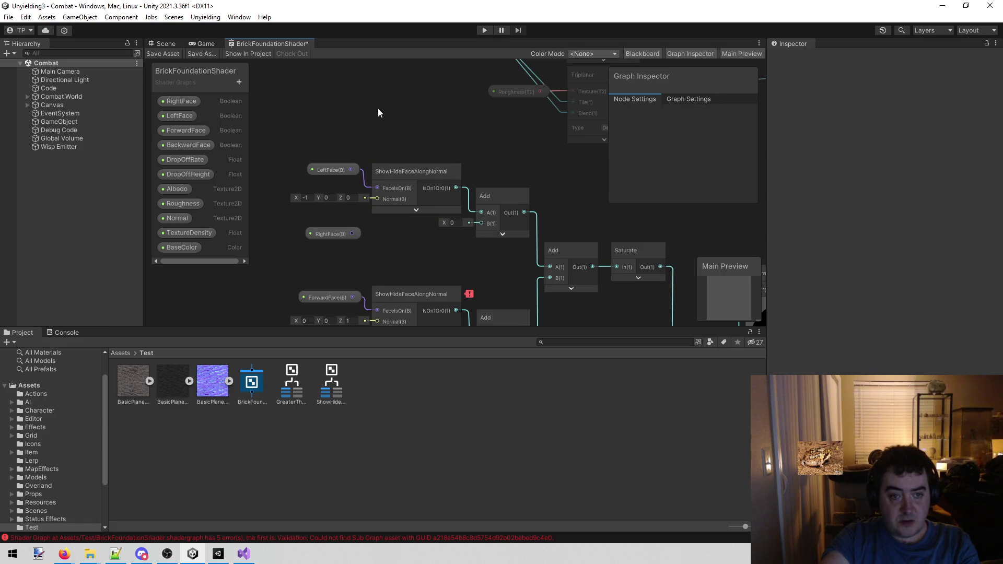
# Step: Add a new ShowHideFaceAlongNormal node with its preview collapsed, placed beside the RightFace property
pyautogui.rightClick(395, 96)
pyautogui.click(428, 99)
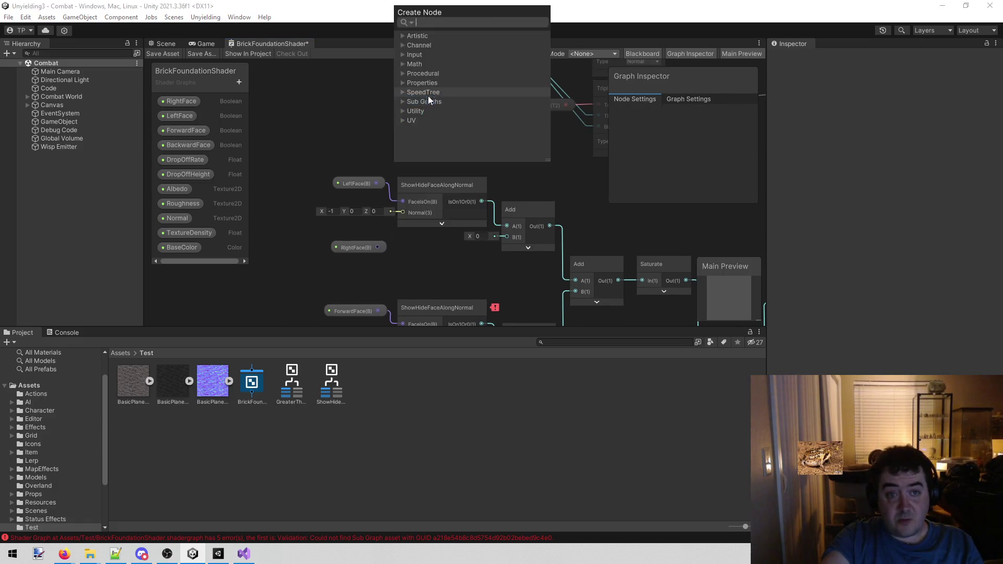
pyautogui.write('shoi')
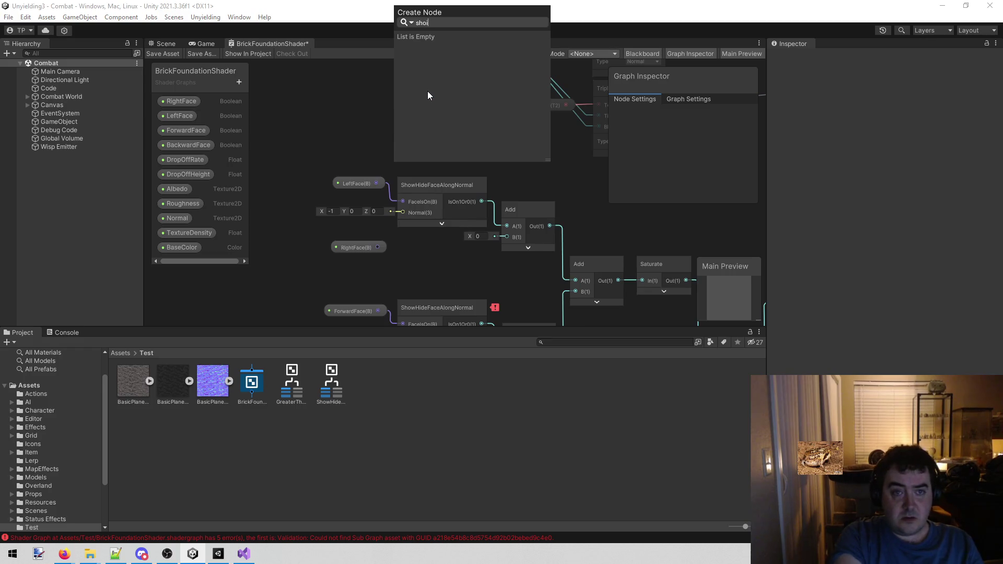
pyautogui.press('BackSpace')
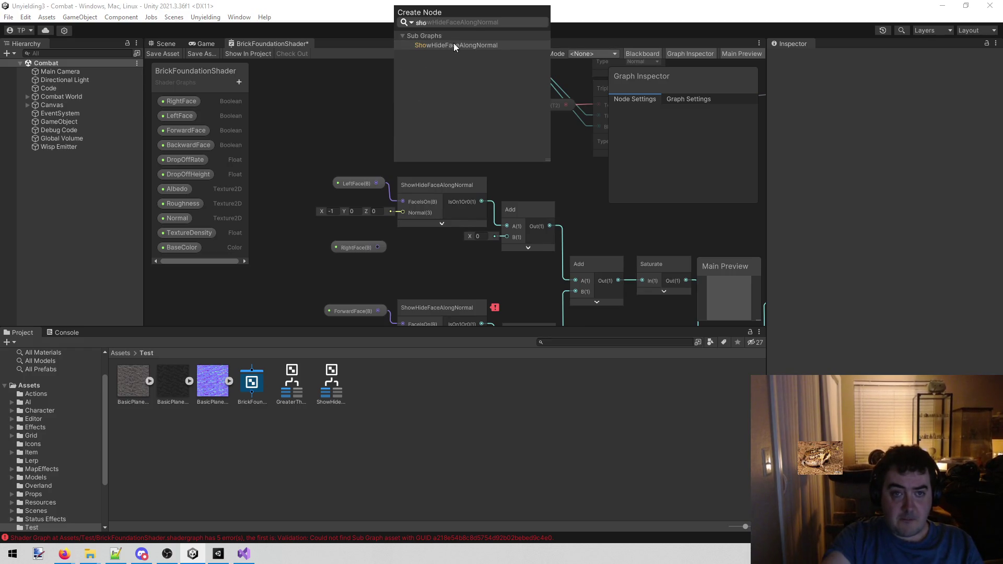
pyautogui.click(454, 45)
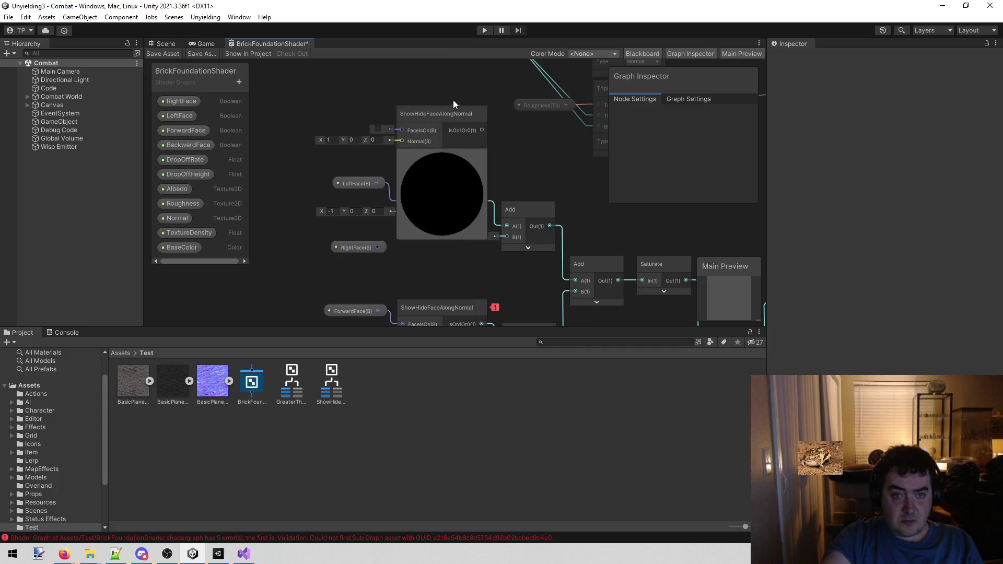
pyautogui.click(447, 146)
pyautogui.moveTo(453, 114)
pyautogui.mouseDown()
pyautogui.moveTo(437, 235)
pyautogui.moveTo(507, 237)
pyautogui.moveTo(461, 238)
pyautogui.mouseUp()
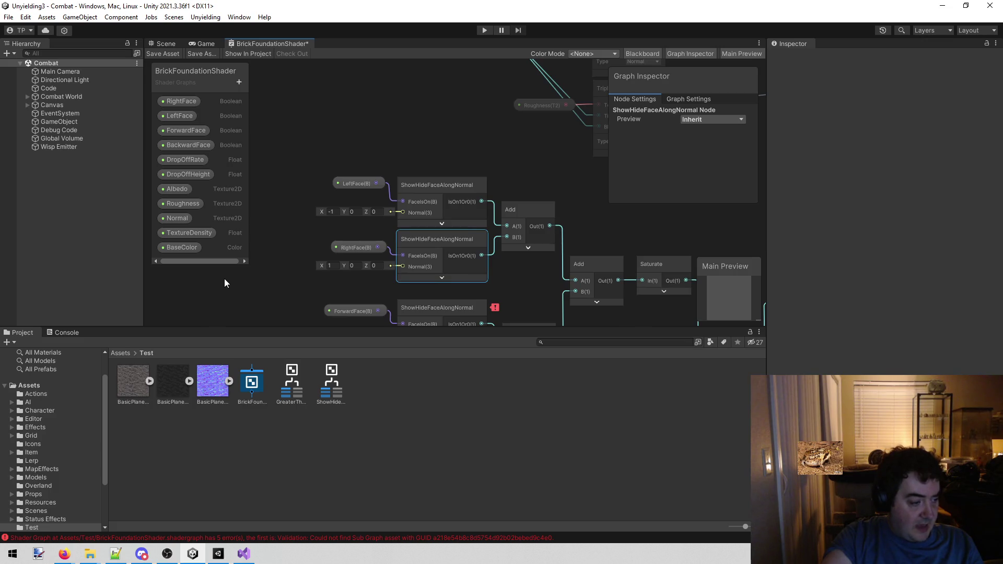
# Step: Pan the graph over to the other face nodes and bring up its context menu
pyautogui.moveTo(296, 279); pyautogui.dragTo(318, 218)
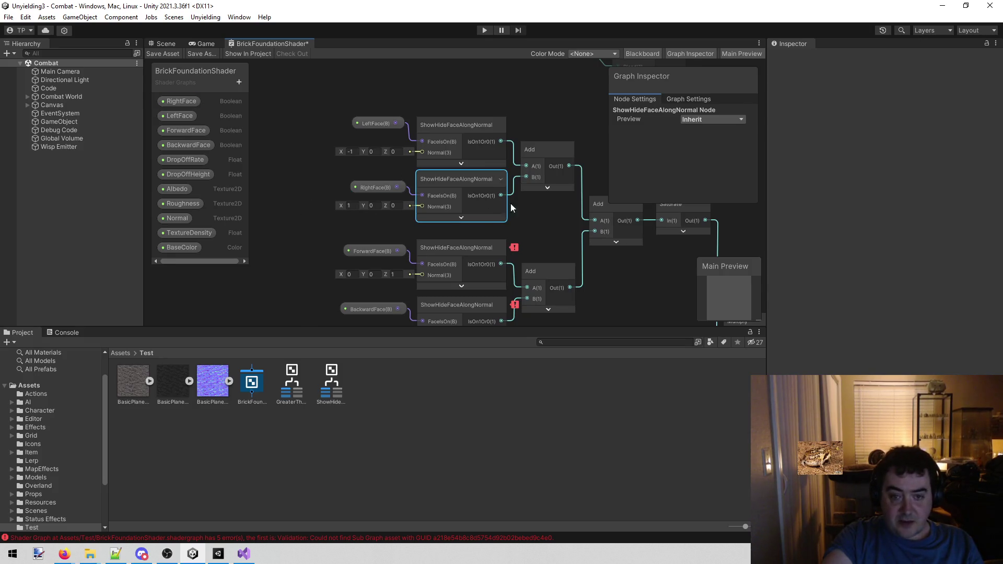
pyautogui.moveTo(562, 237)
pyautogui.mouseDown()
pyautogui.moveTo(530, 202)
pyautogui.moveTo(516, 209)
pyautogui.moveTo(500, 187)
pyautogui.moveTo(489, 199)
pyautogui.moveTo(556, 200)
pyautogui.moveTo(581, 187)
pyautogui.mouseUp()
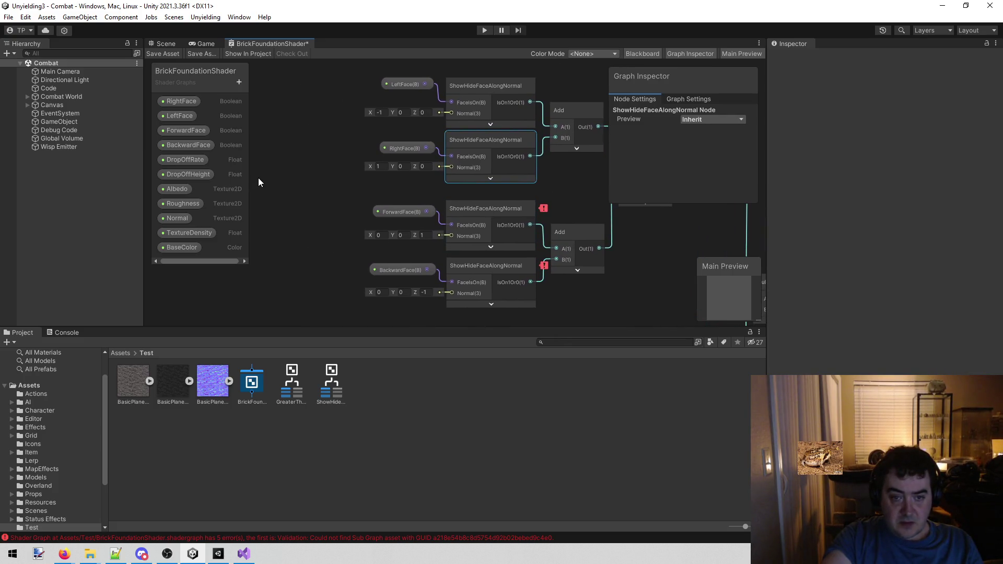
pyautogui.rightClick(274, 178)
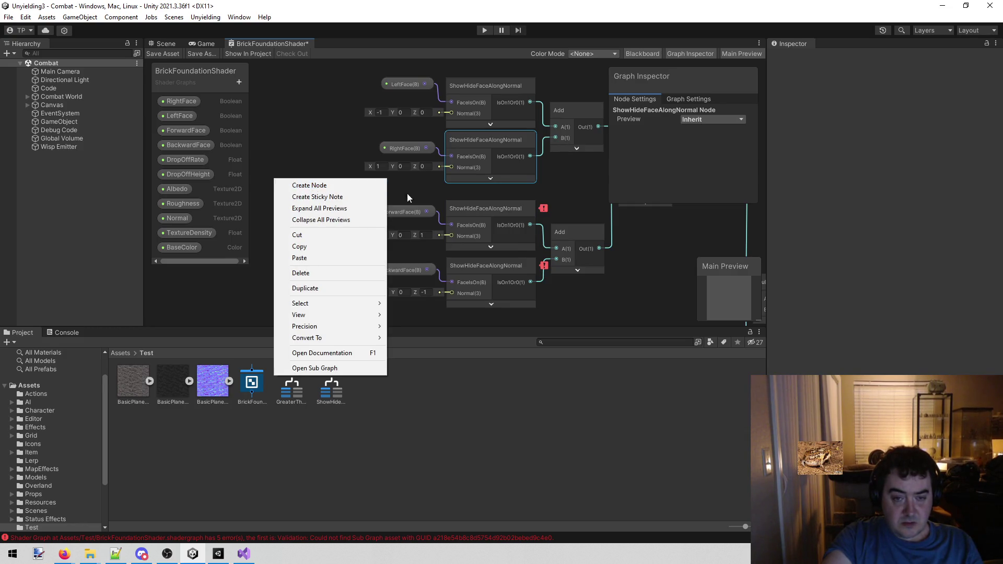
# Step: Delete the broken ForwardFace node and add a collapsed ShowHideFaceAlongNormal node in its place
pyautogui.click(513, 208)
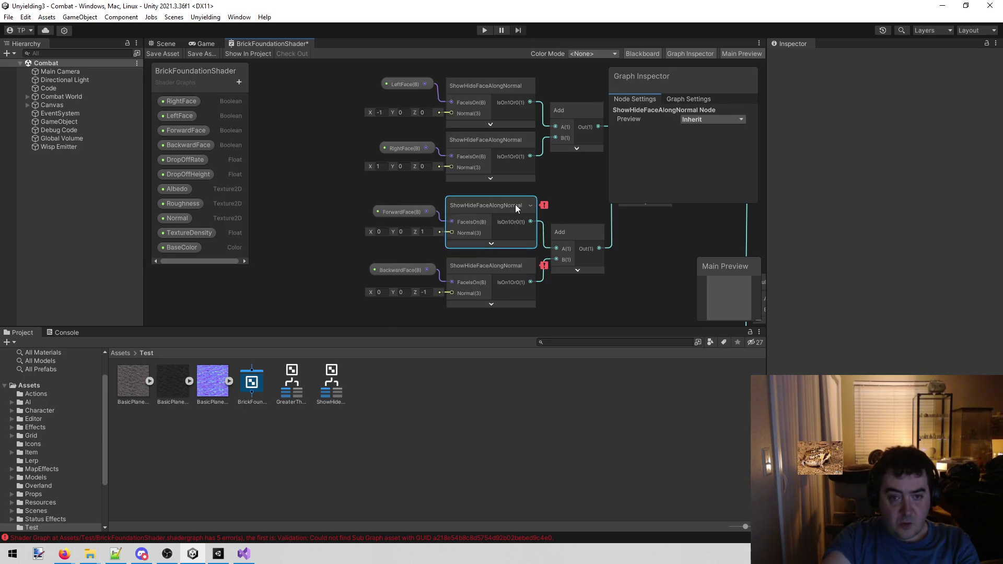
pyautogui.press('Delete')
pyautogui.rightClick(464, 208)
pyautogui.click(484, 218)
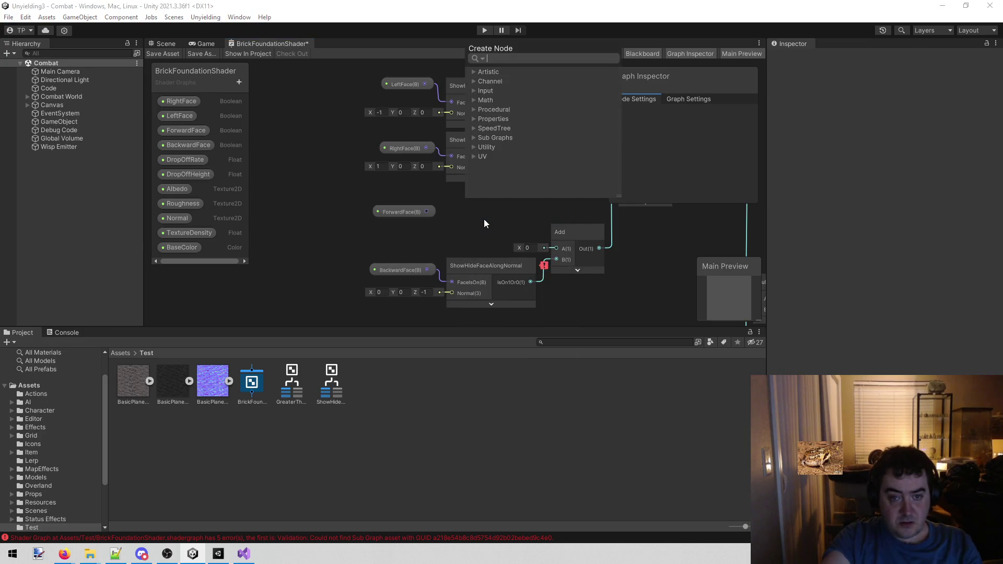
pyautogui.write('show')
pyautogui.press('Return')
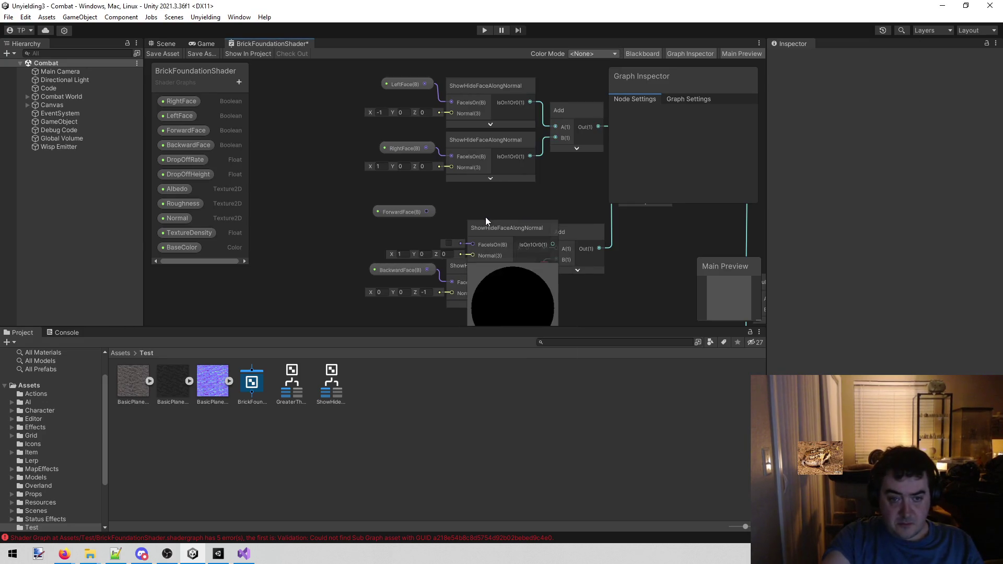
pyautogui.moveTo(503, 231)
pyautogui.mouseDown()
pyautogui.moveTo(484, 214)
pyautogui.moveTo(496, 202)
pyautogui.mouseUp()
pyautogui.click(484, 250)
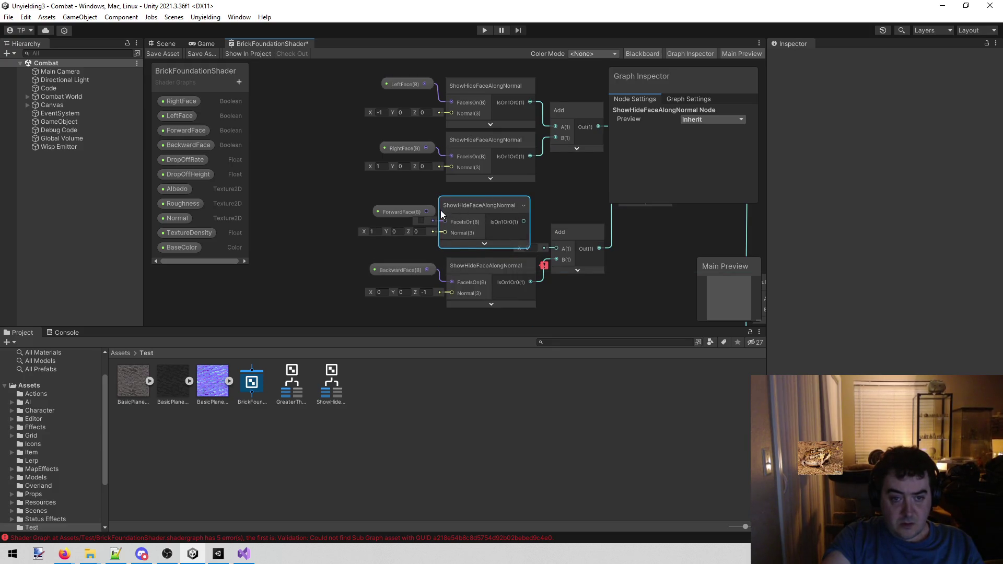
# Step: Feed ForwardFace into it with normal (0, 0, 1), wire it to the lower Add's A, and save
pyautogui.moveTo(426, 211); pyautogui.dragTo(447, 225)
pyautogui.click(424, 232)
pyautogui.write('1')
pyautogui.click(366, 233)
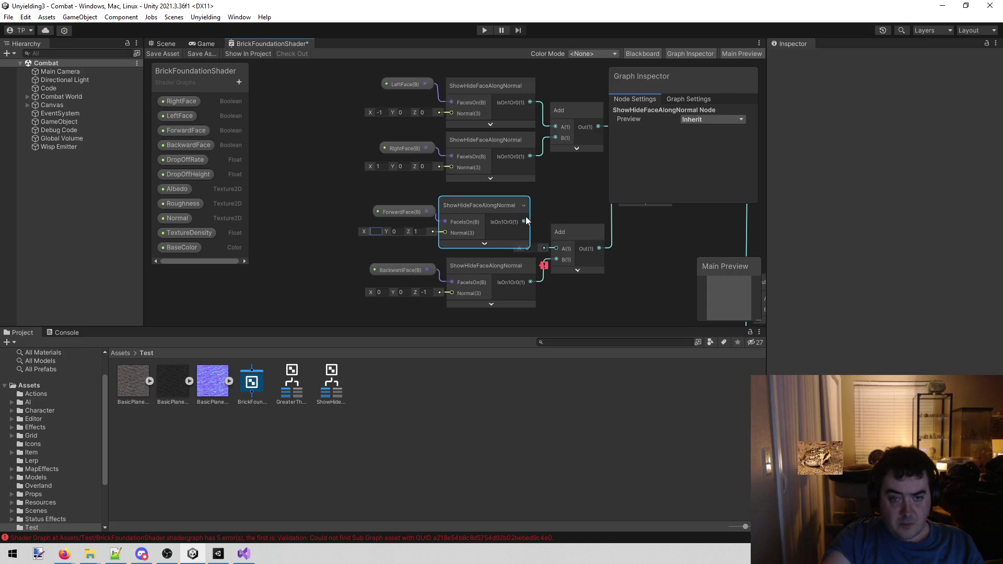
pyautogui.moveTo(523, 220); pyautogui.dragTo(555, 248)
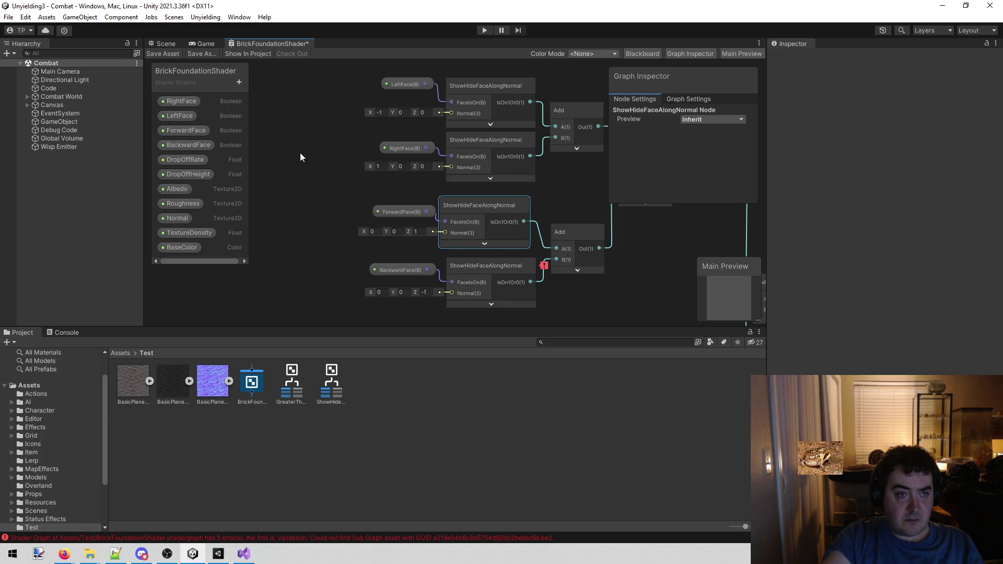
pyautogui.click(164, 51)
pyautogui.moveTo(462, 204); pyautogui.dragTo(462, 204)
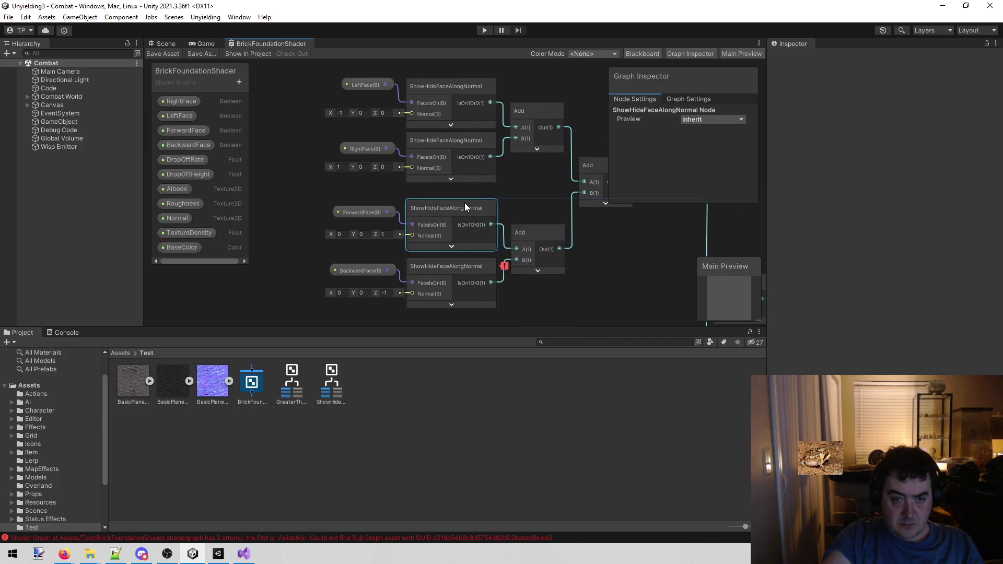
# Step: Delete the broken BackwardFace node and add a collapsed ShowHideFaceAlongNormal node below ForwardFace
pyautogui.moveTo(557, 303); pyautogui.dragTo(568, 279)
pyautogui.click(475, 237)
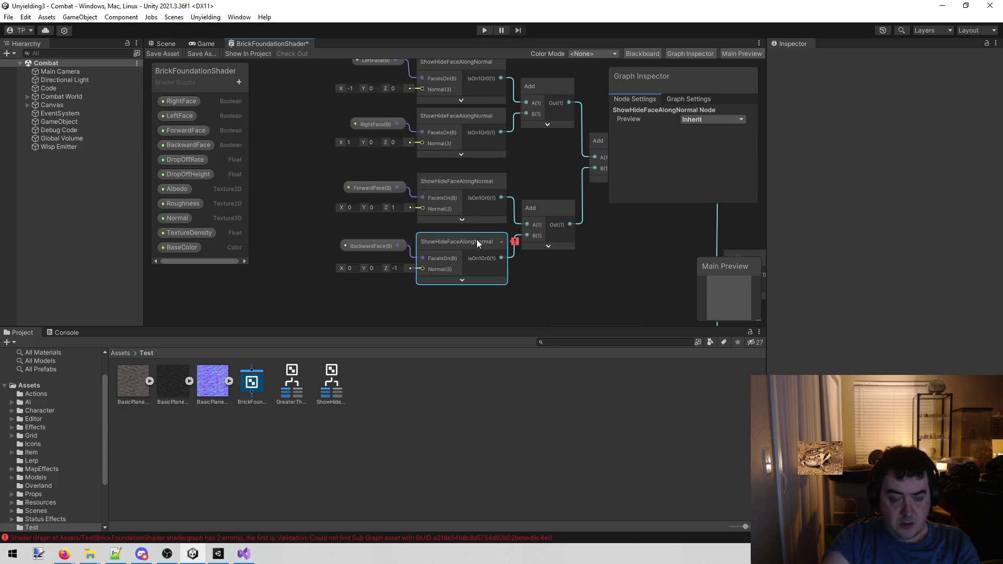
pyautogui.press('Delete')
pyautogui.rightClick(453, 258)
pyautogui.click(475, 264)
pyautogui.write('show')
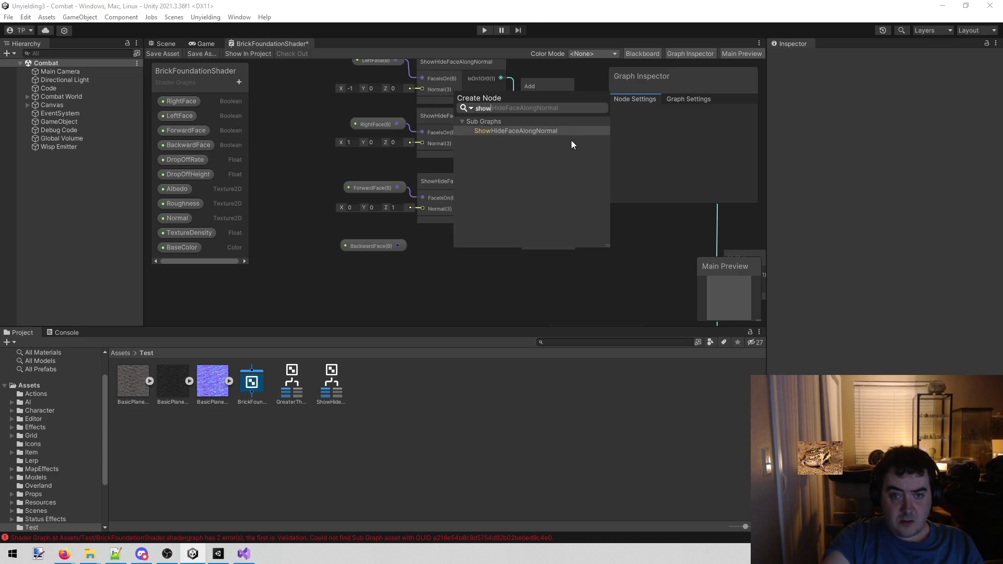
pyautogui.click(519, 130)
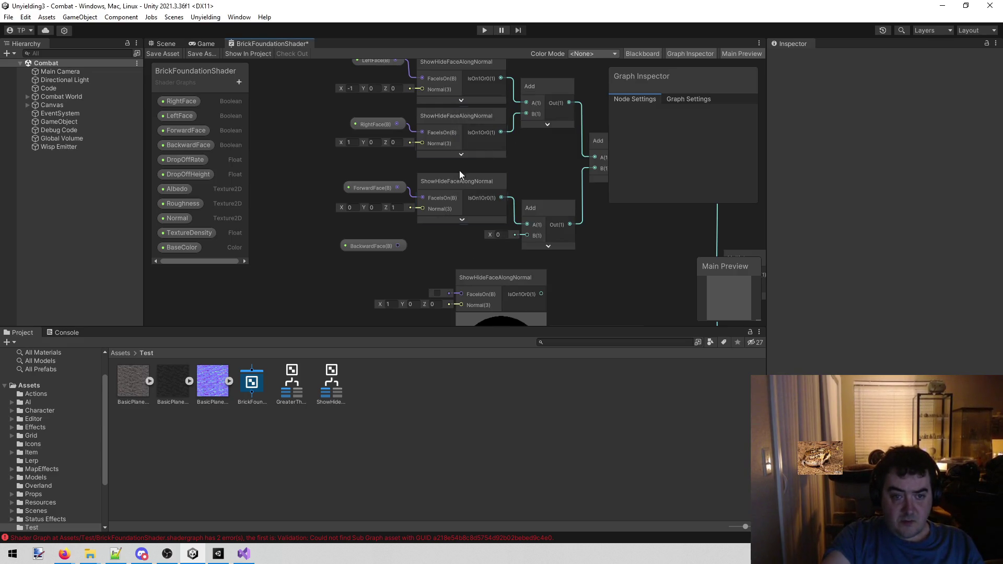
pyautogui.click(472, 305)
pyautogui.moveTo(478, 263); pyautogui.dragTo(468, 240)
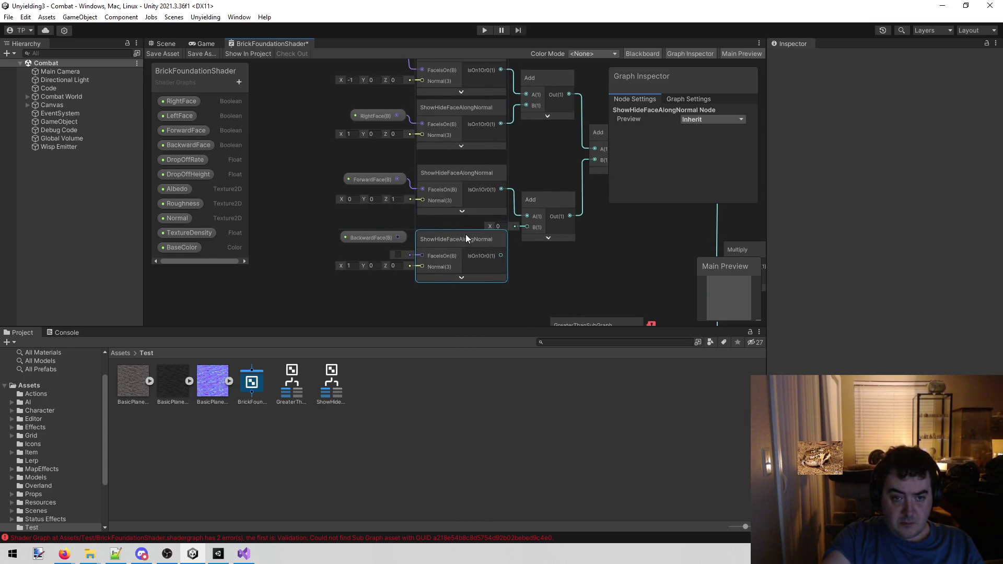
# Step: Connect BackwardFace into it, wire its output to the lower Add's B, and set normal (0, 0, -1)
pyautogui.moveTo(399, 237); pyautogui.dragTo(422, 258)
pyautogui.moveTo(501, 256); pyautogui.dragTo(527, 224)
pyautogui.write('-1')
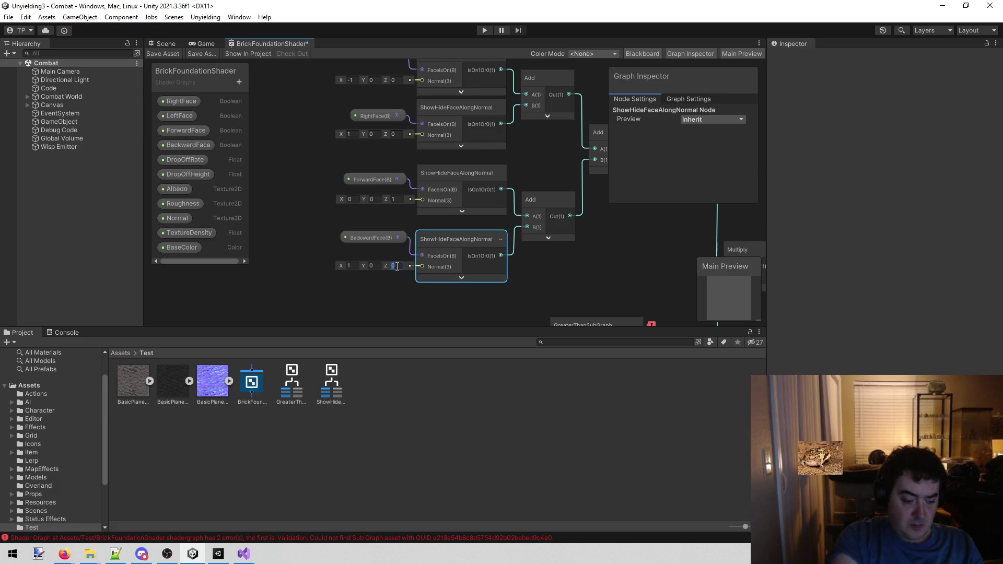
pyautogui.click(349, 266)
pyautogui.write('0')
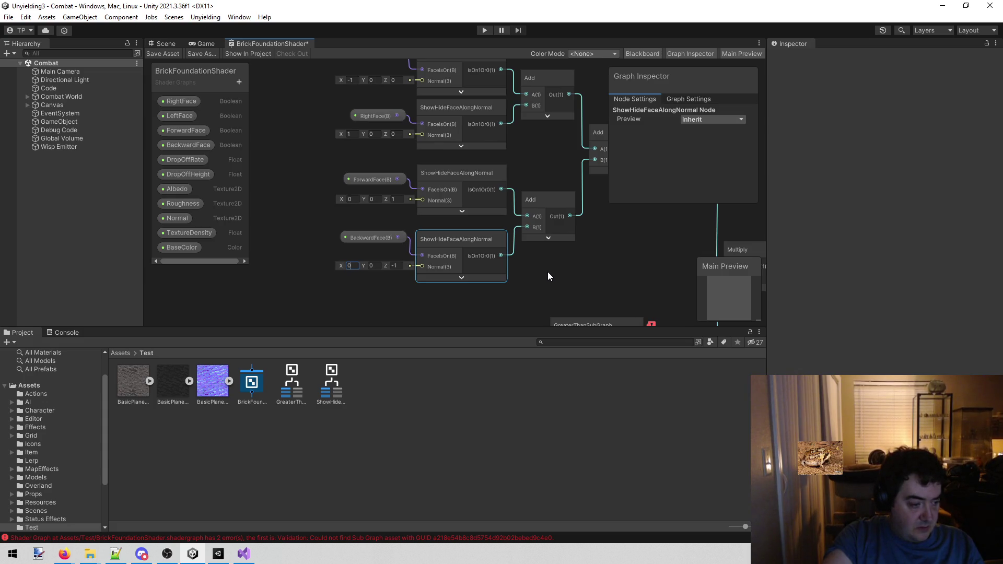
pyautogui.moveTo(594, 289)
pyautogui.mouseDown()
pyautogui.moveTo(585, 264)
pyautogui.moveTo(449, 159)
pyautogui.moveTo(464, 171)
pyautogui.moveTo(458, 136)
pyautogui.mouseUp()
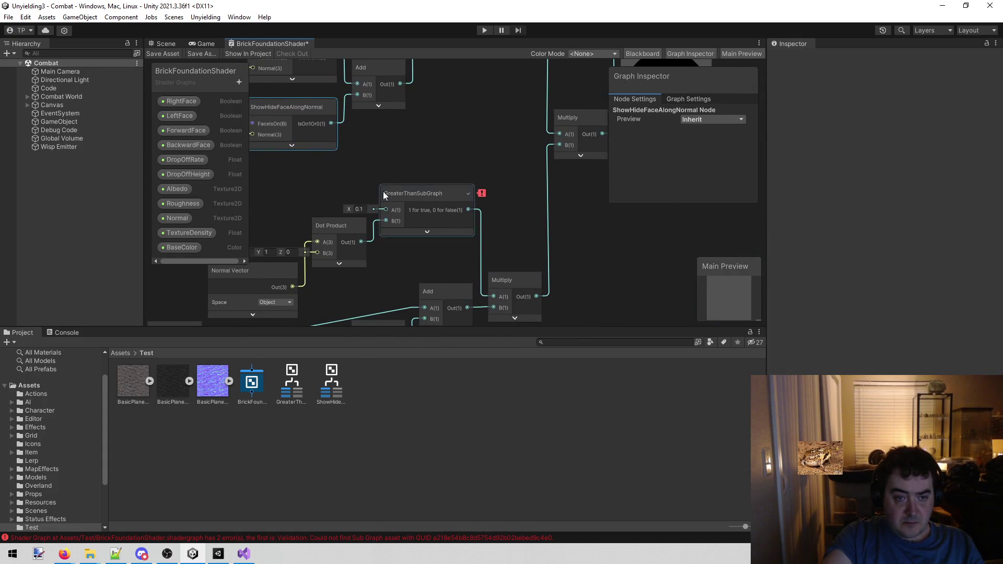
# Step: Add a new GreaterThanSubGraph node with its preview collapsed and A set to 0.1
pyautogui.rightClick(453, 112)
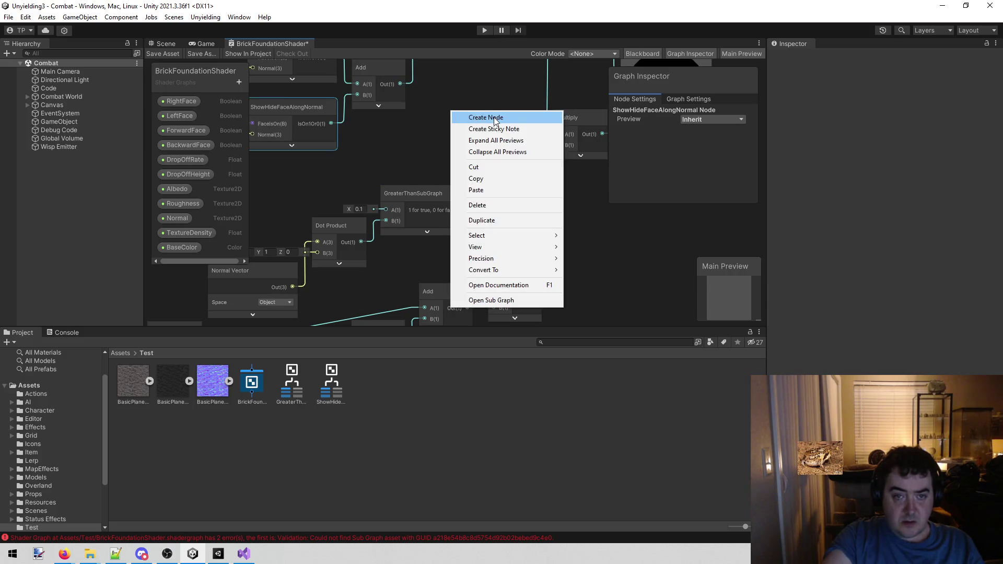
pyautogui.click(400, 146)
pyautogui.rightClick(493, 106)
pyautogui.click(511, 110)
pyautogui.write('great')
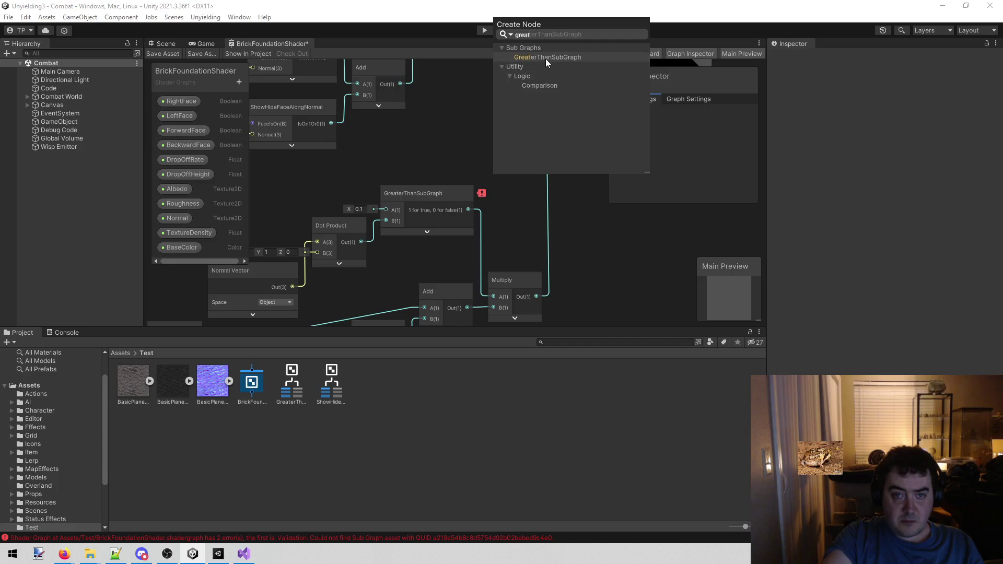
pyautogui.moveTo(527, 126)
pyautogui.mouseDown()
pyautogui.moveTo(471, 127)
pyautogui.moveTo(468, 137)
pyautogui.mouseUp()
pyautogui.click(474, 158)
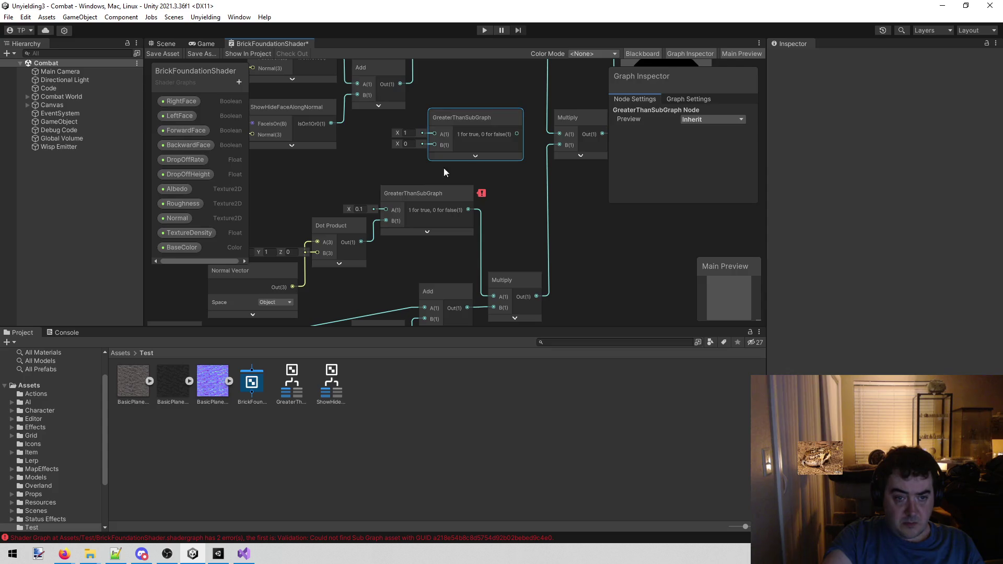
pyautogui.click(406, 133)
pyautogui.write('0.1')
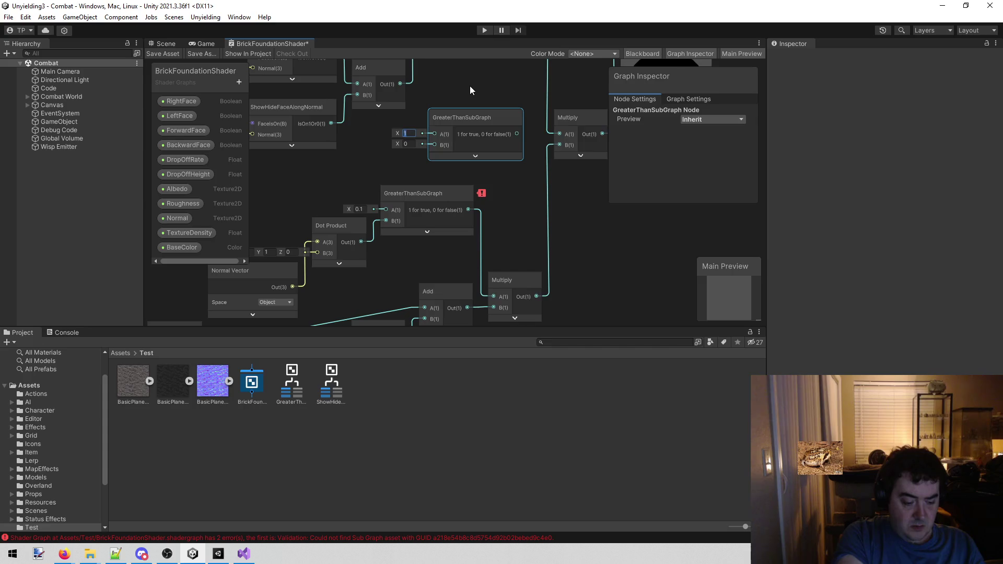
# Step: Remove the broken GreaterThanSubGraph, wire Dot Product into B and output into Multiply A, then save
pyautogui.click(440, 201)
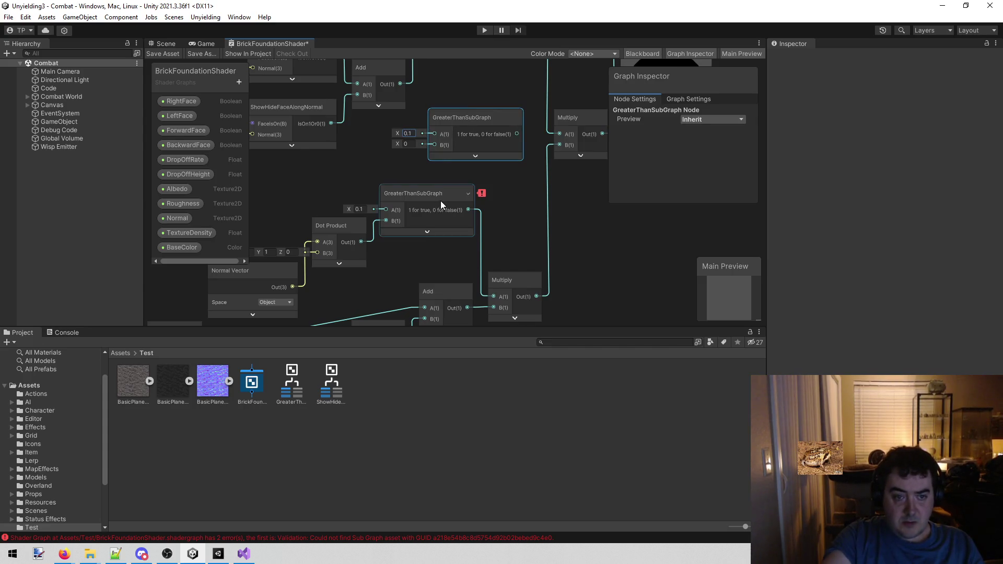
pyautogui.click(485, 133)
pyautogui.moveTo(487, 118)
pyautogui.mouseDown()
pyautogui.moveTo(438, 132)
pyautogui.moveTo(491, 272)
pyautogui.moveTo(496, 255)
pyautogui.mouseUp()
pyautogui.click(449, 190)
pyautogui.press('Delete')
pyautogui.moveTo(453, 96); pyautogui.dragTo(448, 166)
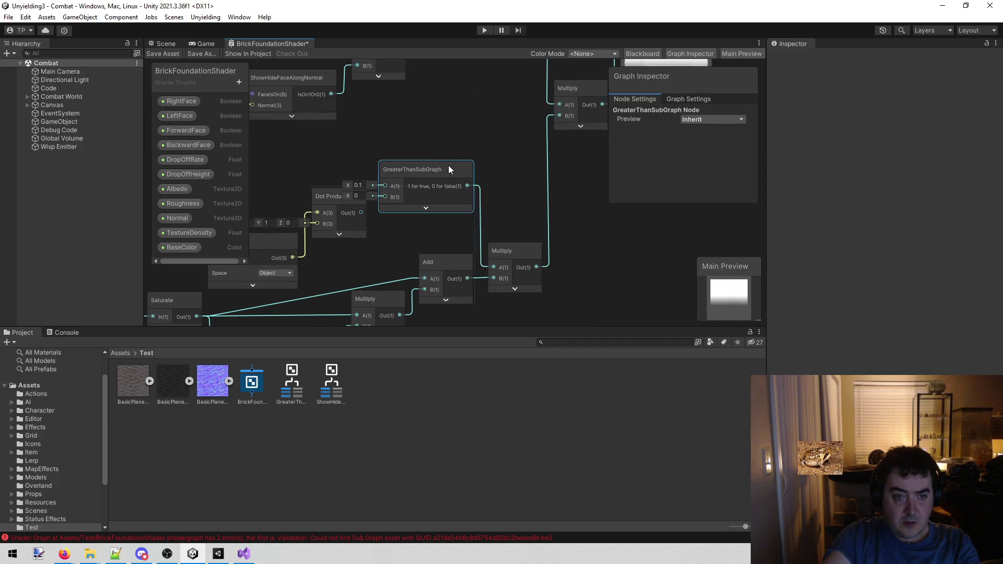
pyautogui.moveTo(361, 213); pyautogui.dragTo(387, 196)
pyautogui.click(164, 54)
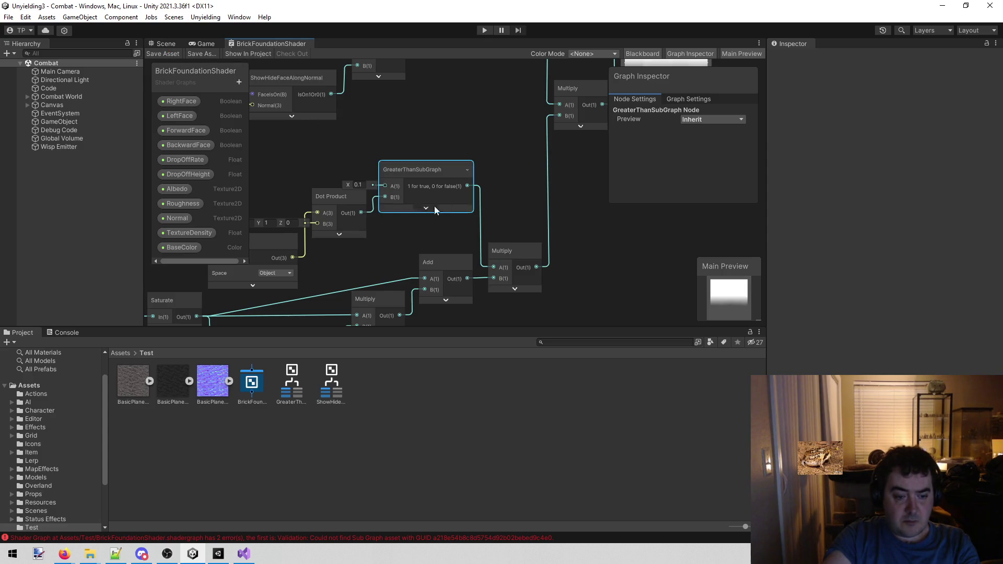
# Step: Show the Console and clear the leftover shader graph warnings and errors
pyautogui.scroll(-3, 351, 207)
pyautogui.scroll(-5, 350, 202)
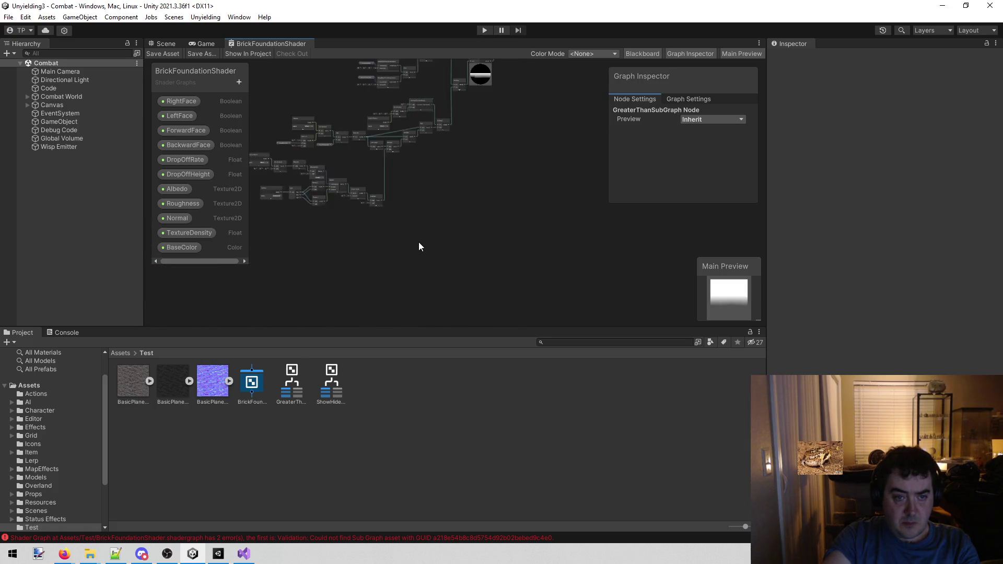
pyautogui.scroll(1, 419, 228)
pyautogui.click(63, 332)
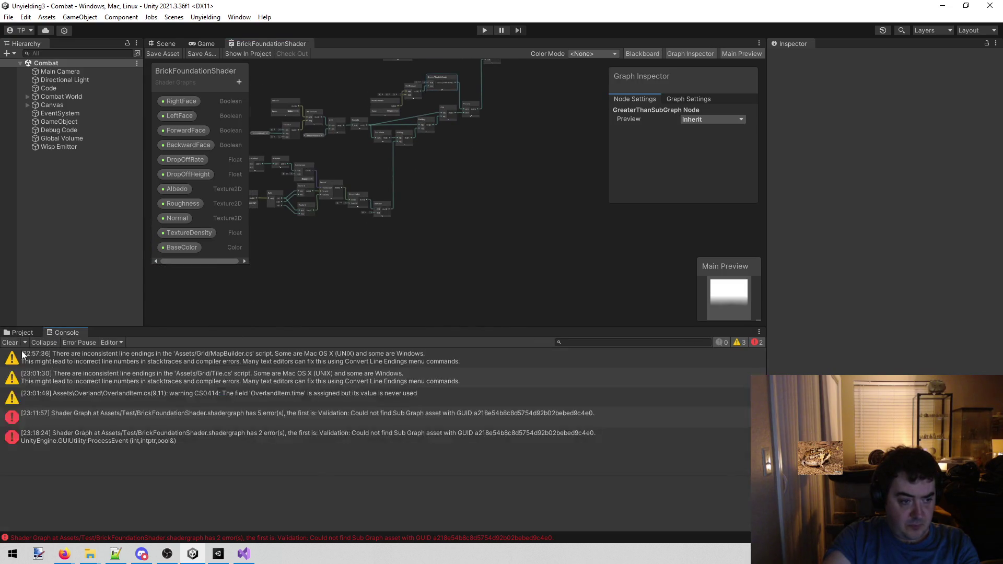
pyautogui.click(9, 343)
pyautogui.scroll(2, 488, 210)
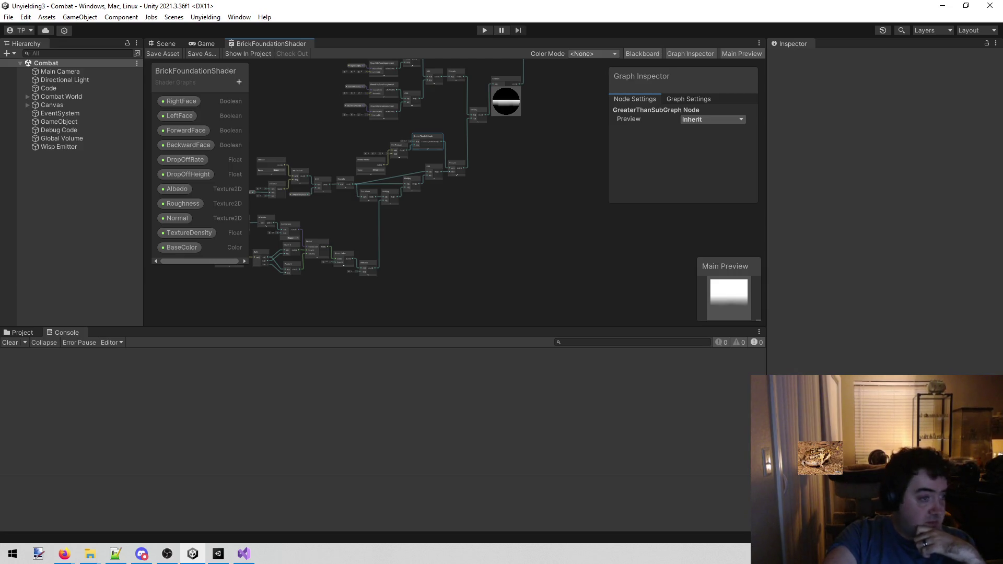
pyautogui.hotkey('alt', 'Tab')
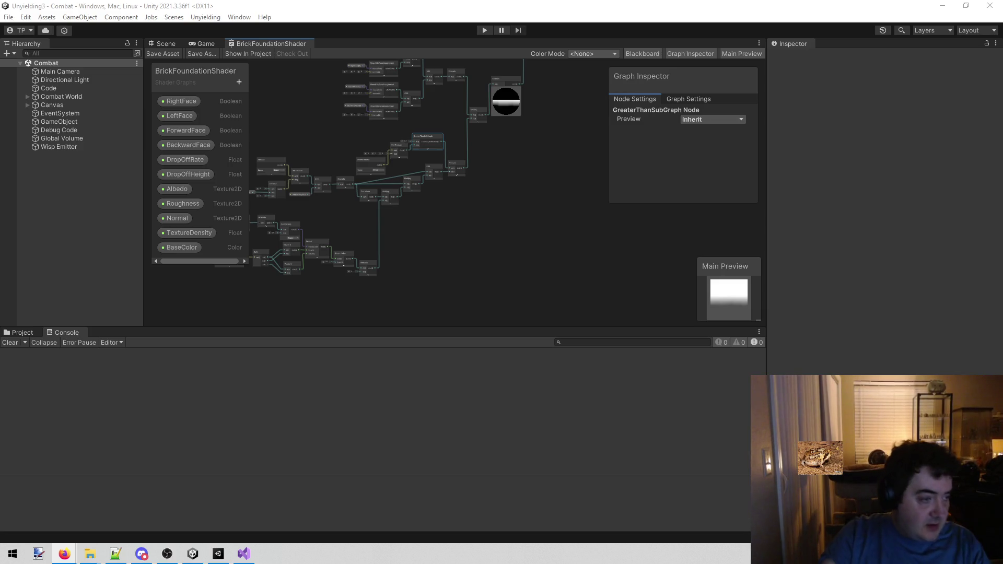
# Step: Switch to the Game view with the Project browser shown, and bring up the Test folder's menu
pyautogui.click(193, 405)
pyautogui.moveTo(452, 265); pyautogui.dragTo(469, 277)
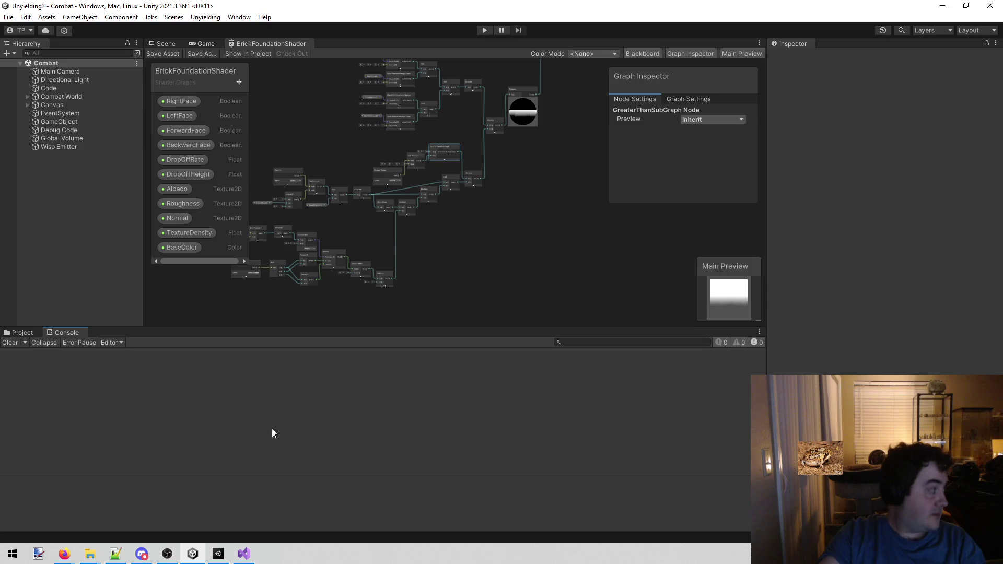
pyautogui.moveTo(483, 240)
pyautogui.mouseDown()
pyautogui.moveTo(496, 258)
pyautogui.moveTo(462, 343)
pyautogui.mouseUp()
pyautogui.scroll(6, 540, 233)
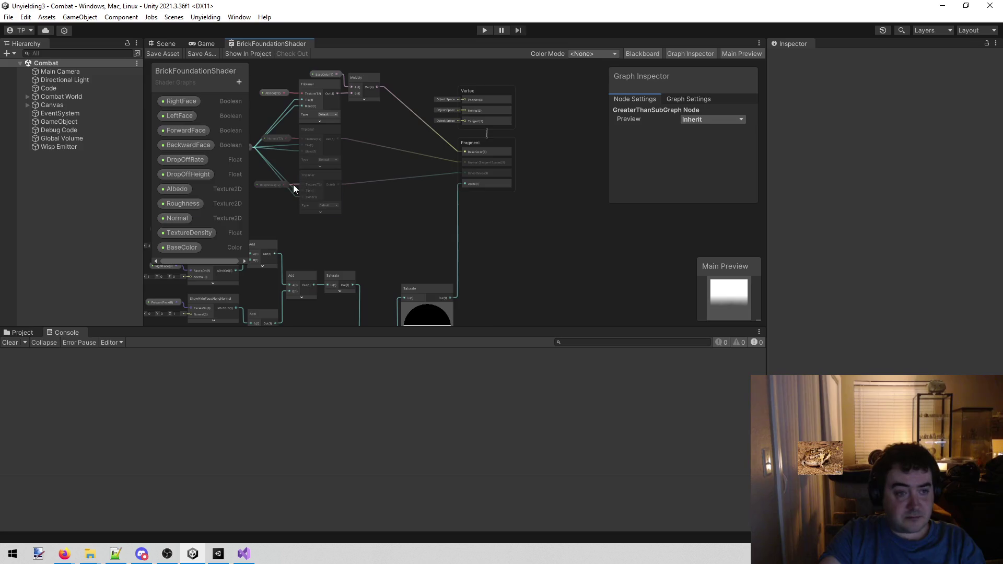
pyautogui.click(204, 45)
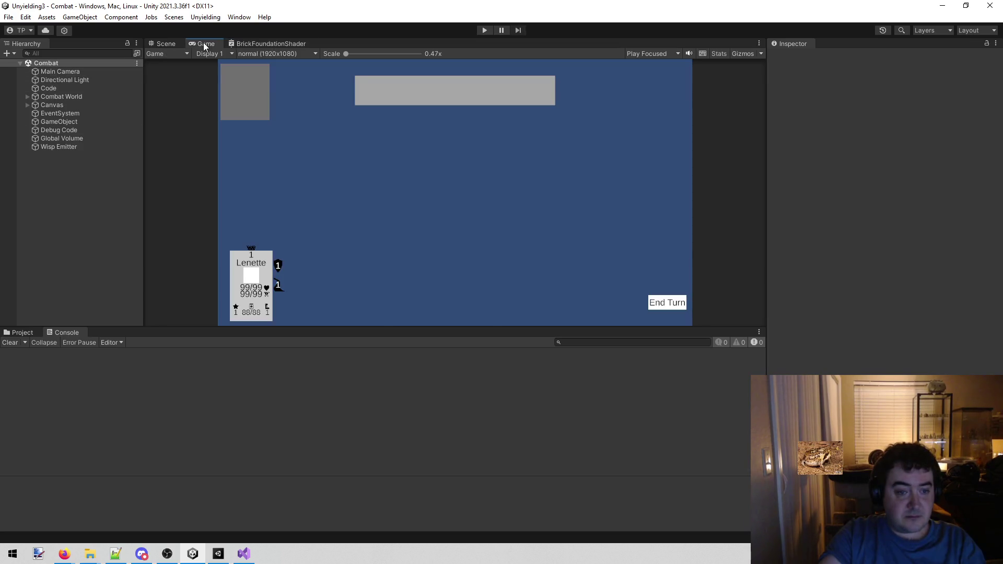
pyautogui.click(173, 45)
pyautogui.click(244, 44)
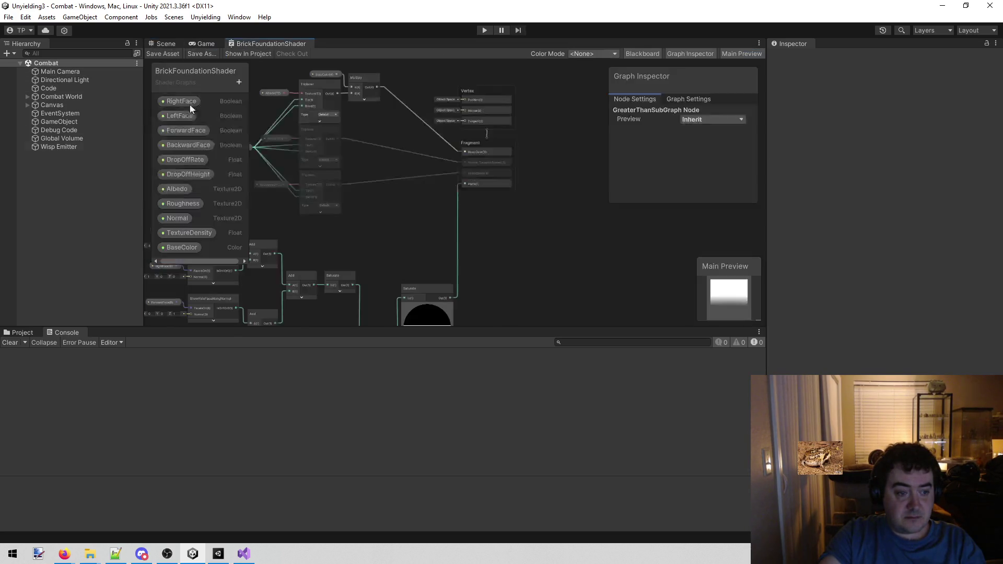
pyautogui.click(15, 332)
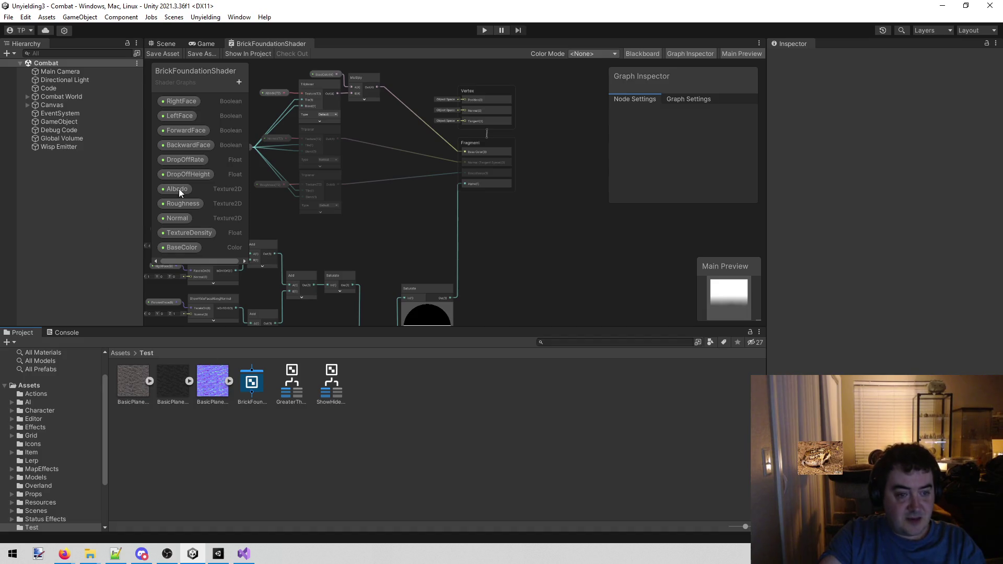
pyautogui.moveTo(350, 237)
pyautogui.mouseDown()
pyautogui.moveTo(436, 228)
pyautogui.moveTo(418, 228)
pyautogui.mouseUp()
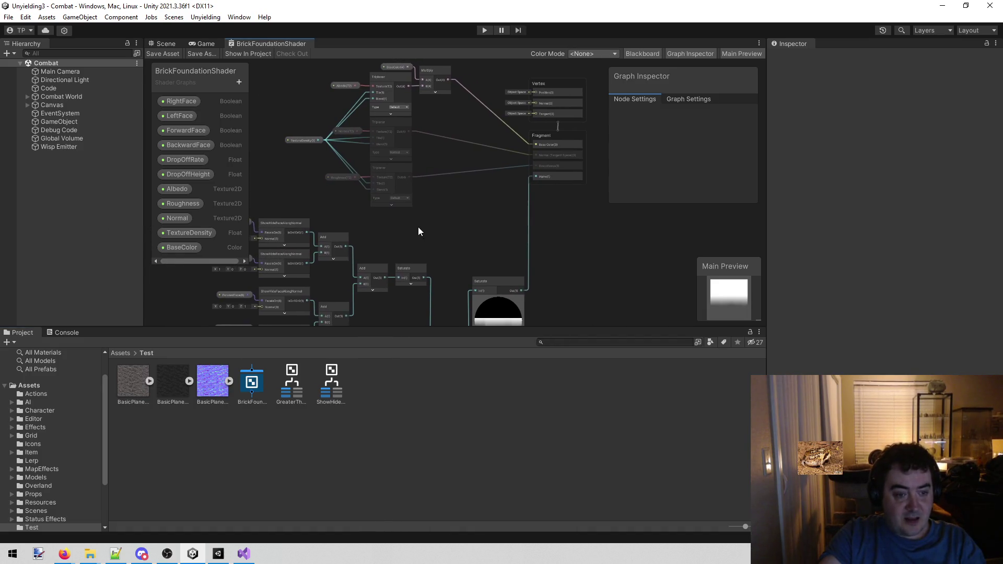
pyautogui.click(202, 44)
pyautogui.rightClick(368, 455)
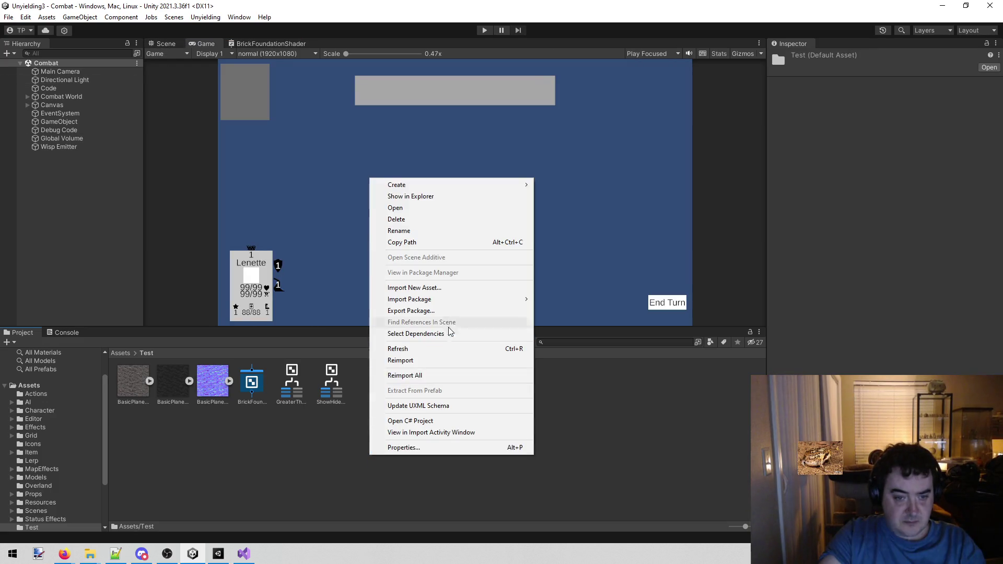
# Step: Create a new material named Brick Foundation in the Test folder
pyautogui.moveTo(466, 186)
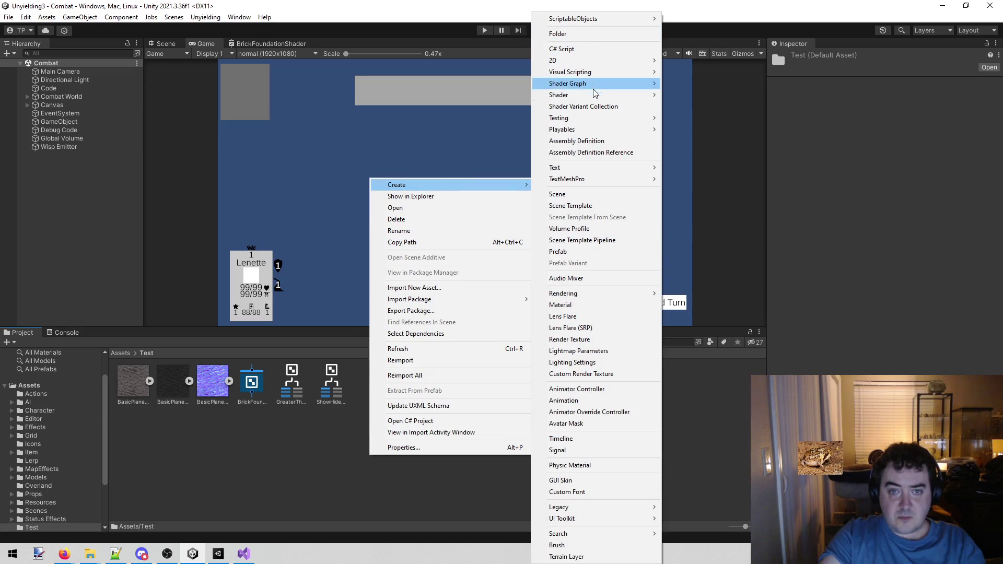
pyautogui.moveTo(606, 24)
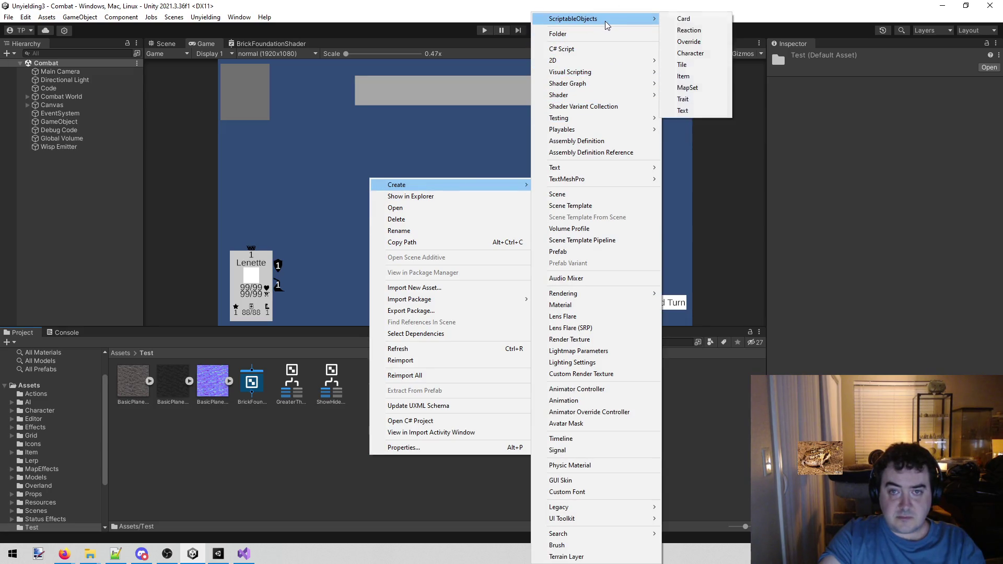
pyautogui.click(379, 421)
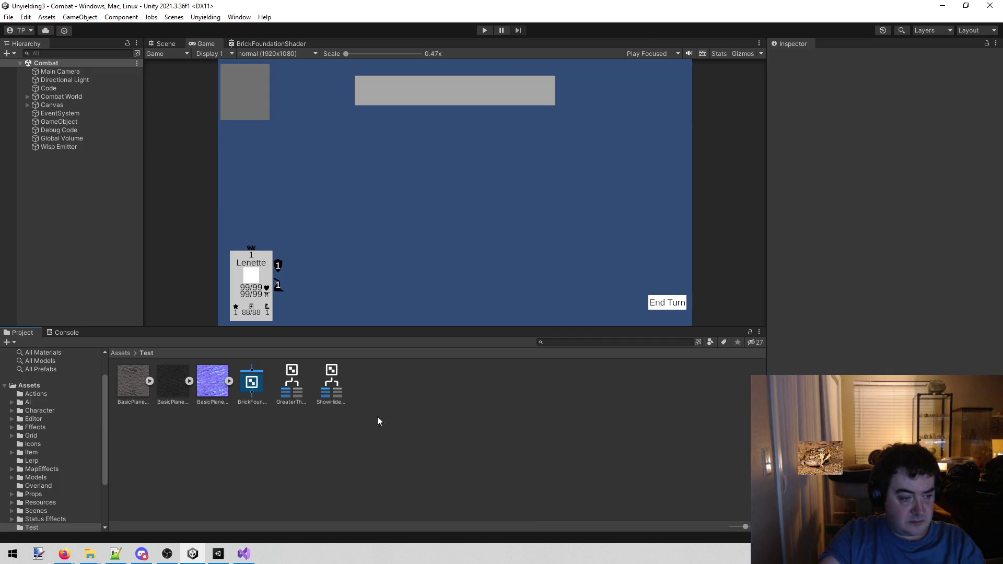
pyautogui.rightClick(411, 410)
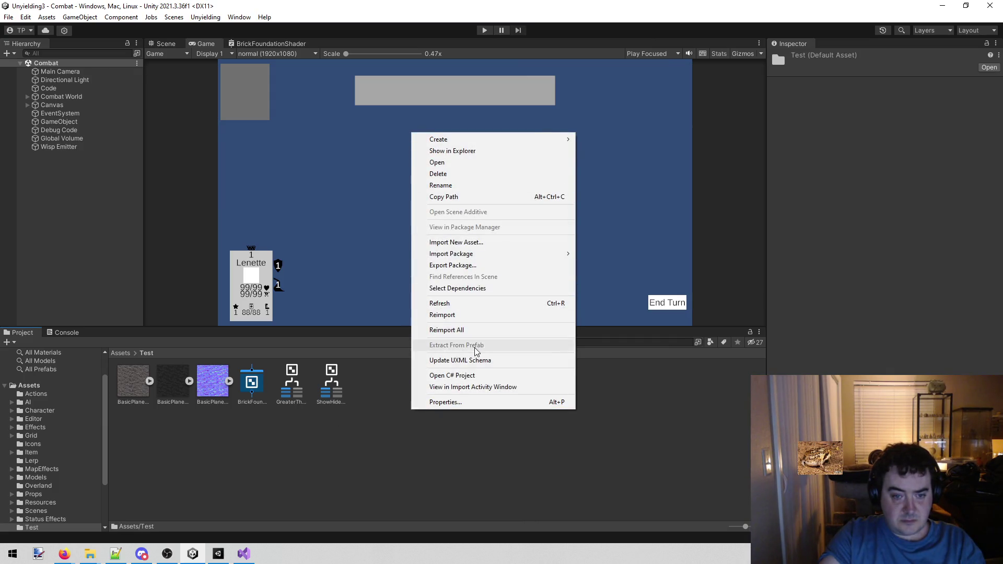
pyautogui.moveTo(479, 139)
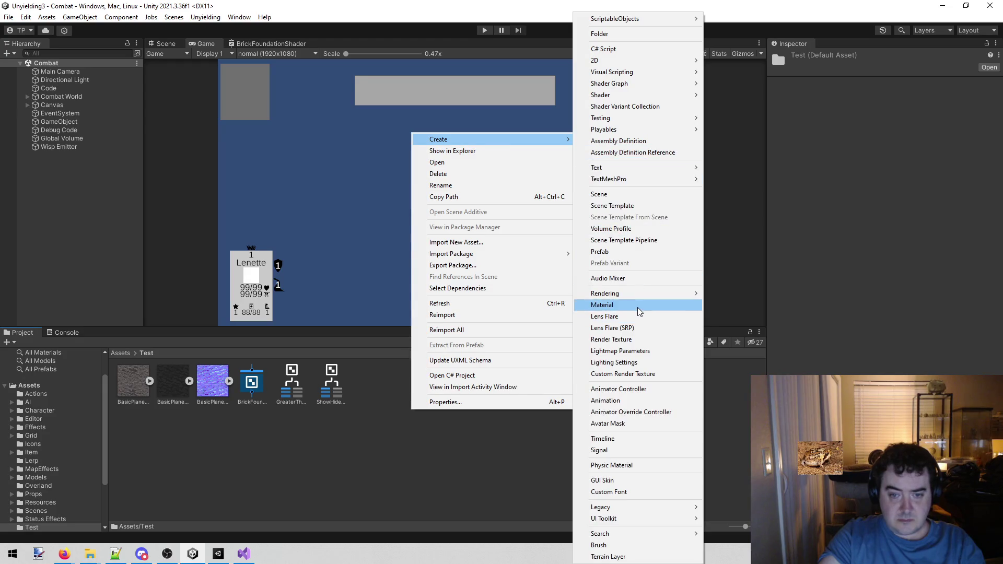
pyautogui.click(639, 312)
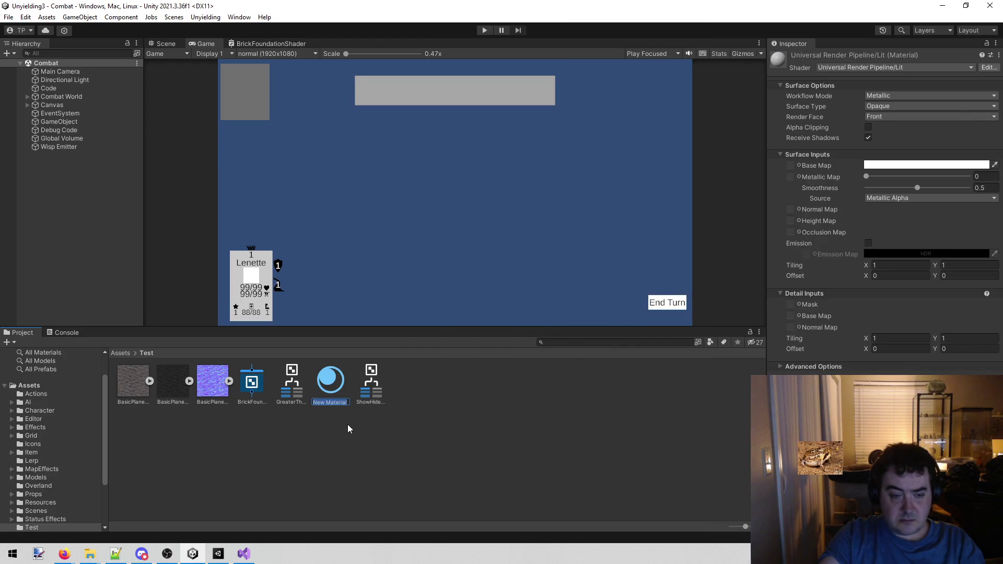
pyautogui.write('Bric')
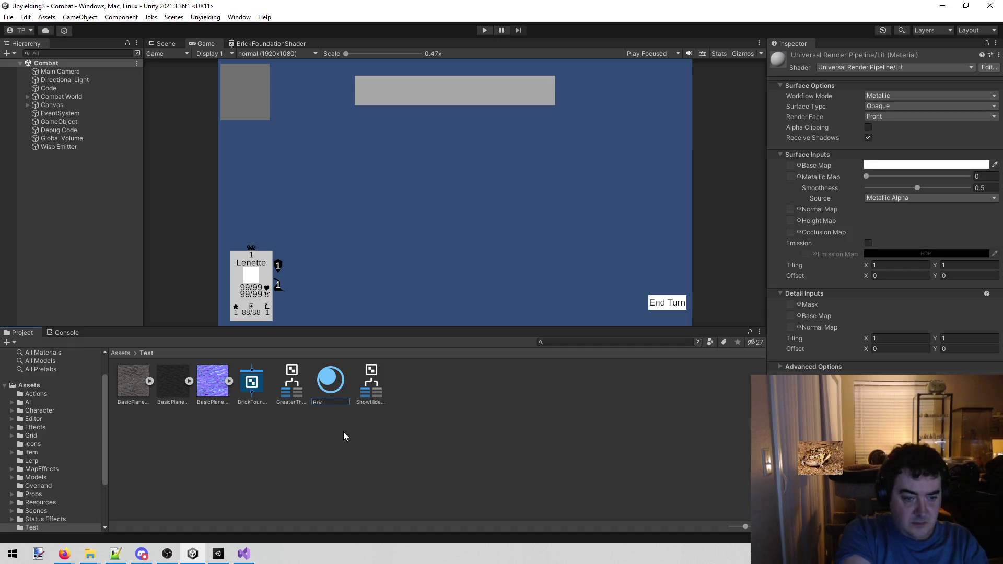
pyautogui.write('k Frus')
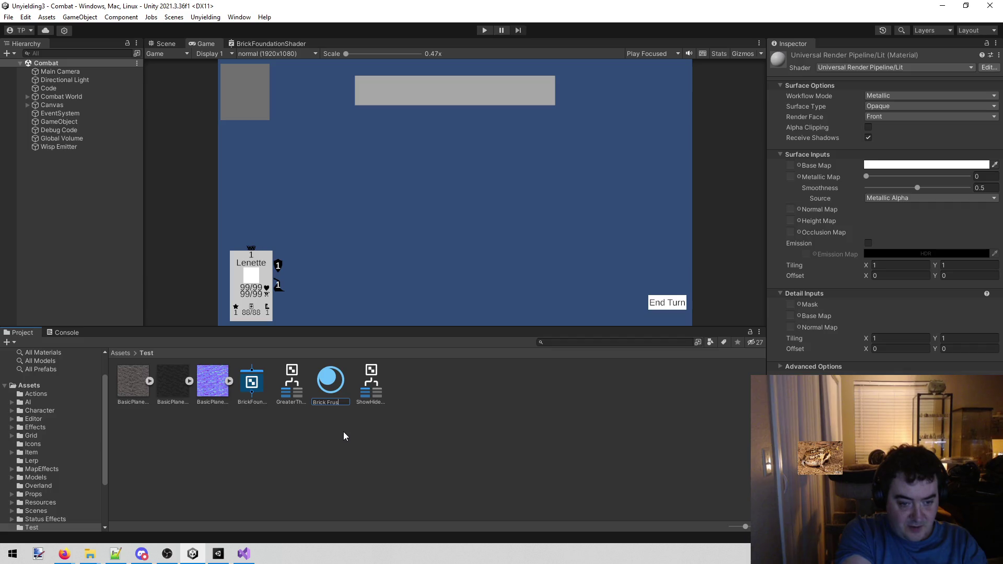
pyautogui.press('BackSpace')
pyautogui.press('BackSpace')
pyautogui.press('BackSpace')
pyautogui.write('u')
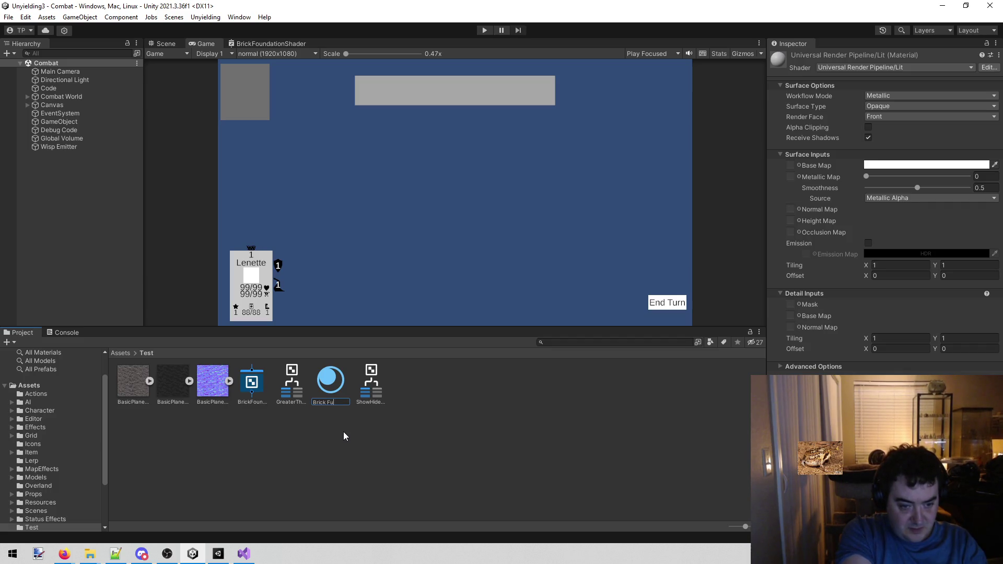
pyautogui.write('oun')
pyautogui.write('n')
pyautogui.press('Return')
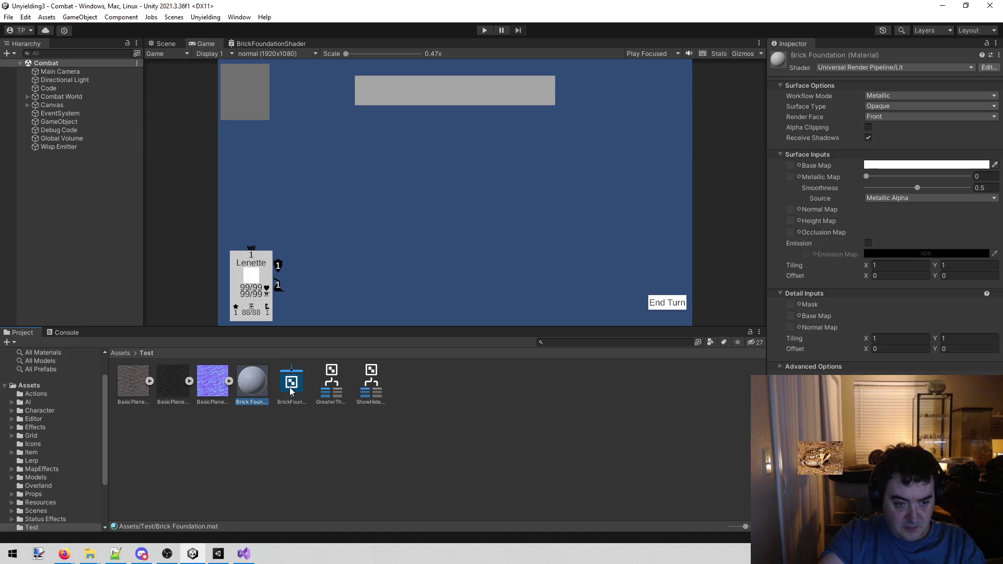
# Step: Assign the Shader Graphs/BrickFoundationShader shader to the Brick Foundation material
pyautogui.click(887, 70)
pyautogui.write('brick')
pyautogui.press('Return')
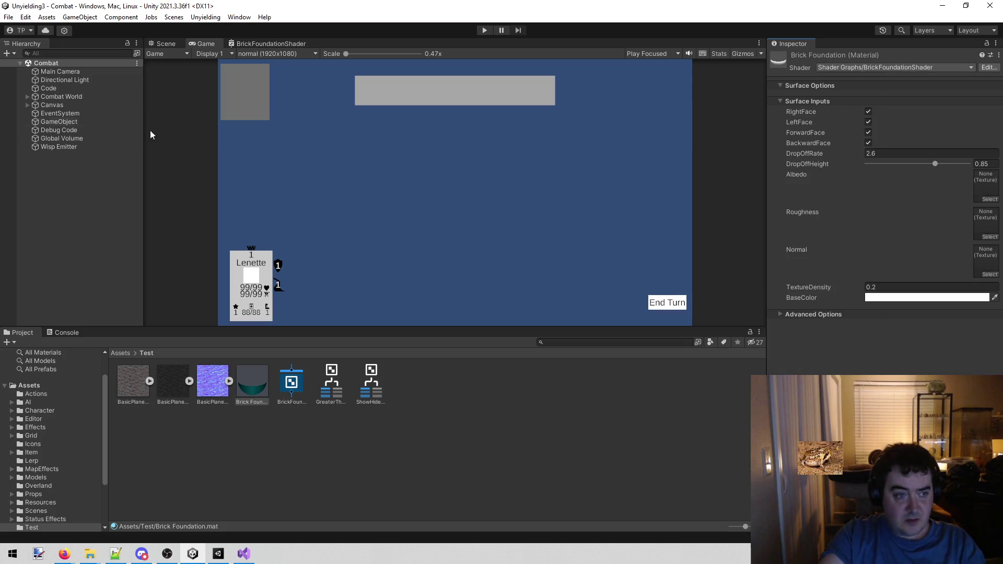
pyautogui.rightClick(72, 212)
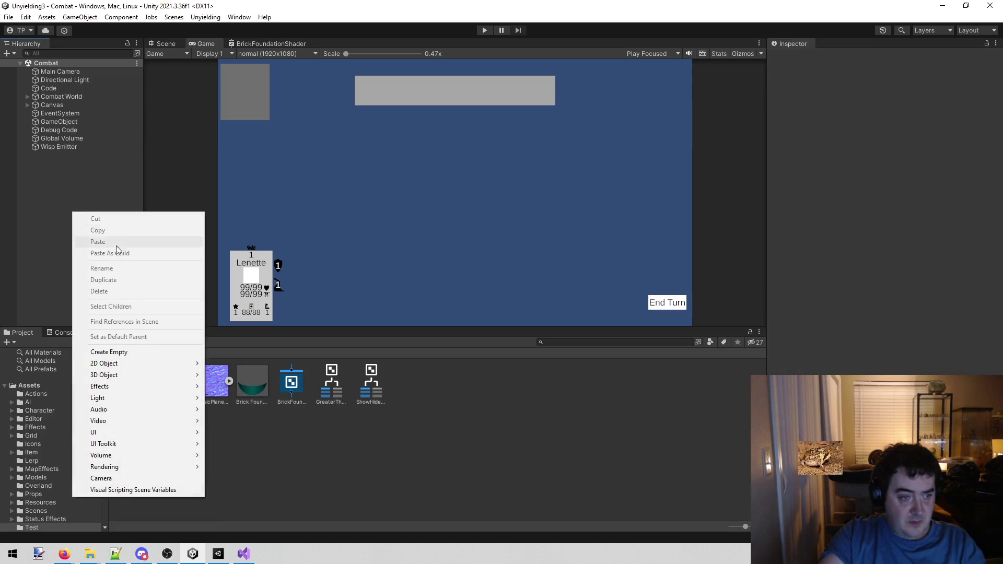
# Step: Create an empty object named Foundation, then delete it
pyautogui.click(135, 351)
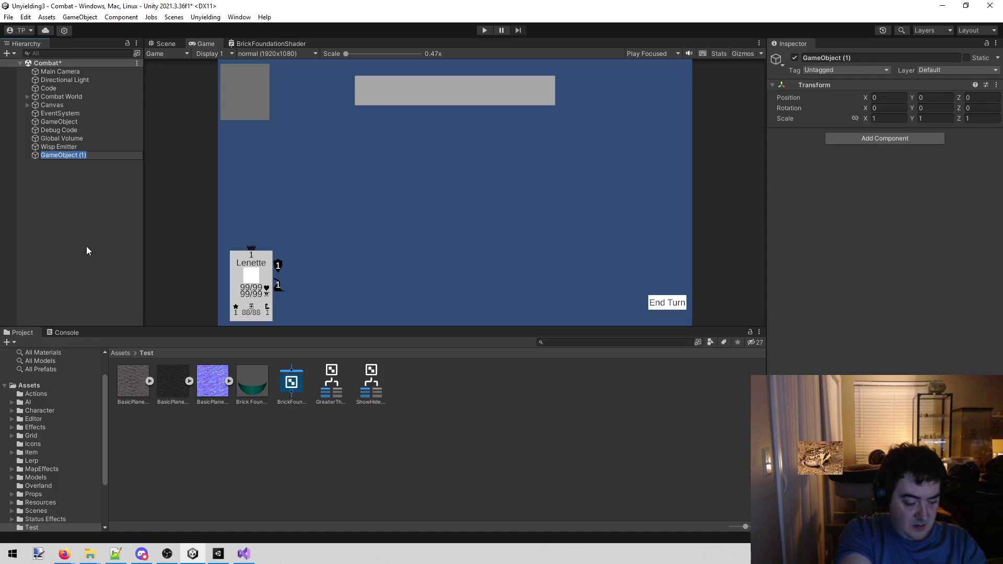
pyautogui.write('Founda')
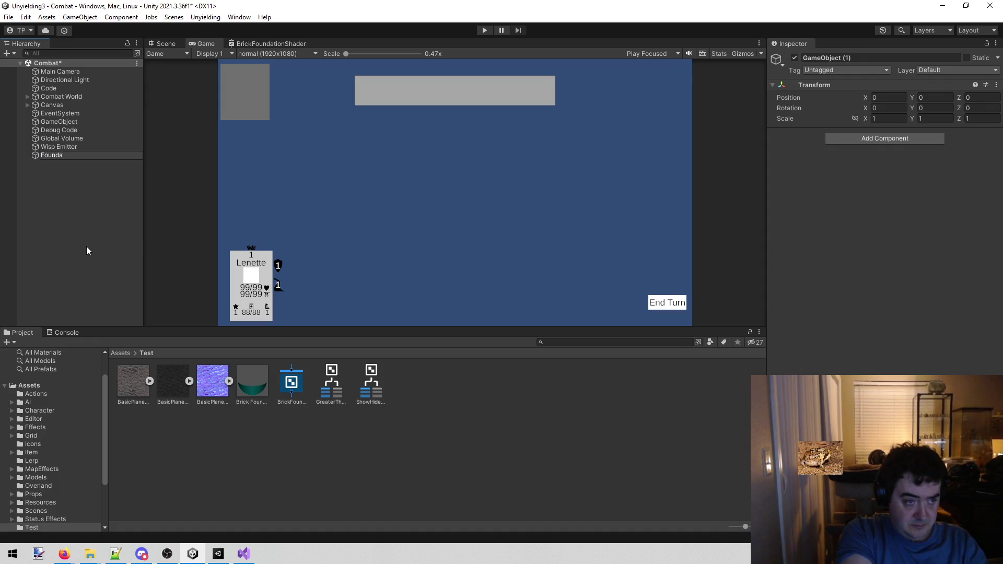
pyautogui.write('tion')
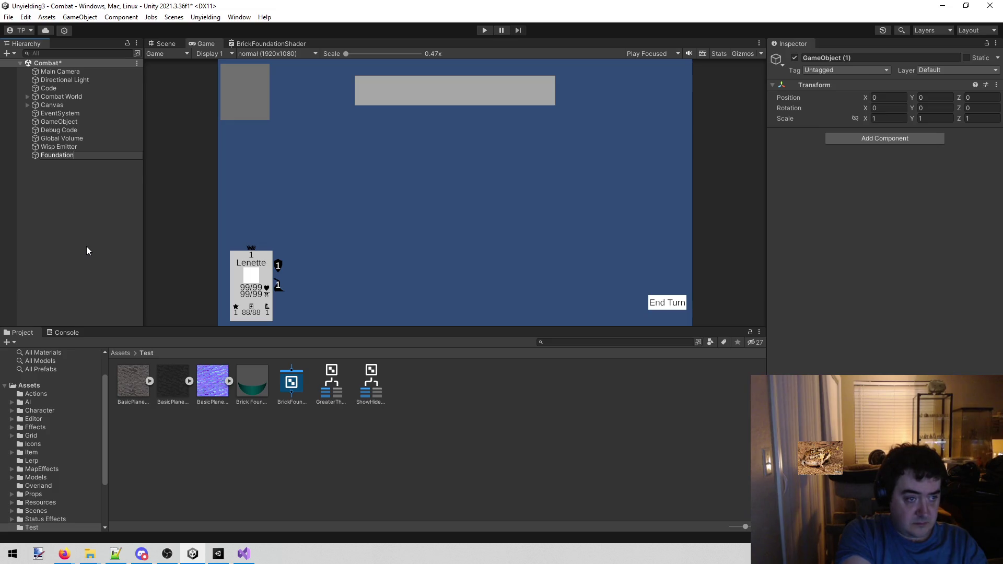
pyautogui.press('Return')
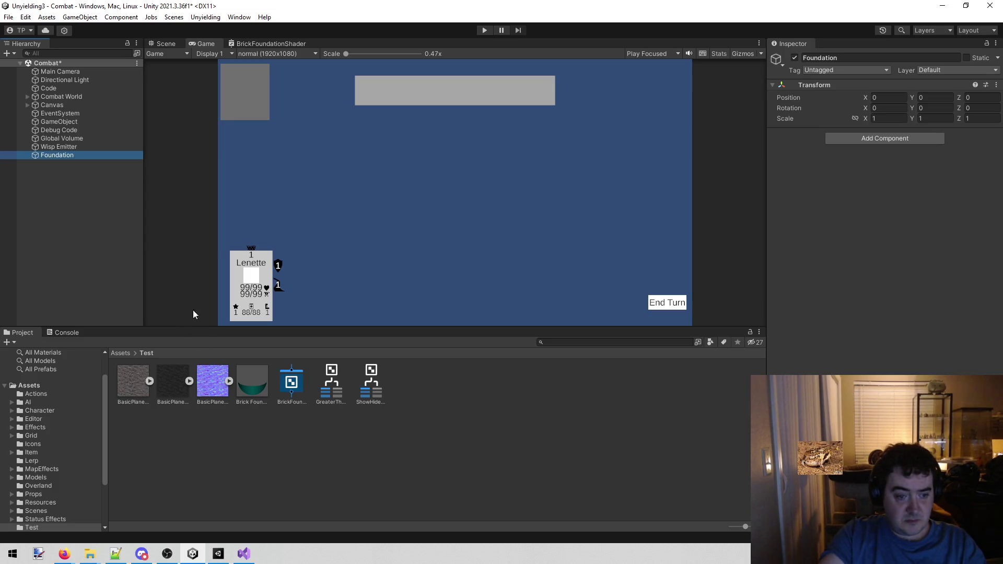
pyautogui.rightClick(87, 158)
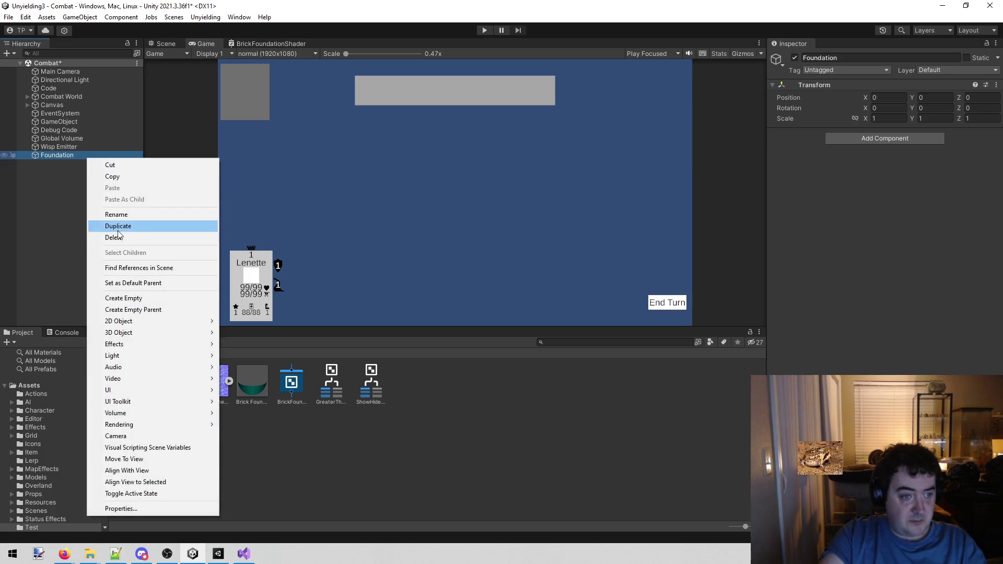
pyautogui.click(119, 236)
# Step: Add a Cube to the scene and drop the Brick Foundation material onto its Mesh Renderer
pyautogui.rightClick(88, 198)
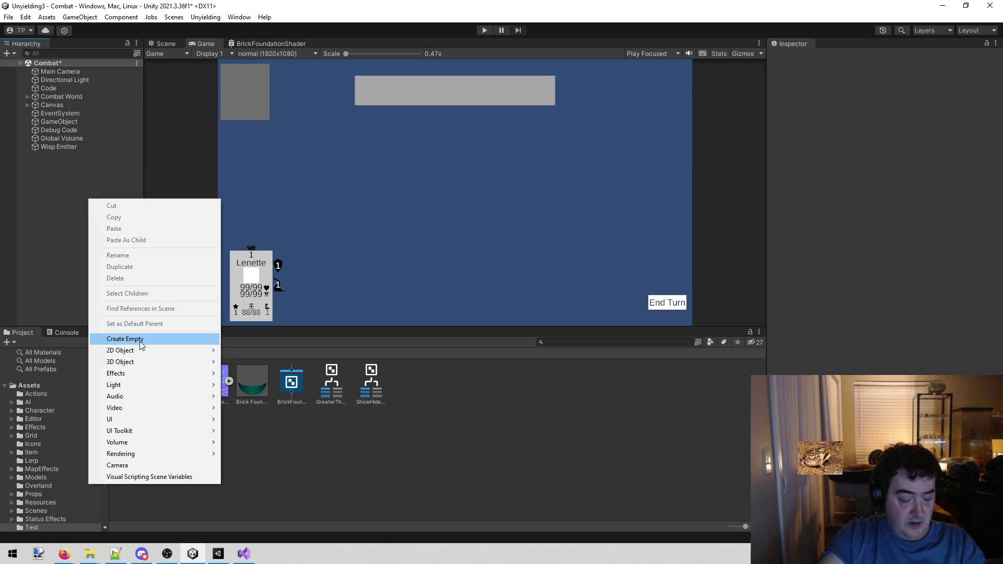
pyautogui.moveTo(130, 362)
pyautogui.click(263, 367)
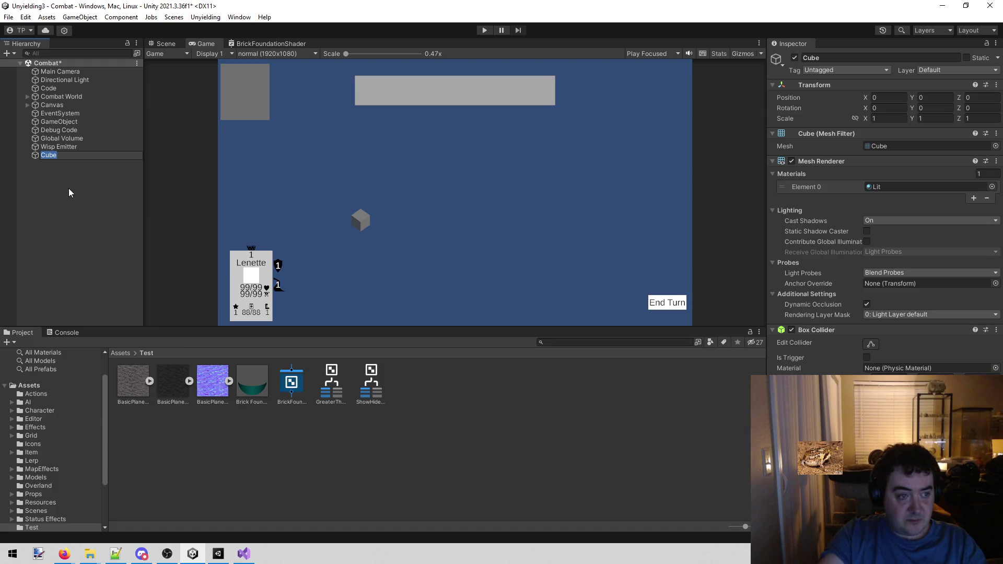
pyautogui.click(68, 209)
pyautogui.click(105, 158)
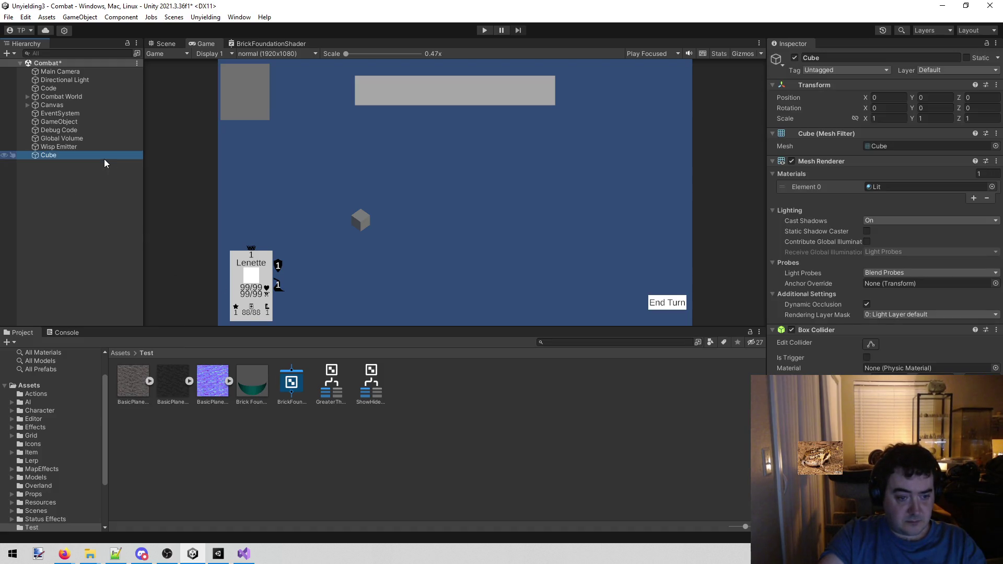
pyautogui.moveTo(252, 380)
pyautogui.mouseDown()
pyautogui.moveTo(863, 165)
pyautogui.moveTo(893, 189)
pyautogui.mouseUp()
pyautogui.scroll(1, 315, 227)
pyautogui.scroll(2, 316, 227)
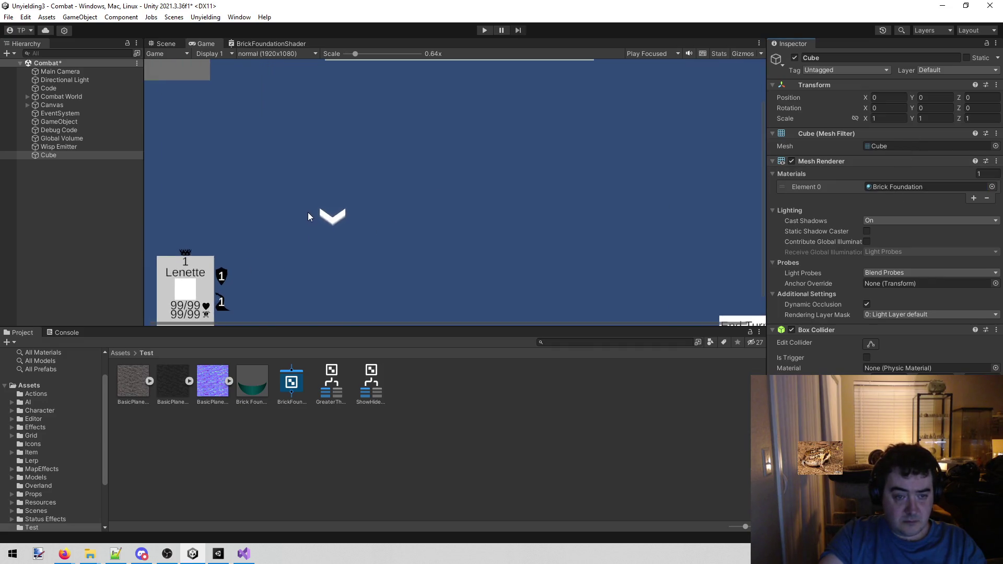
pyautogui.scroll(-3, 312, 211)
pyautogui.click(165, 43)
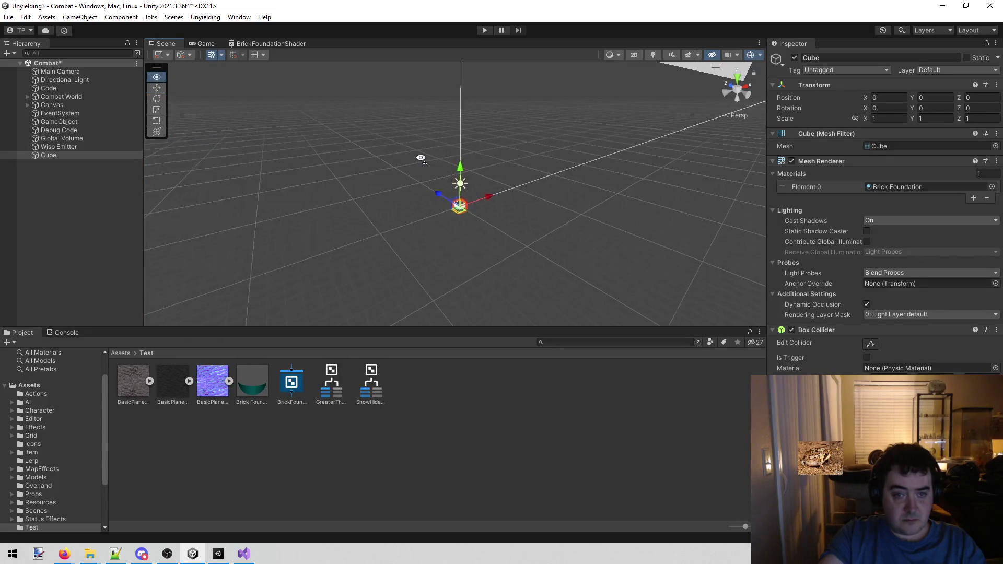
# Step: Frame and orbit around the cube, then select the Brick Foundation material
pyautogui.press('f')
pyautogui.moveTo(421, 179)
pyautogui.mouseDown()
pyautogui.moveTo(511, 127)
pyautogui.moveTo(477, 112)
pyautogui.moveTo(208, 118)
pyautogui.moveTo(178, 98)
pyautogui.mouseUp()
pyautogui.moveTo(456, 110); pyautogui.dragTo(403, 114)
pyautogui.click(246, 378)
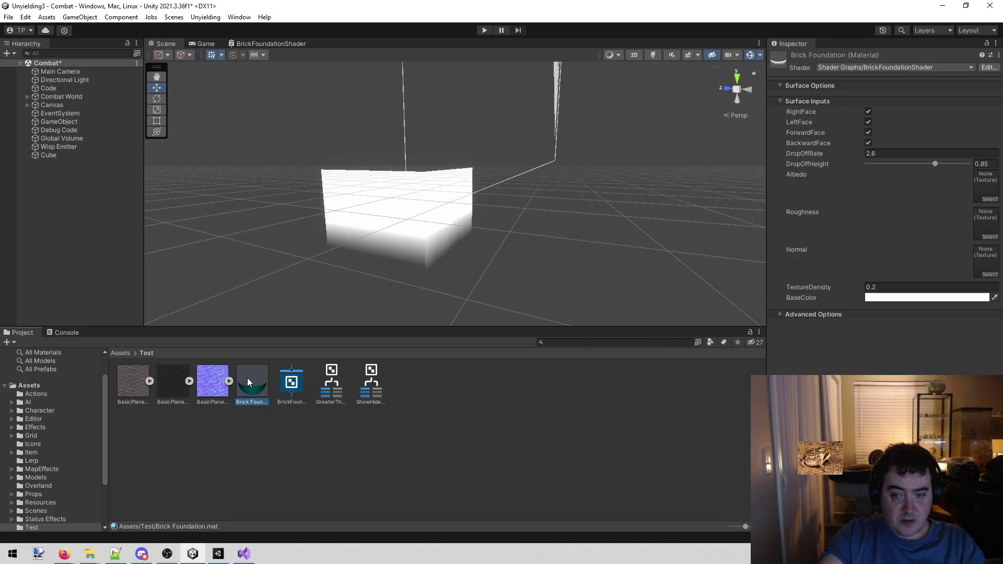
# Step: Toggle RightFace and LeftFace off and back on, checking which cube faces disappear
pyautogui.click(869, 115)
pyautogui.moveTo(502, 126)
pyautogui.mouseDown()
pyautogui.moveTo(497, 157)
pyautogui.moveTo(978, 142)
pyautogui.moveTo(197, 139)
pyautogui.moveTo(895, 135)
pyautogui.moveTo(450, 157)
pyautogui.moveTo(271, 150)
pyautogui.mouseUp()
pyautogui.scroll(3, 271, 150)
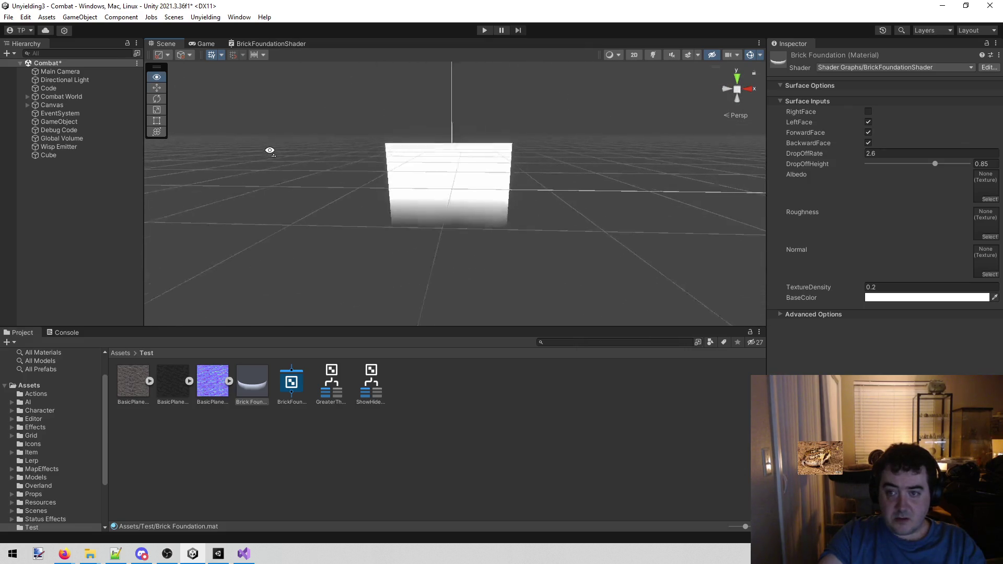
pyautogui.click(868, 111)
pyautogui.click(869, 122)
pyautogui.moveTo(450, 163)
pyautogui.mouseDown()
pyautogui.moveTo(895, 161)
pyautogui.moveTo(582, 179)
pyautogui.moveTo(841, 123)
pyautogui.mouseUp()
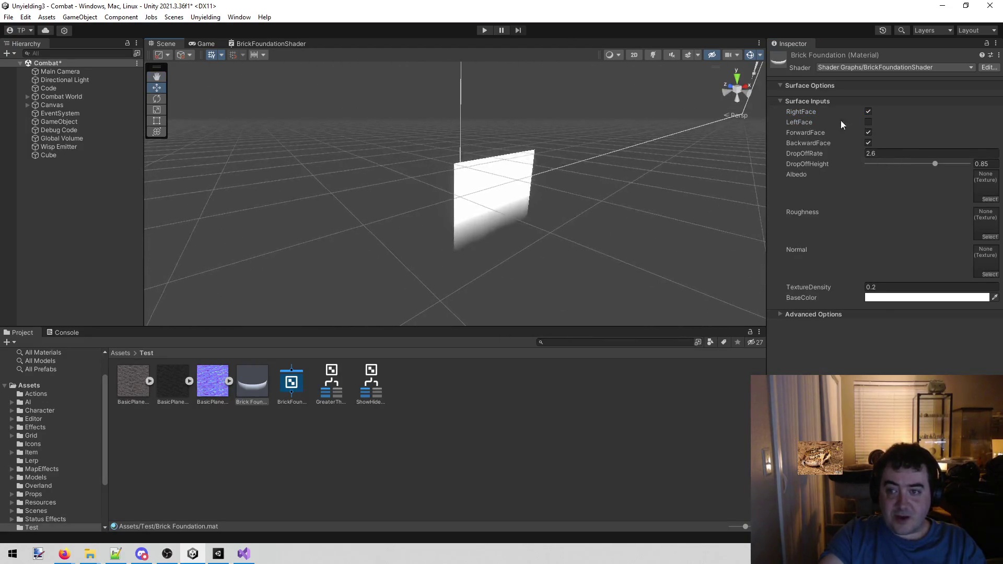
pyautogui.click(868, 122)
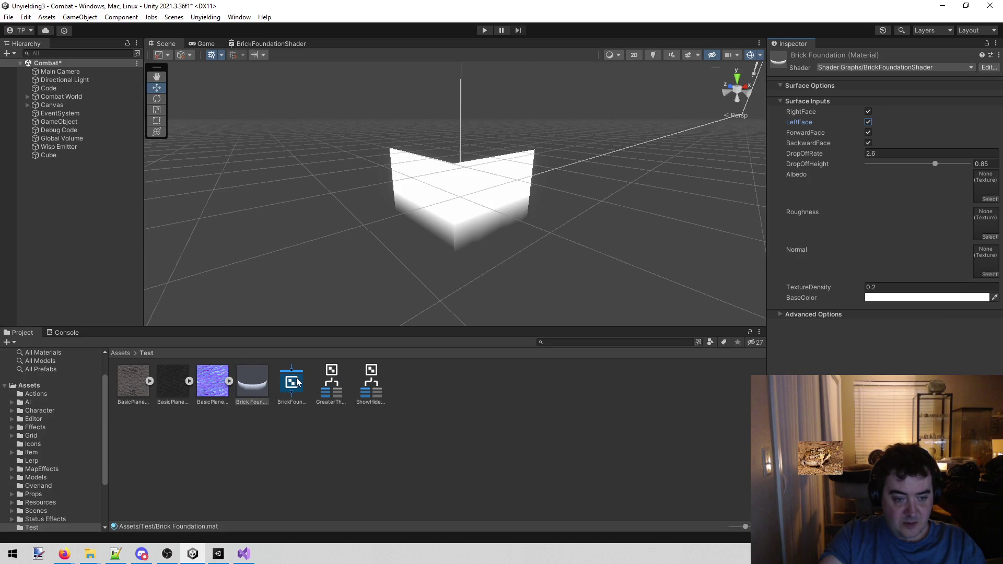
pyautogui.click(222, 554)
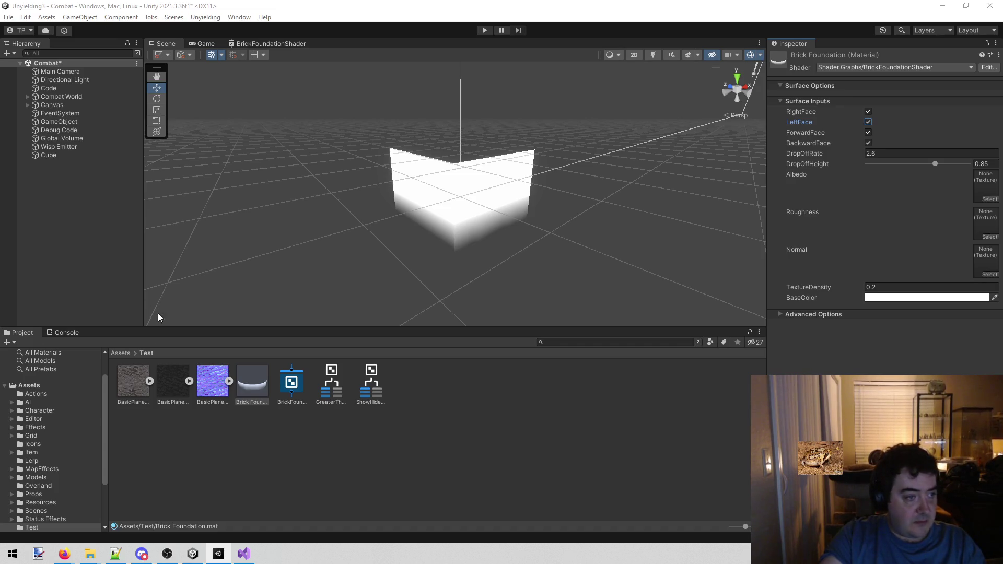
pyautogui.click(256, 384)
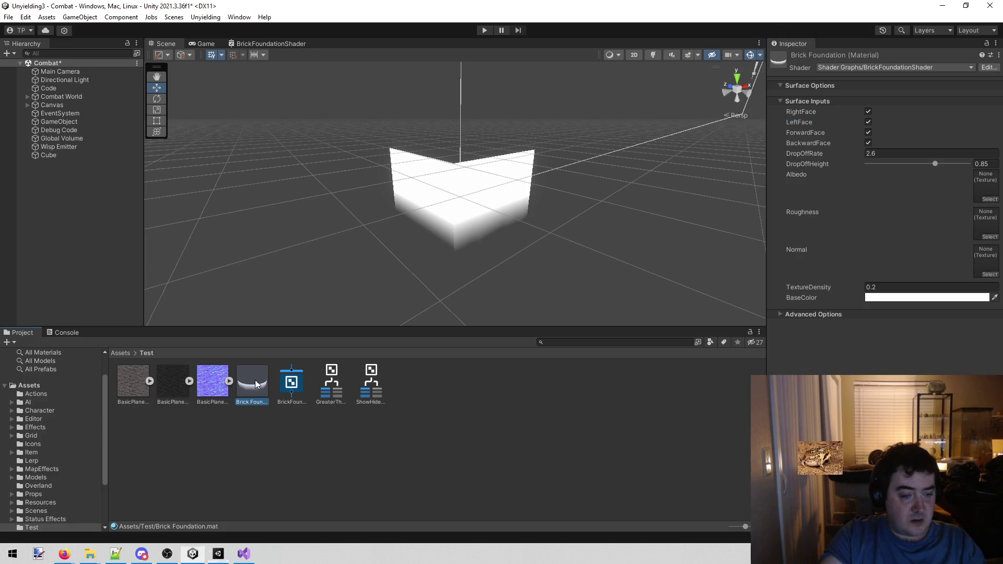
# Step: Assign the BasicPlane textures as the Albedo, Roughness and Normal maps
pyautogui.moveTo(141, 393)
pyautogui.mouseDown()
pyautogui.moveTo(522, 287)
pyautogui.moveTo(980, 188)
pyautogui.mouseUp()
pyautogui.moveTo(173, 381)
pyautogui.mouseDown()
pyautogui.moveTo(946, 216)
pyautogui.moveTo(985, 219)
pyautogui.mouseUp()
pyautogui.moveTo(213, 380)
pyautogui.mouseDown()
pyautogui.moveTo(995, 269)
pyautogui.moveTo(980, 265)
pyautogui.mouseUp()
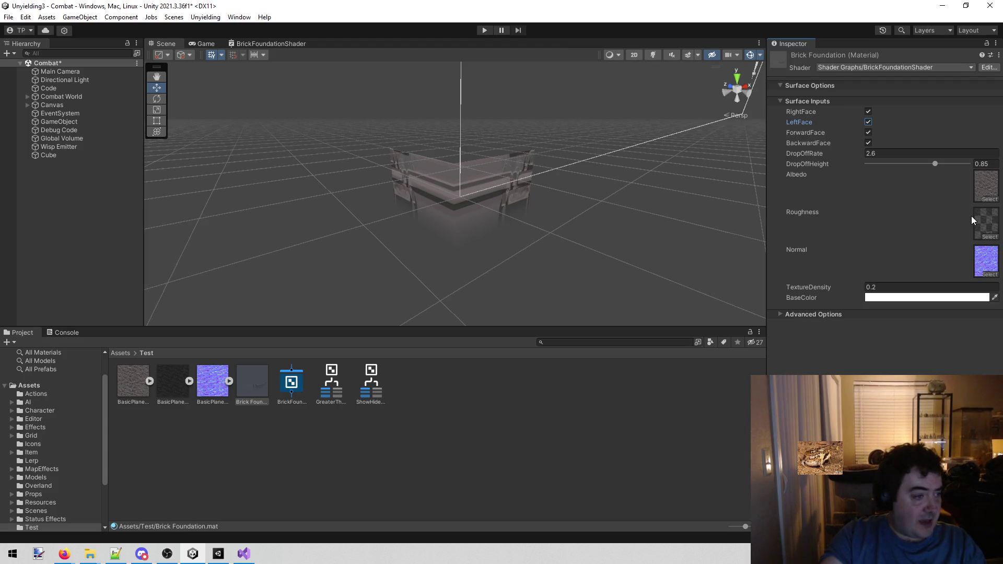
# Step: Set DropOffRate to 2.2 and TextureDensity to 0.125, then inspect the textured cube
pyautogui.click(868, 153)
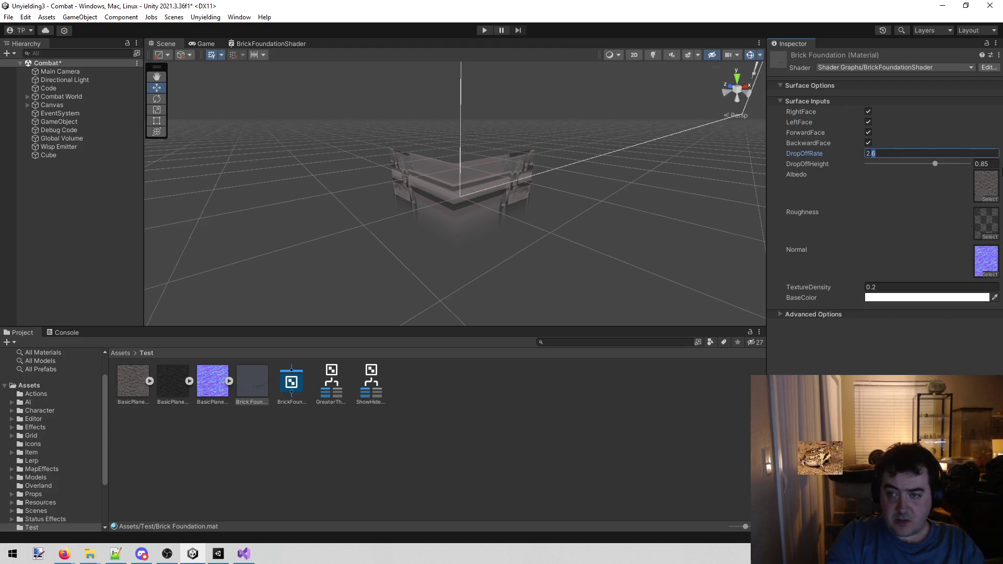
pyautogui.write('2')
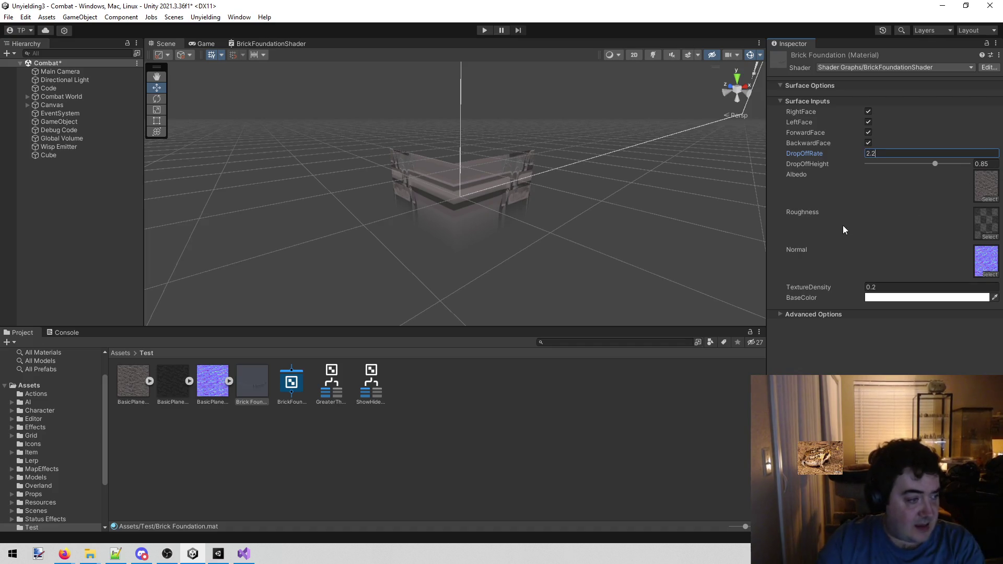
pyautogui.click(940, 287)
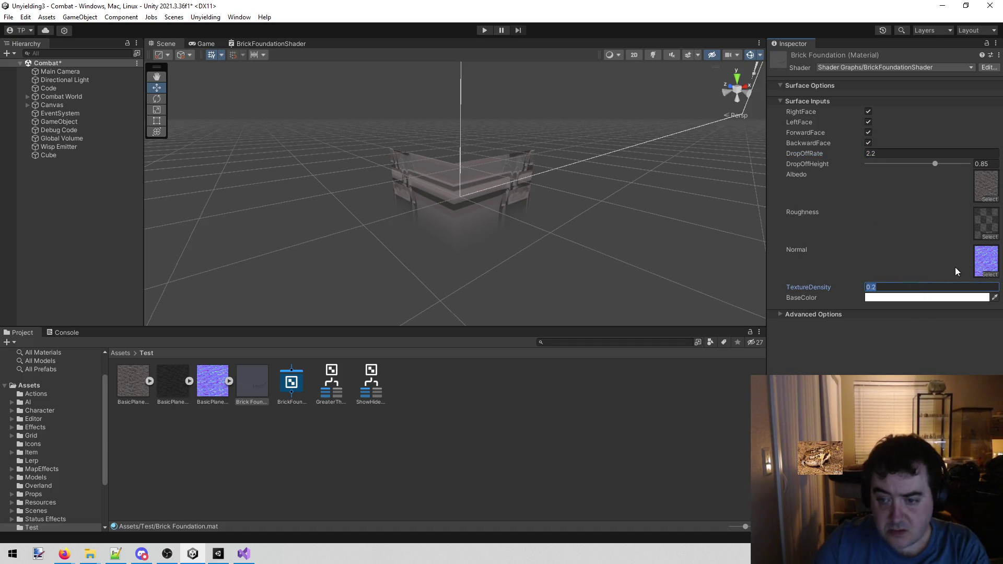
pyautogui.write('.12')
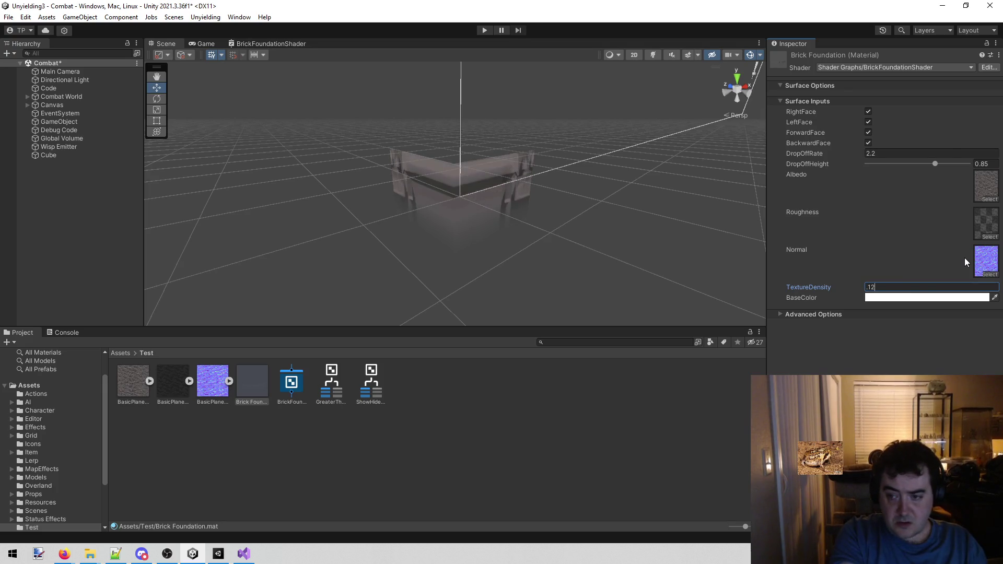
pyautogui.write('5')
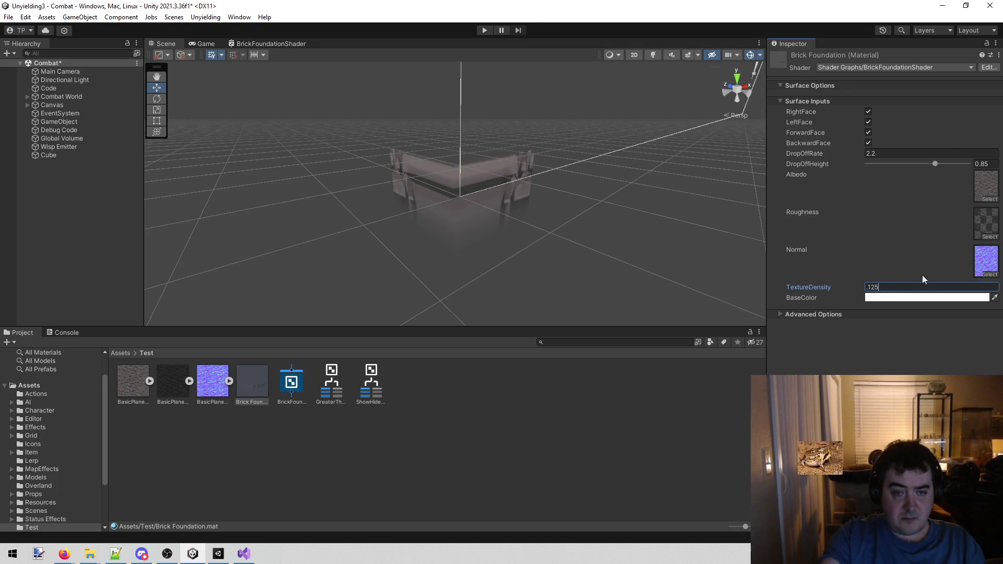
pyautogui.moveTo(554, 164)
pyautogui.mouseDown()
pyautogui.moveTo(222, 164)
pyautogui.moveTo(311, 157)
pyautogui.moveTo(506, 170)
pyautogui.moveTo(825, 147)
pyautogui.moveTo(582, 162)
pyautogui.moveTo(592, 151)
pyautogui.moveTo(583, 166)
pyautogui.mouseUp()
pyautogui.scroll(5, 582, 162)
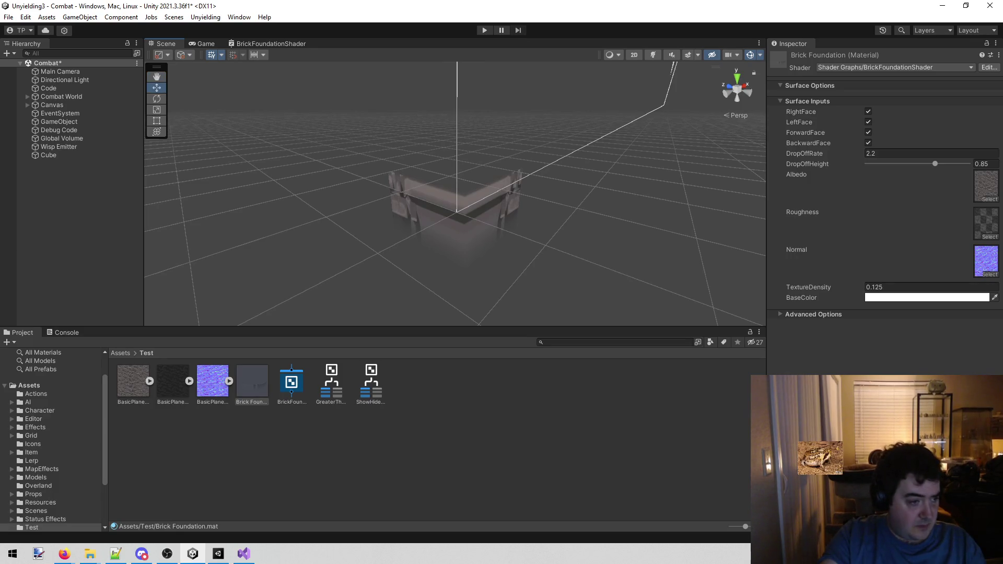
pyautogui.hotkey('alt', 'Tab')
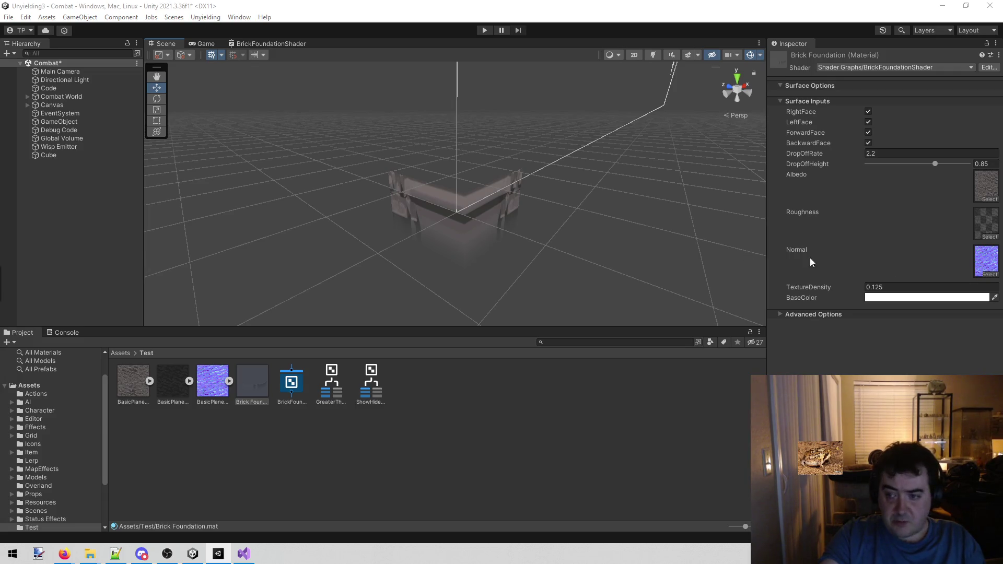
pyautogui.click(917, 298)
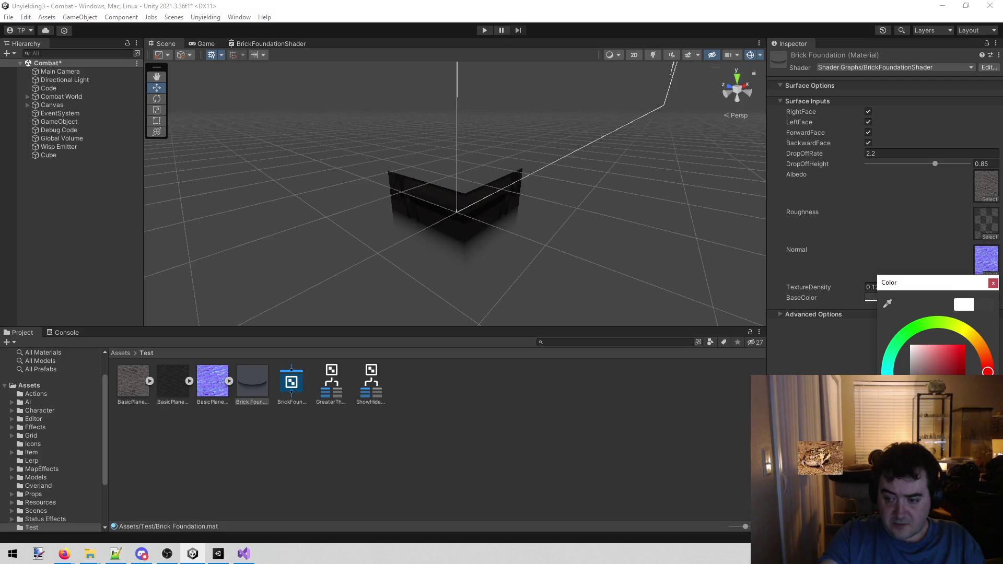
# Step: Orbit and zoom the Scene view to inspect the darkened brick wall
pyautogui.moveTo(583, 237)
pyautogui.mouseDown()
pyautogui.moveTo(565, 208)
pyautogui.moveTo(343, 226)
pyautogui.moveTo(679, 217)
pyautogui.mouseUp()
pyautogui.scroll(3, 679, 219)
pyautogui.scroll(-5, 674, 220)
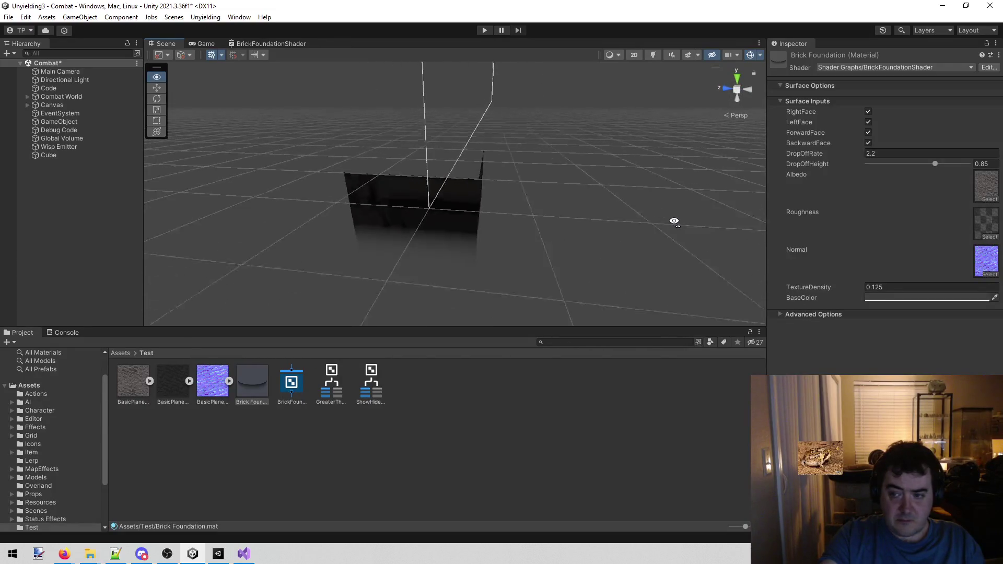
pyautogui.click(931, 299)
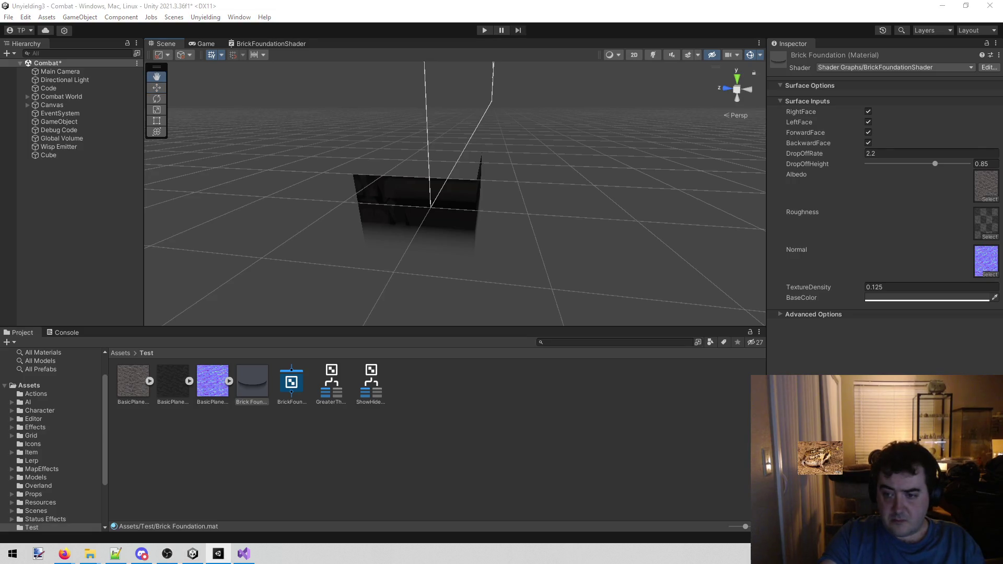
pyautogui.moveTo(429, 152)
pyautogui.mouseDown()
pyautogui.moveTo(266, 166)
pyautogui.moveTo(130, 162)
pyautogui.moveTo(302, 156)
pyautogui.mouseUp()
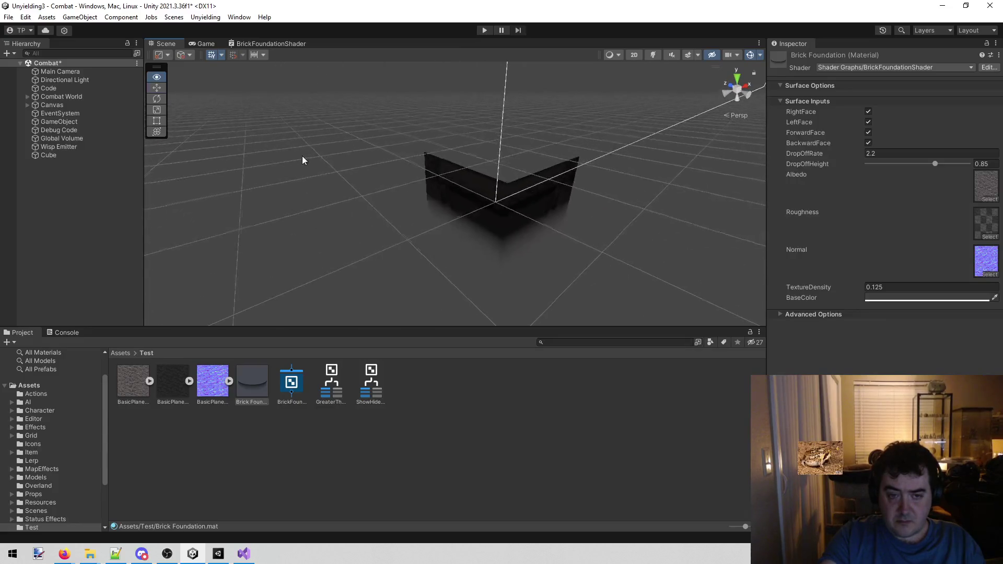
# Step: Lighten the Brick Foundation BaseColor from black to mid grey, then select the Cube
pyautogui.click(876, 299)
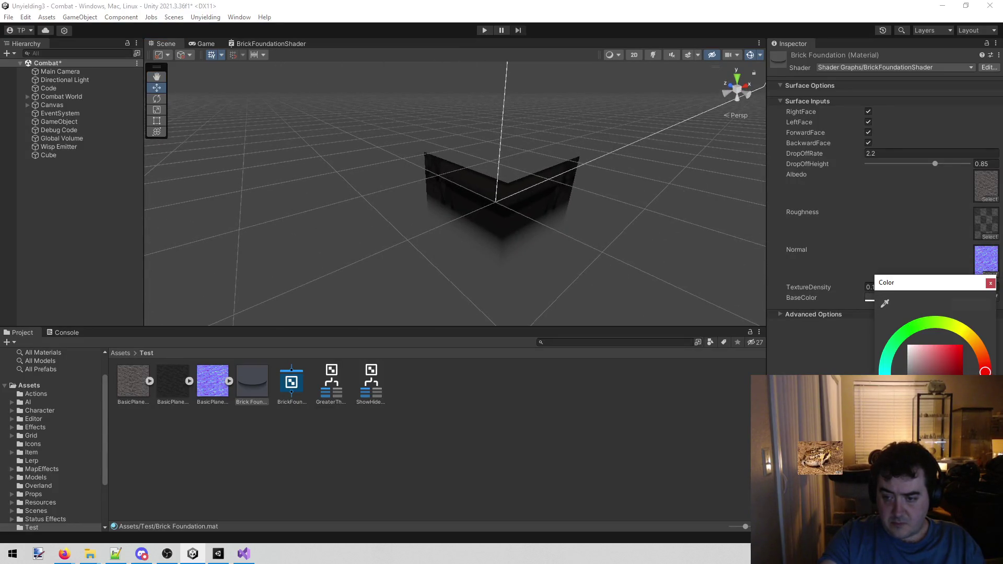
pyautogui.moveTo(907, 397); pyautogui.dragTo(907, 375)
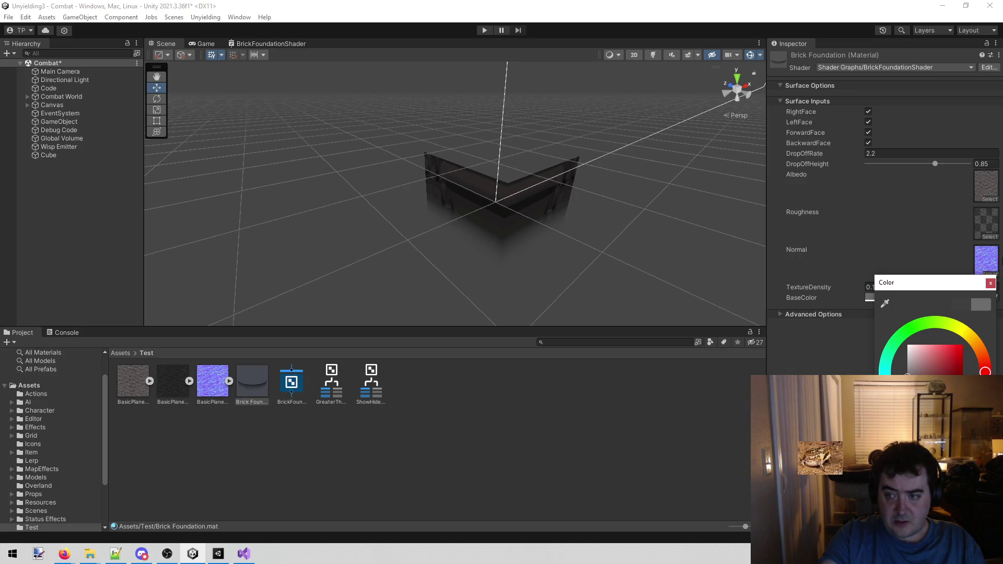
pyautogui.click(991, 283)
pyautogui.moveTo(548, 203)
pyautogui.mouseDown()
pyautogui.moveTo(414, 223)
pyautogui.moveTo(596, 219)
pyautogui.mouseUp()
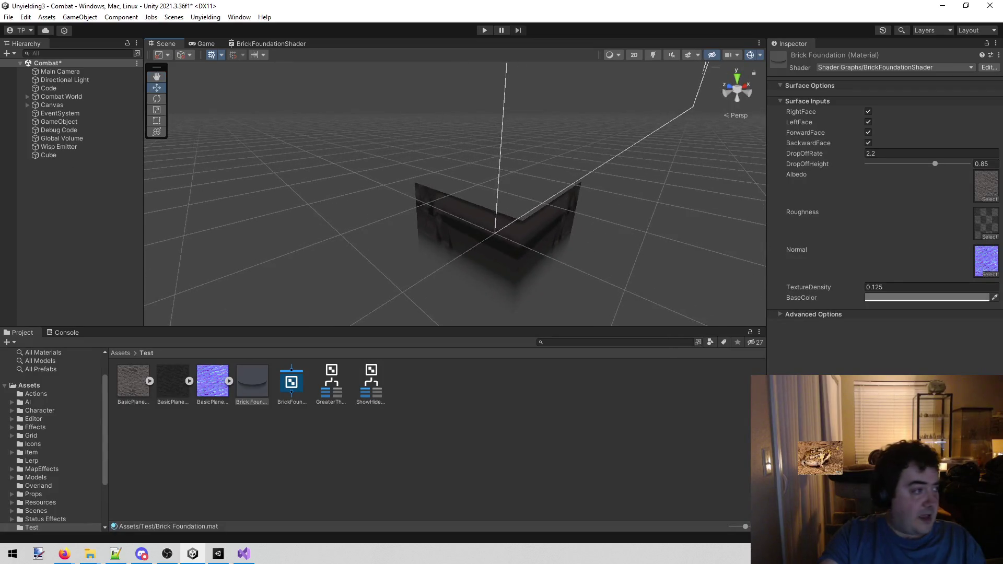
pyautogui.hotkey('alt', 'Tab')
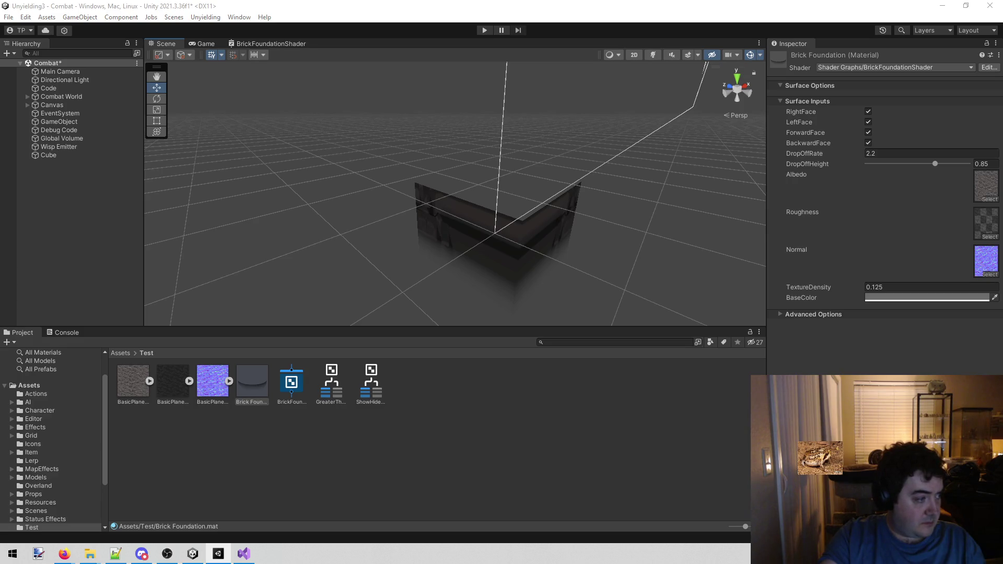
pyautogui.hotkey('alt', 'Tab')
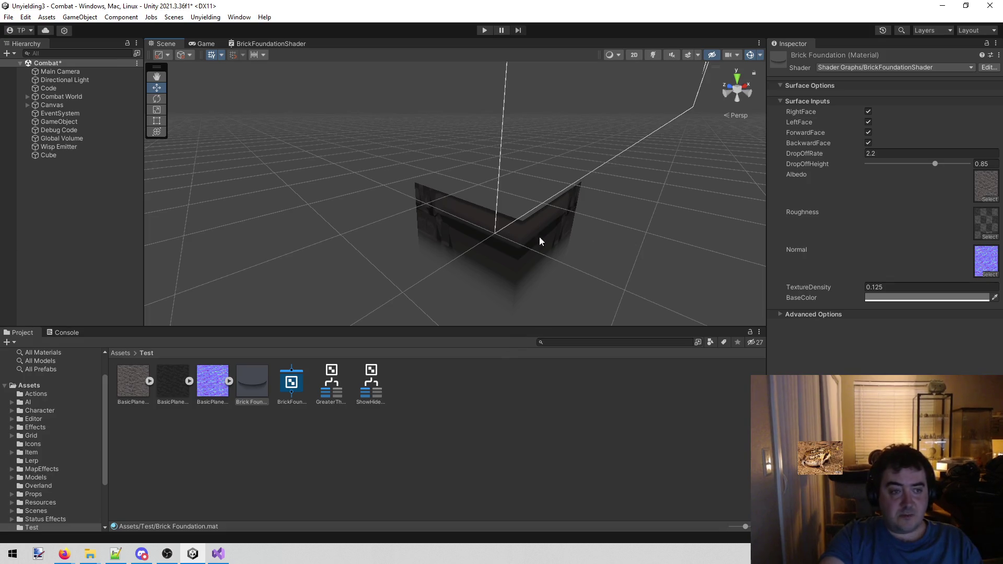
pyautogui.click(78, 154)
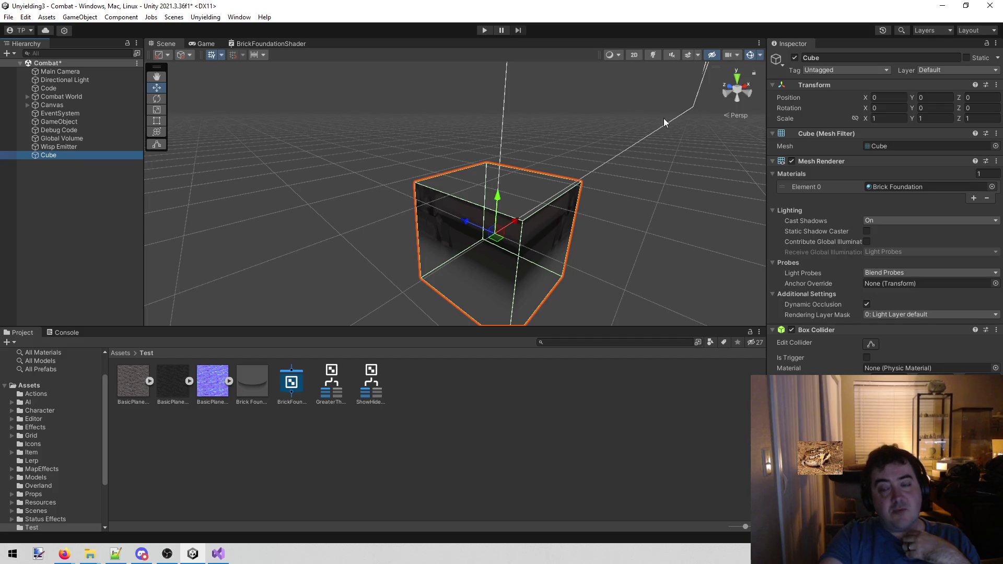
pyautogui.moveTo(919, 109)
pyautogui.mouseDown()
pyautogui.moveTo(538, 92)
pyautogui.moveTo(841, 167)
pyautogui.moveTo(517, 157)
pyautogui.moveTo(320, 119)
pyautogui.moveTo(517, 237)
pyautogui.moveTo(792, 306)
pyautogui.moveTo(664, 317)
pyautogui.mouseUp()
pyautogui.hotkey('ctrl', 'z')
pyautogui.moveTo(651, 205)
pyautogui.mouseDown()
pyautogui.moveTo(456, 140)
pyautogui.moveTo(457, 189)
pyautogui.moveTo(509, 219)
pyautogui.moveTo(396, 180)
pyautogui.moveTo(503, 231)
pyautogui.moveTo(420, 209)
pyautogui.moveTo(491, 253)
pyautogui.moveTo(355, 209)
pyautogui.moveTo(482, 280)
pyautogui.moveTo(305, 202)
pyautogui.moveTo(387, 242)
pyautogui.moveTo(451, 296)
pyautogui.moveTo(362, 254)
pyautogui.moveTo(336, 224)
pyautogui.moveTo(351, 206)
pyautogui.moveTo(327, 271)
pyautogui.moveTo(401, 240)
pyautogui.moveTo(349, 217)
pyautogui.mouseUp()
pyautogui.hotkey('ctrl', 'z')
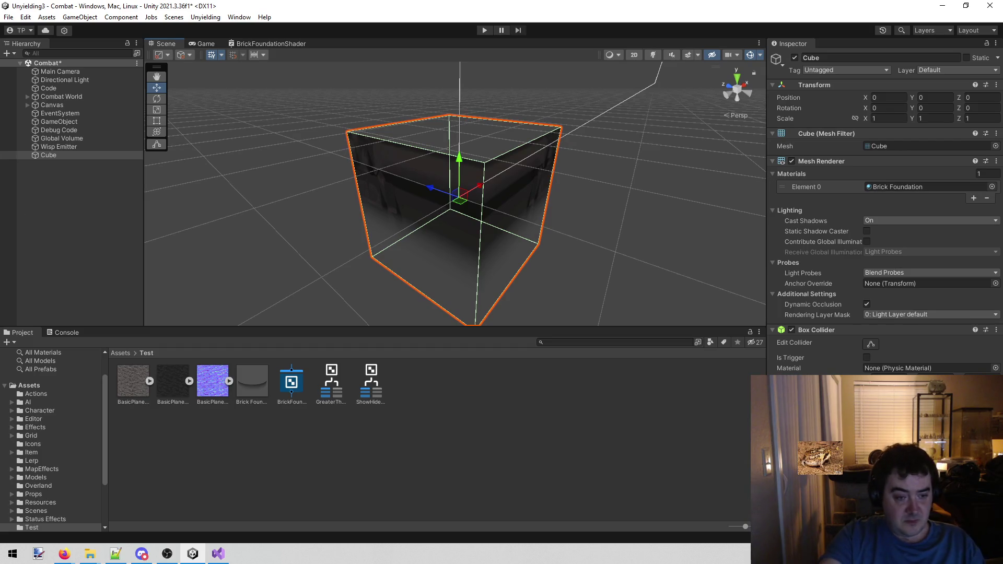
pyautogui.click(74, 199)
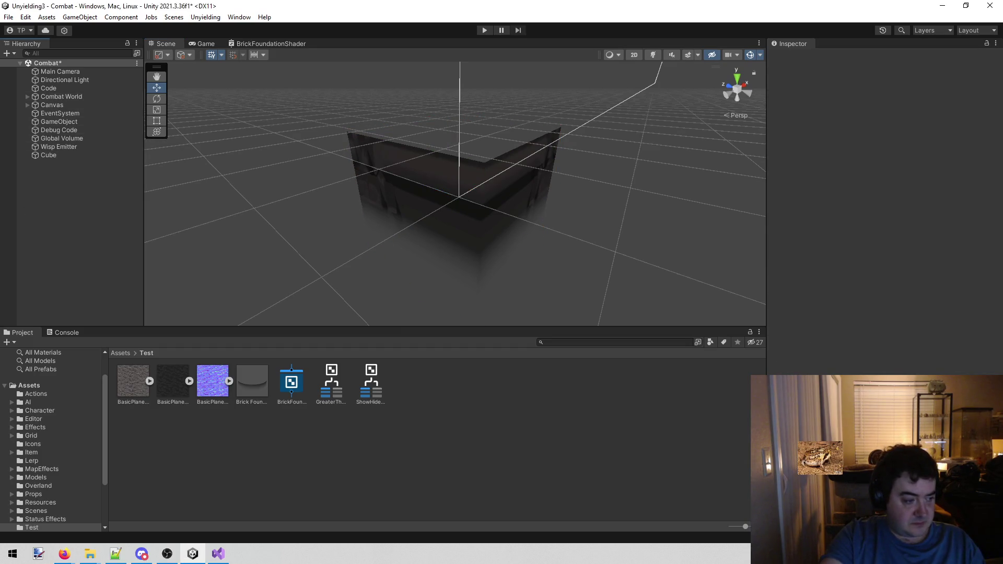
# Step: Show the Brick Foundation material's inputs: four faces on, DropOffRate 2.2, DropOffHeight 0.85, TextureDensity 0.125
pyautogui.hotkey('alt', 'Tab')
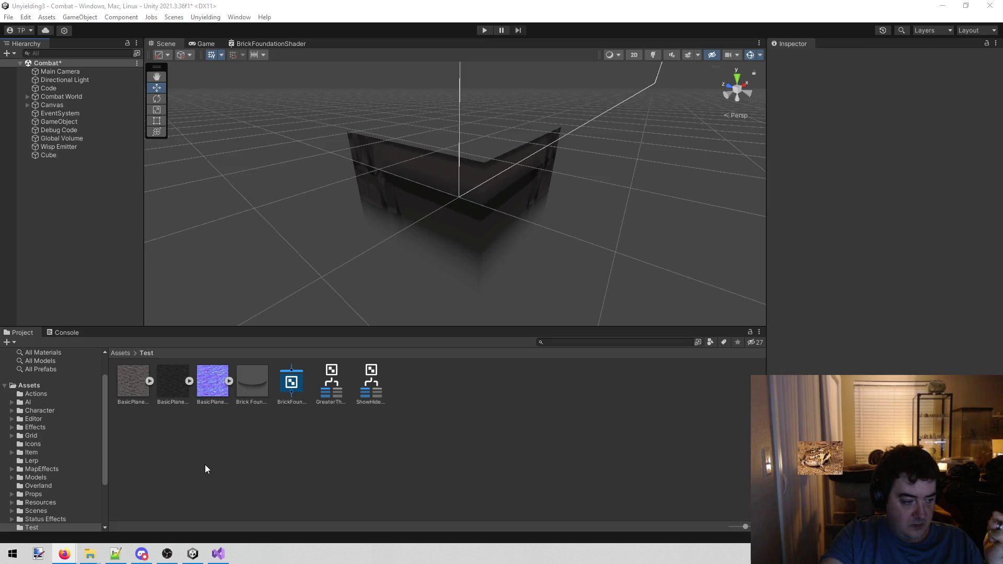
pyautogui.moveTo(319, 296); pyautogui.dragTo(337, 264)
pyautogui.moveTo(366, 235)
pyautogui.mouseDown()
pyautogui.moveTo(507, 246)
pyautogui.moveTo(446, 267)
pyautogui.moveTo(198, 285)
pyautogui.moveTo(387, 271)
pyautogui.moveTo(370, 286)
pyautogui.moveTo(347, 264)
pyautogui.moveTo(352, 249)
pyautogui.moveTo(349, 263)
pyautogui.moveTo(383, 272)
pyautogui.moveTo(331, 268)
pyautogui.moveTo(285, 321)
pyautogui.mouseUp()
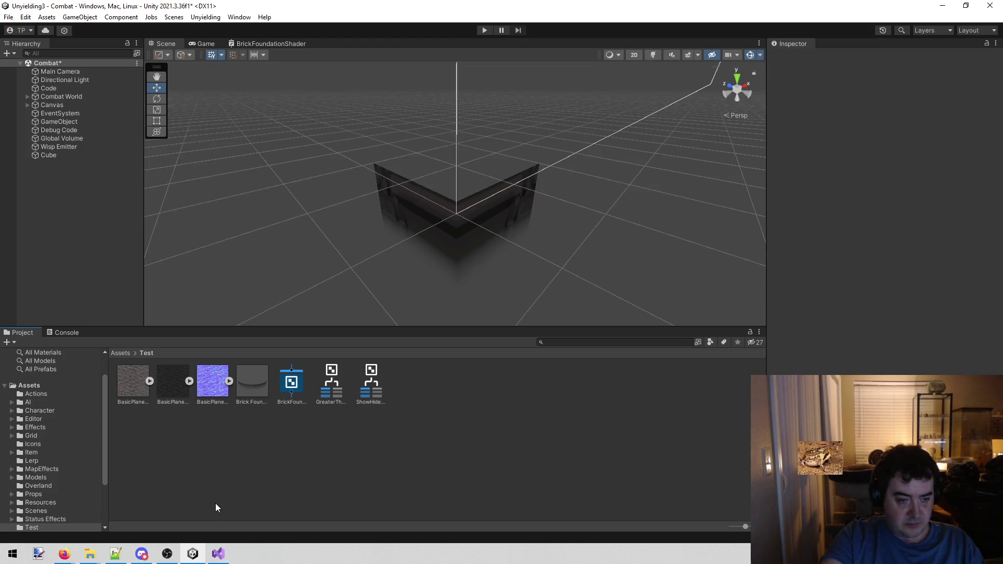
pyautogui.click(288, 375)
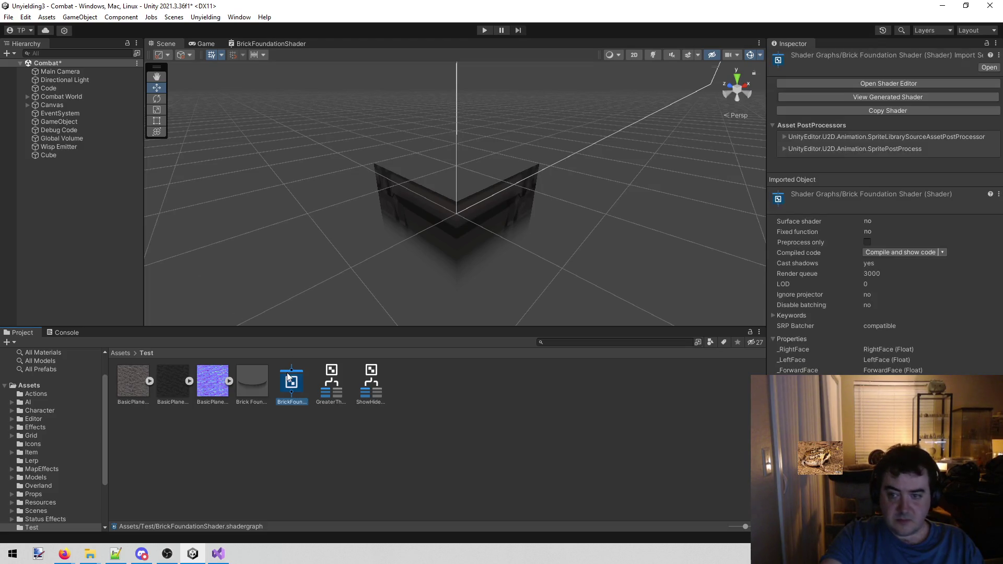
pyautogui.click(256, 381)
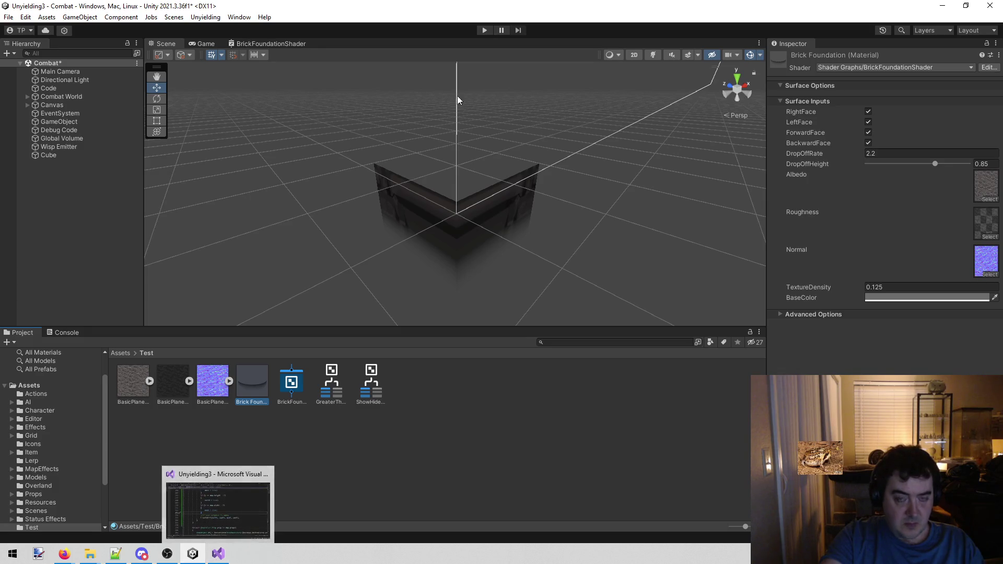
# Step: Clear the selection, save the scene and enter Play mode
pyautogui.click(108, 236)
pyautogui.hotkey('ctrl', 's')
pyautogui.click(484, 30)
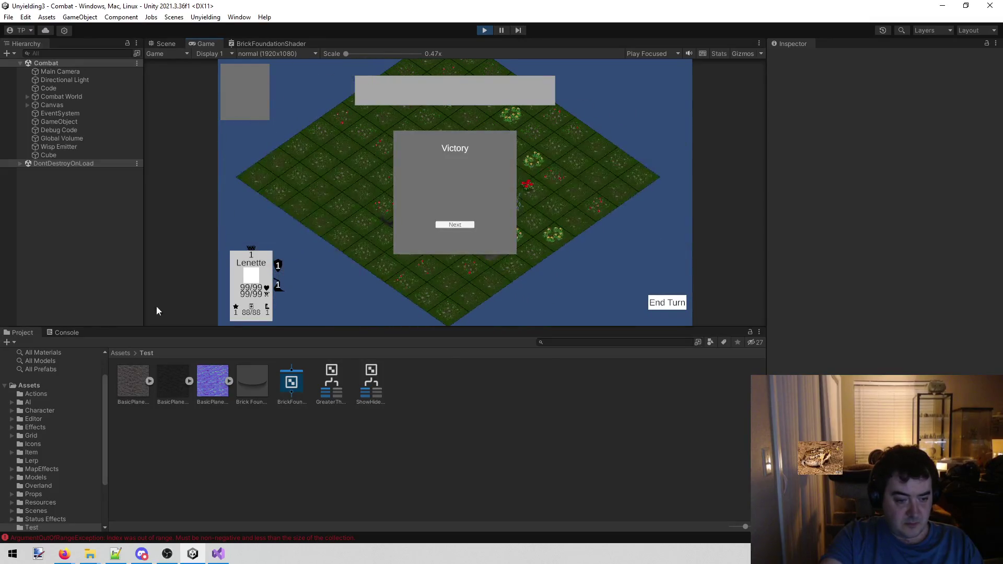
# Step: Open the ArgumentOutOfRangeException stack trace and jump to MapBuilder.cs line 232
pyautogui.click(73, 334)
pyautogui.click(152, 367)
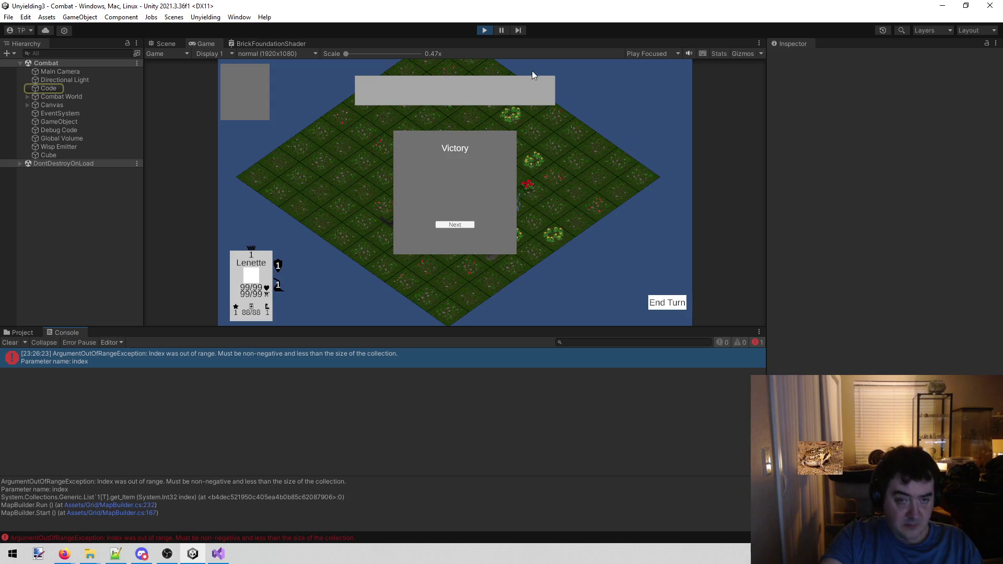
pyautogui.click(135, 506)
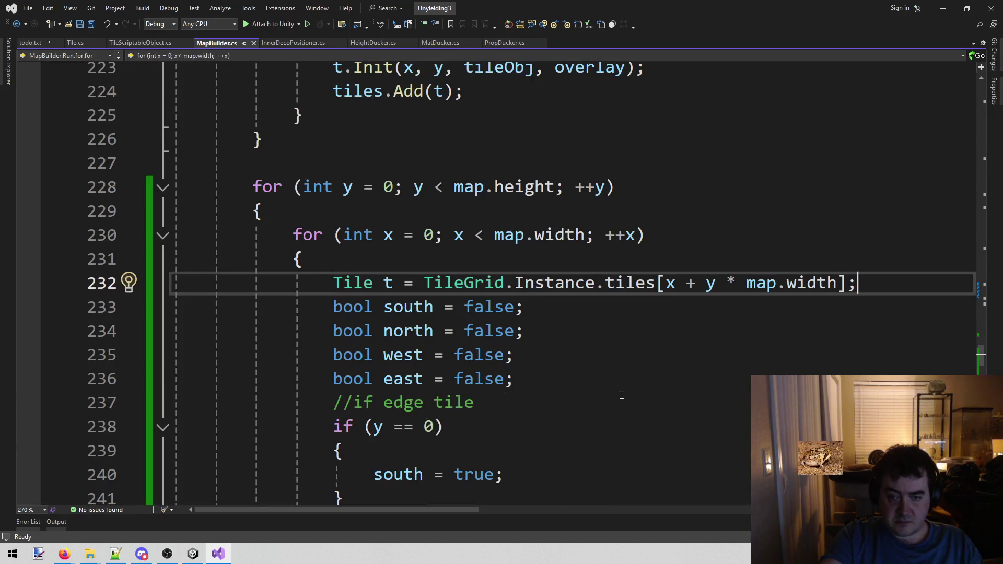
# Step: Inspect the TileGrid calls around the failing line in MapBuilder.cs
pyautogui.scroll(1, 614, 429)
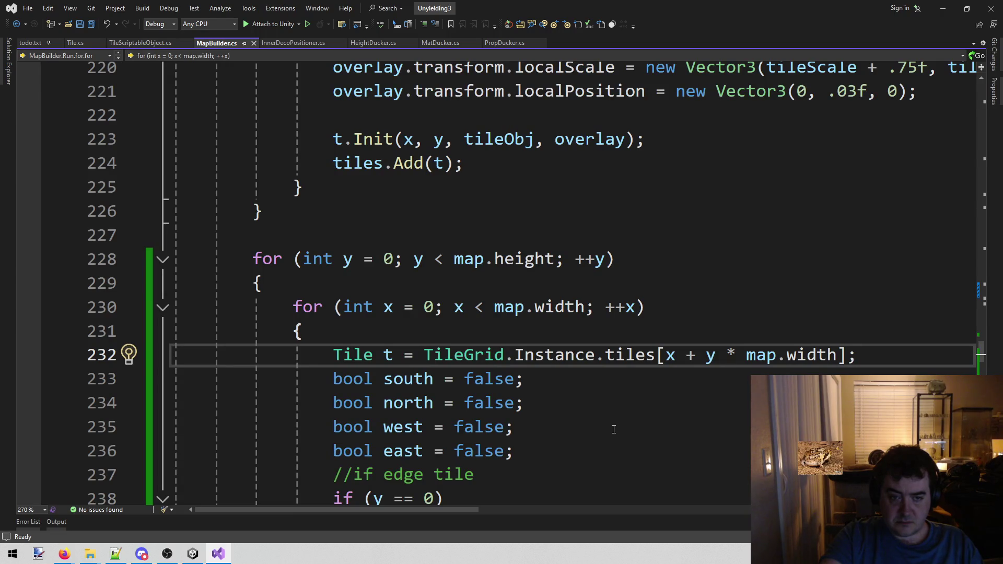
pyautogui.scroll(-10, 613, 429)
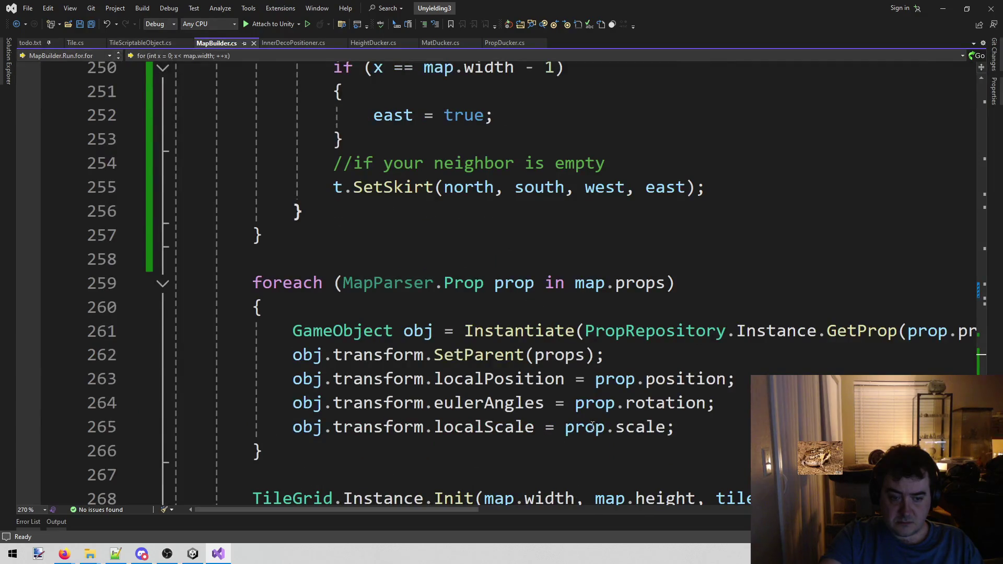
pyautogui.scroll(-2, 592, 424)
pyautogui.moveTo(253, 355)
pyautogui.mouseDown()
pyautogui.moveTo(741, 361)
pyautogui.moveTo(336, 361)
pyautogui.mouseUp()
pyautogui.scroll(7, 389, 254)
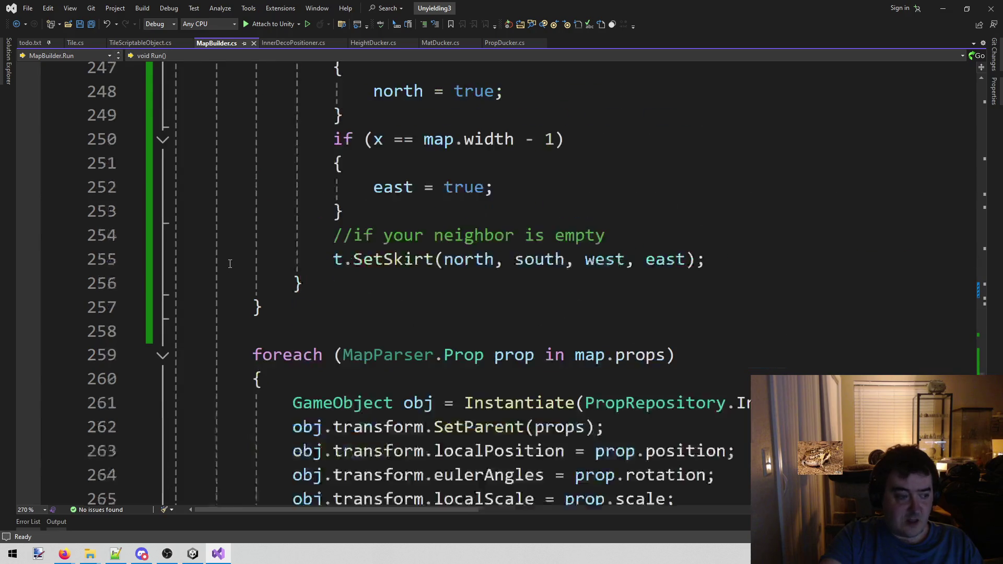
pyautogui.scroll(5, 389, 255)
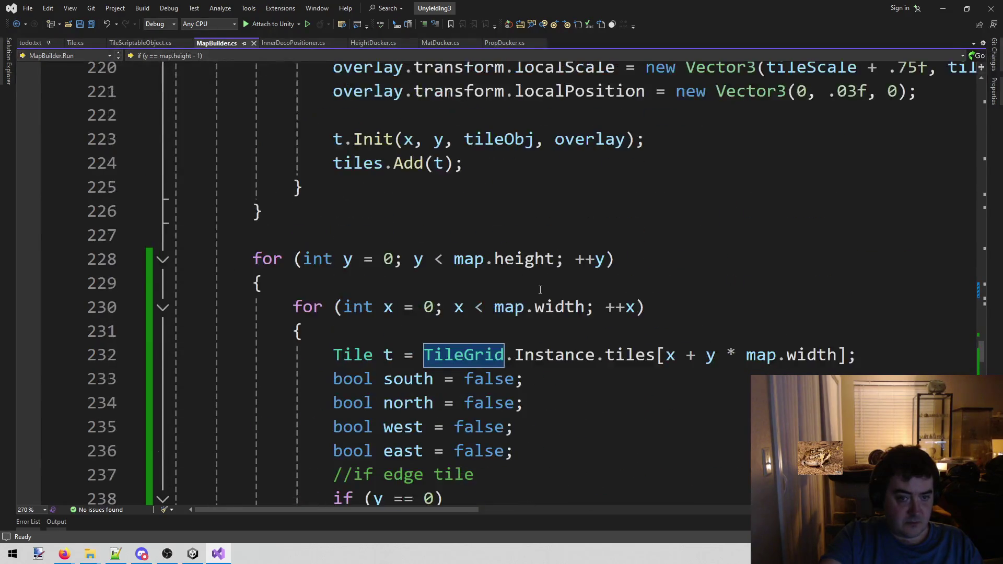
pyautogui.scroll(1, 540, 290)
pyautogui.scroll(-1, 539, 291)
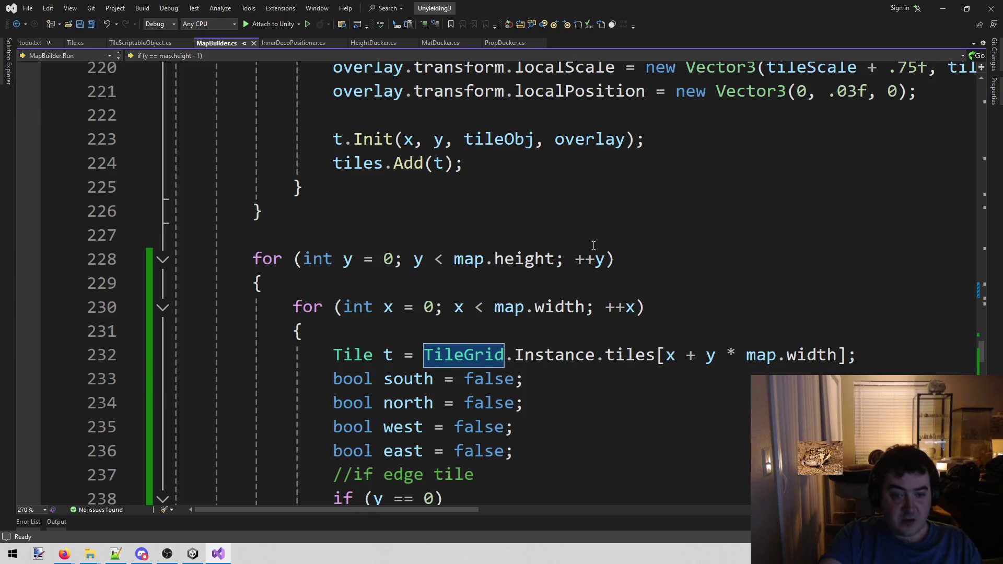
pyautogui.click(700, 258)
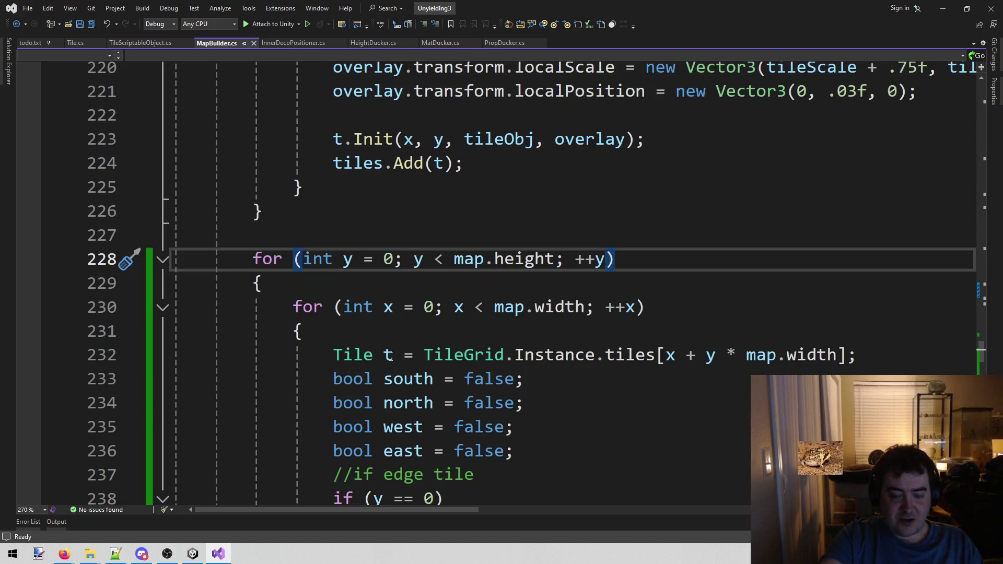
# Step: Remove 'TileGrid.Instance.' from line 232, save MapBuilder.cs and stop the game
pyautogui.doubleClick(366, 163)
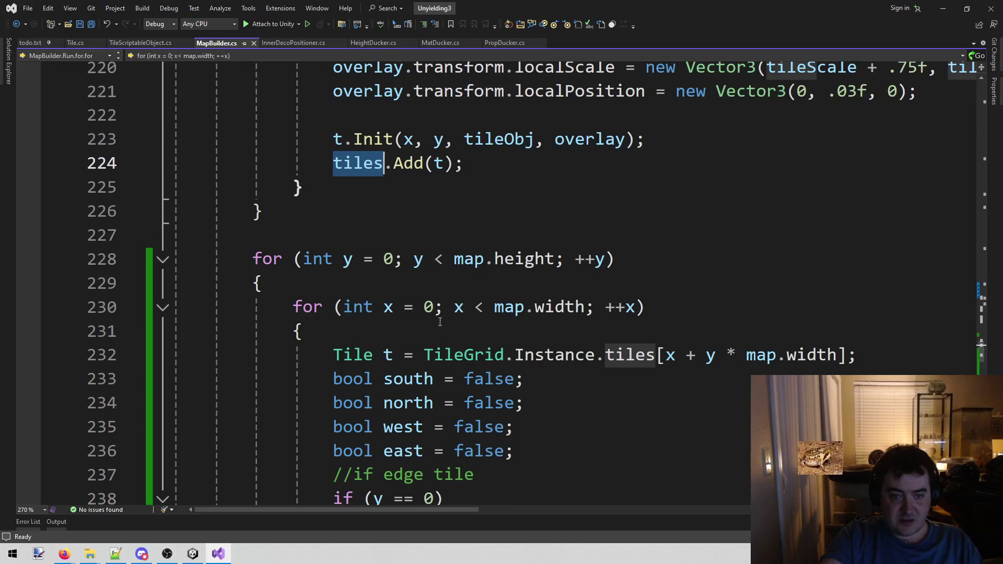
pyautogui.moveTo(427, 351)
pyautogui.mouseDown()
pyautogui.moveTo(846, 351)
pyautogui.moveTo(300, 329)
pyautogui.moveTo(624, 345)
pyautogui.moveTo(607, 348)
pyautogui.mouseUp()
pyautogui.press('Delete')
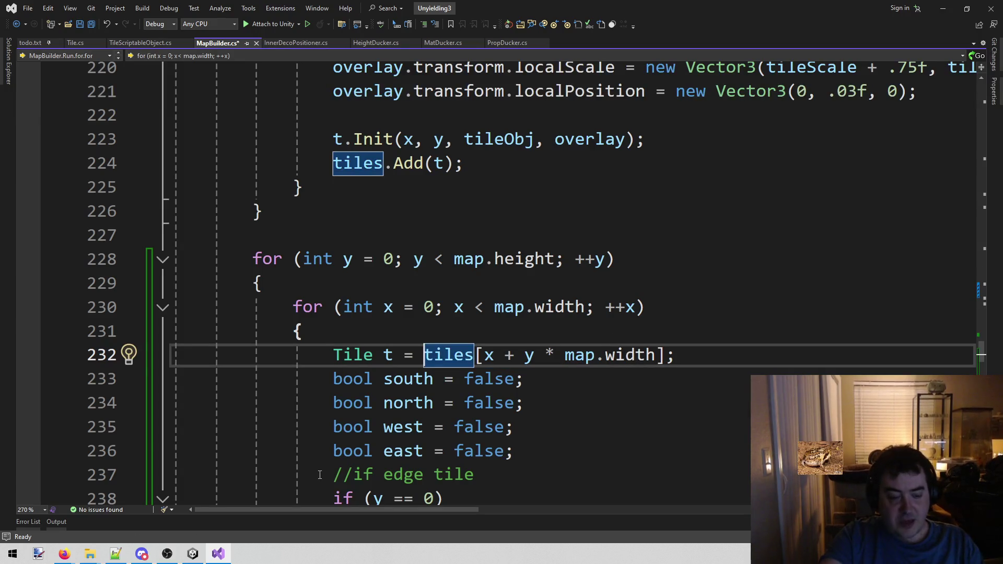
pyautogui.click(615, 236)
pyautogui.hotkey('ctrl', 's')
pyautogui.click(192, 554)
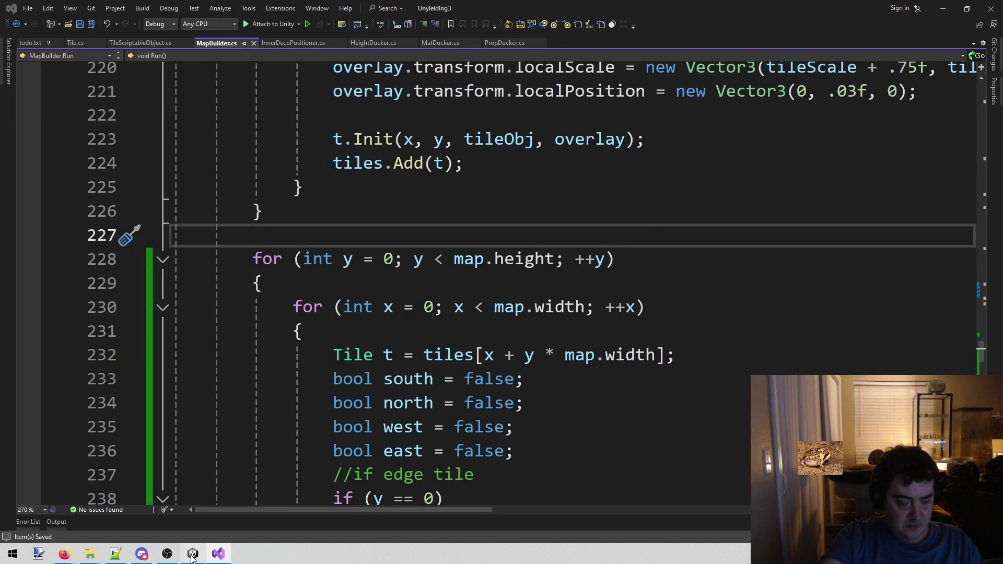
pyautogui.click(486, 32)
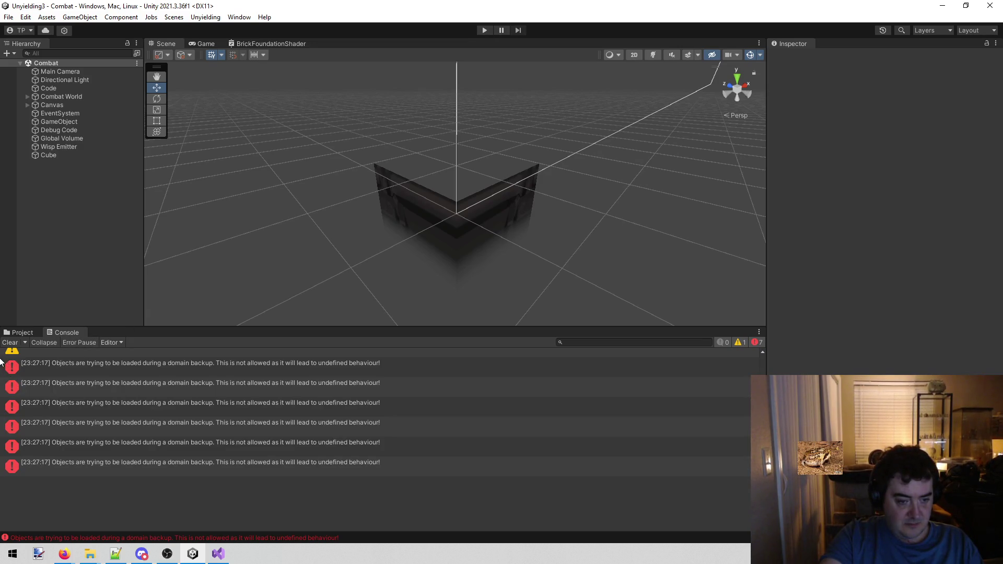
# Step: Clear the console errors and reselect the Brick Foundation material in the Test folder
pyautogui.click(78, 375)
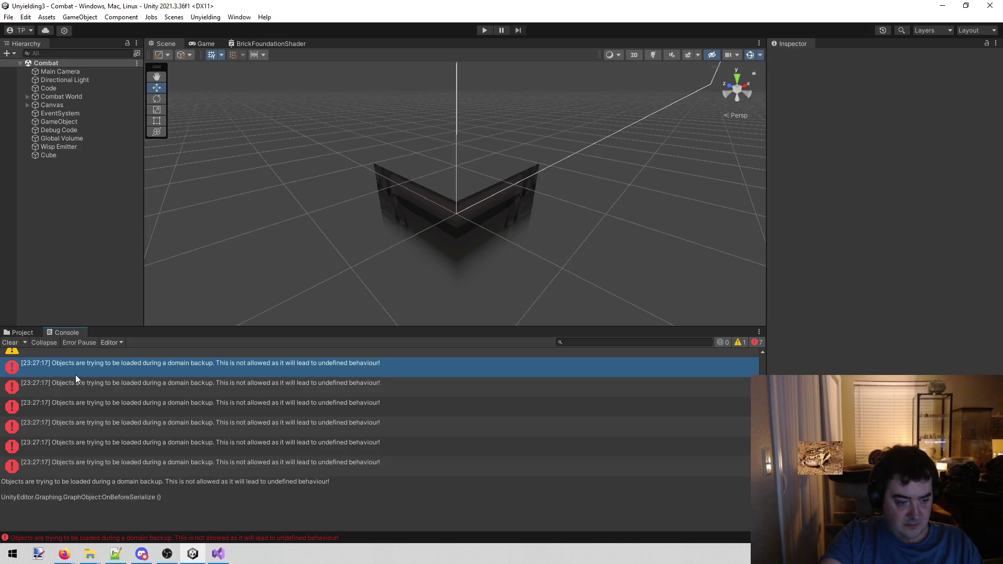
pyautogui.click(9, 342)
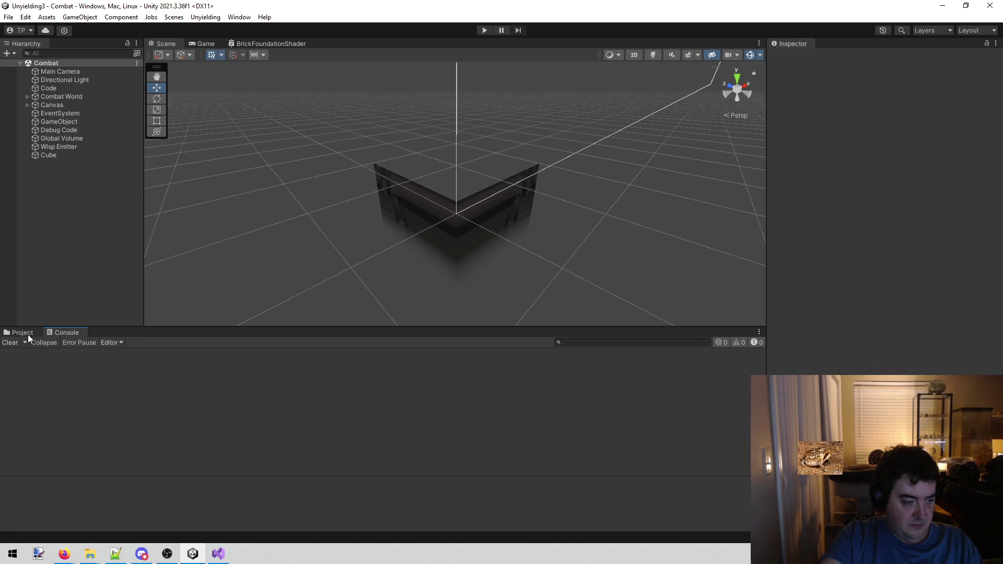
pyautogui.click(27, 333)
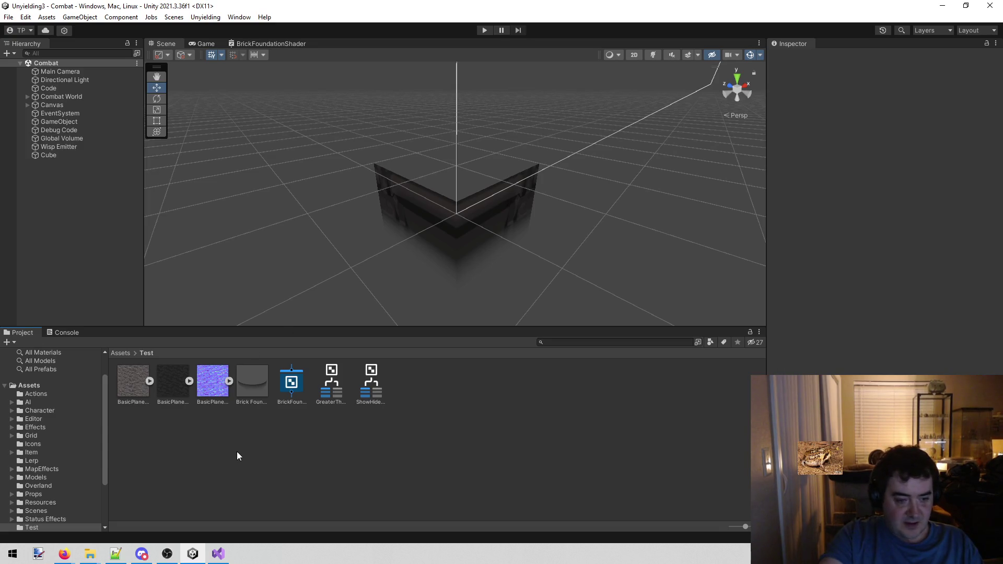
pyautogui.click(259, 379)
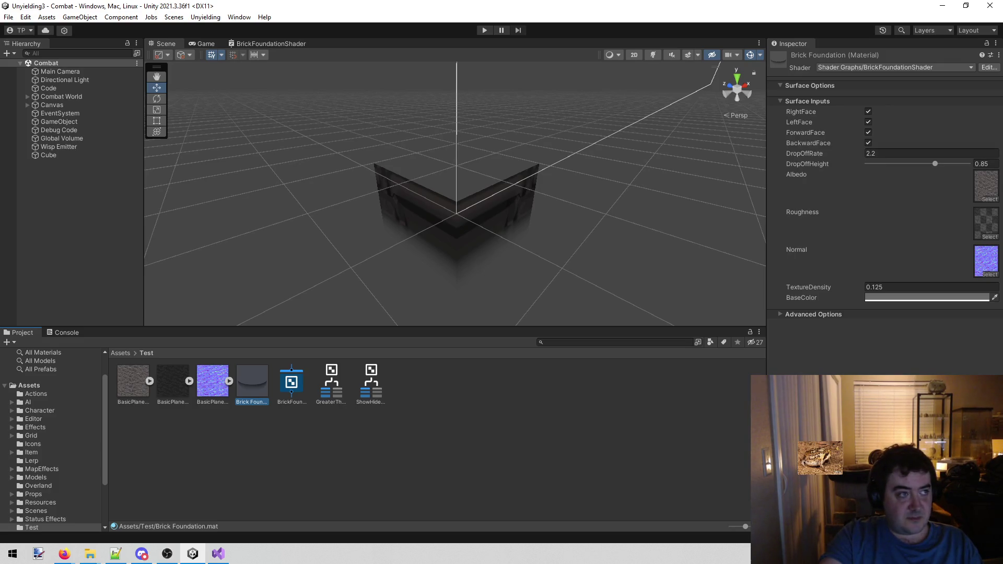
pyautogui.hotkey('alt', 'Tab')
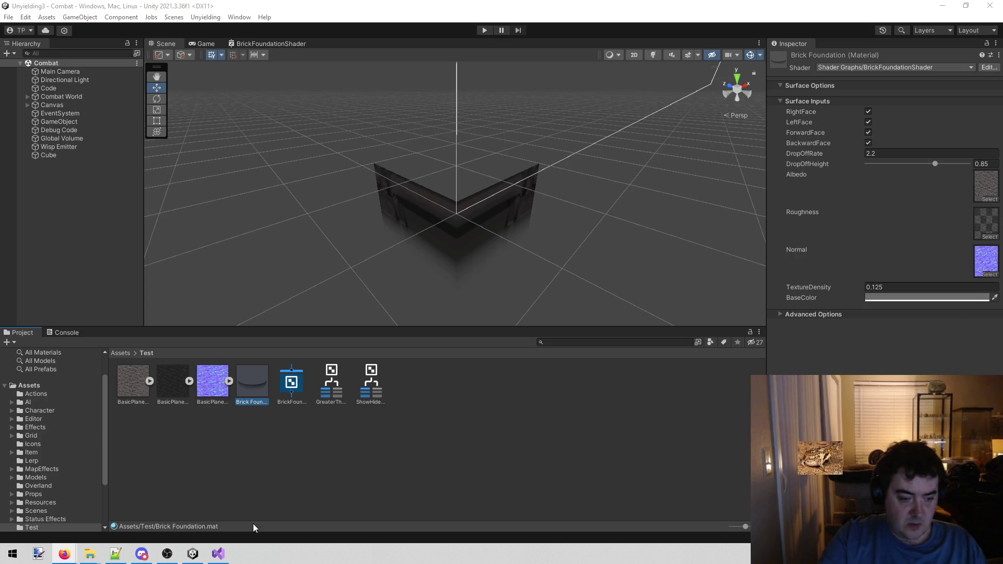
pyautogui.click(221, 556)
pyautogui.scroll(-9, 465, 404)
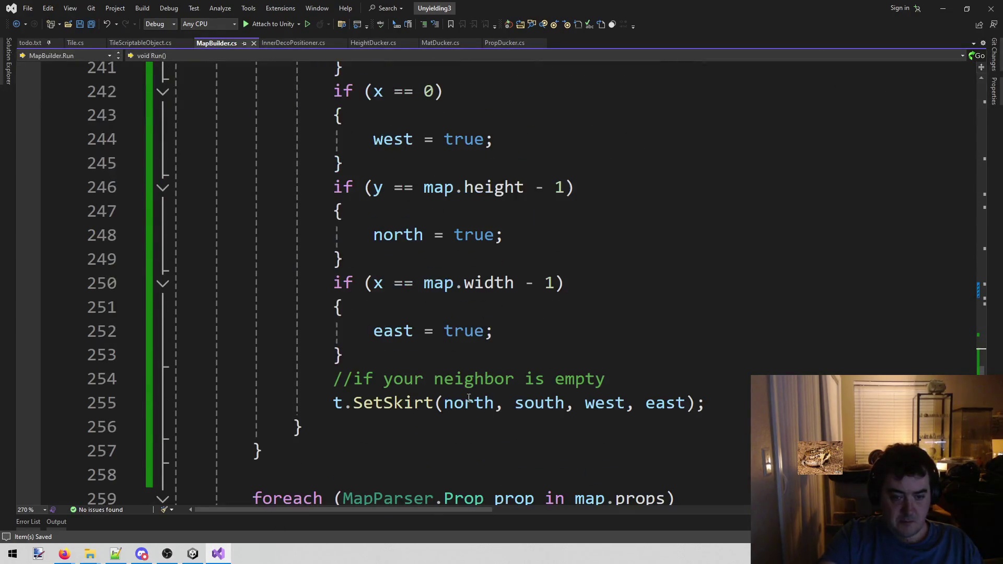
pyautogui.moveTo(769, 260)
pyautogui.mouseDown()
pyautogui.moveTo(303, 285)
pyautogui.moveTo(333, 260)
pyautogui.mouseUp()
pyautogui.click(194, 553)
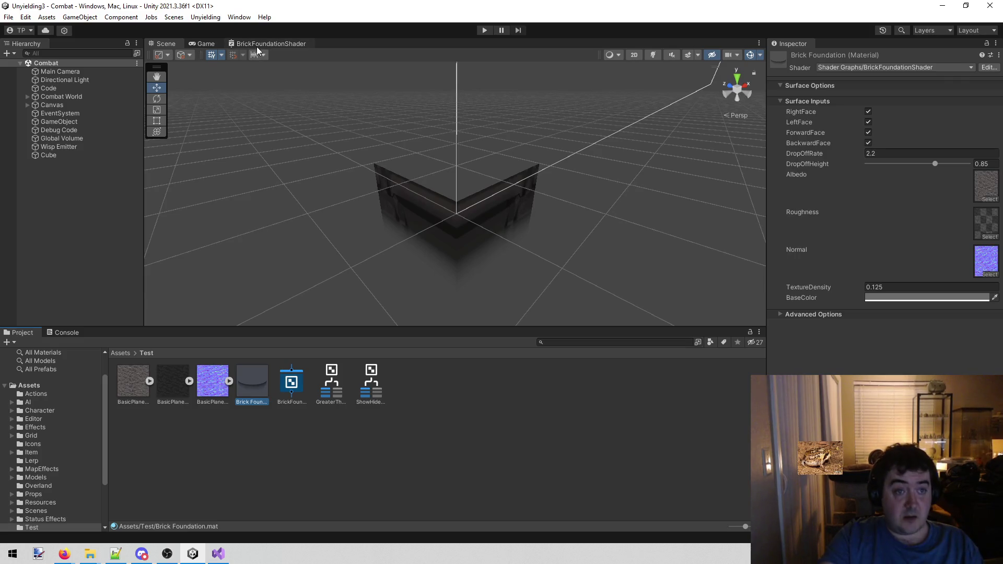
pyautogui.click(274, 43)
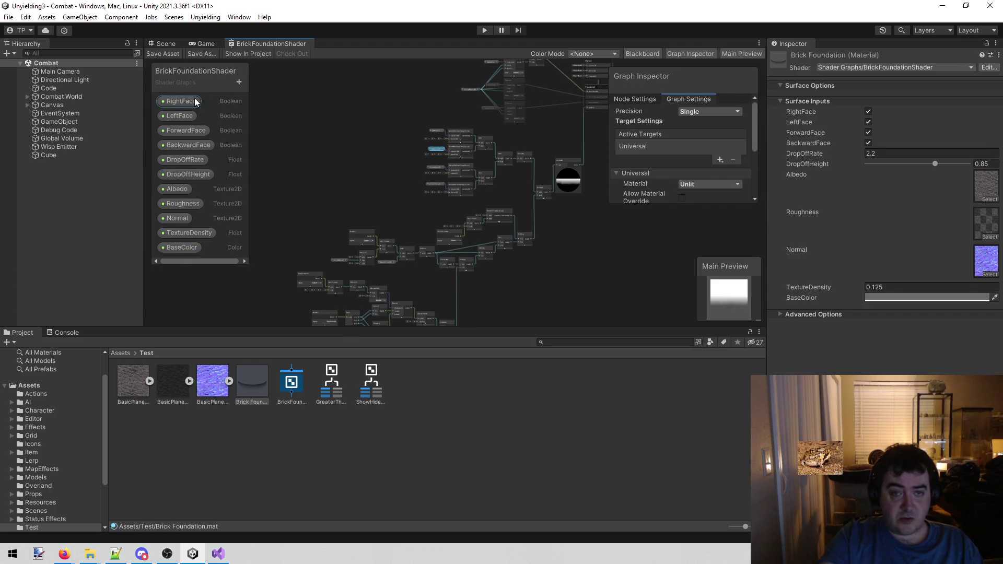
# Step: Orbit the wall and toggle the material's RightFace off and back on to check it
pyautogui.click(164, 43)
pyautogui.moveTo(450, 135); pyautogui.dragTo(316, 135)
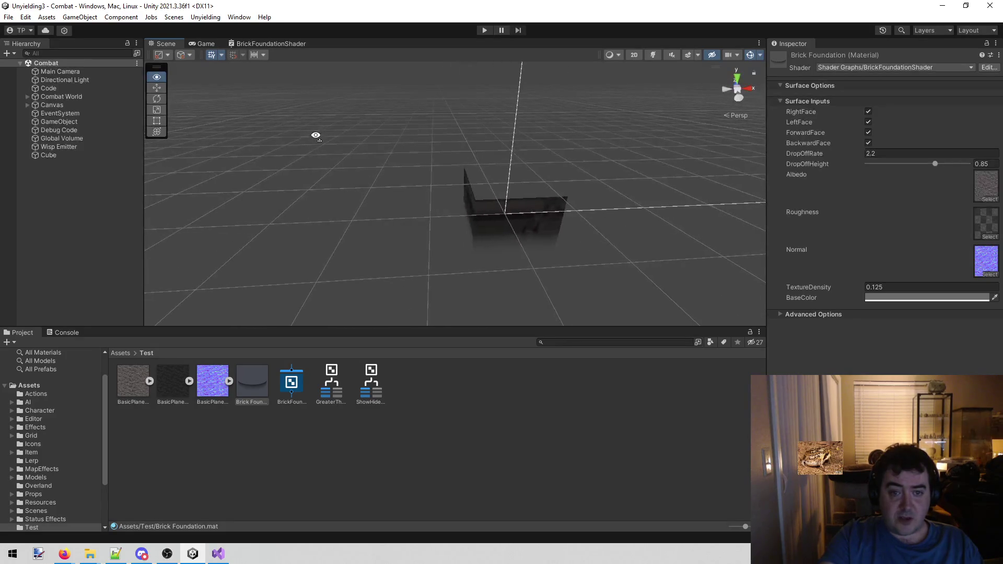
pyautogui.moveTo(676, 119)
pyautogui.mouseDown()
pyautogui.moveTo(599, 127)
pyautogui.moveTo(645, 112)
pyautogui.mouseUp()
pyautogui.click(867, 111)
pyautogui.click(868, 111)
pyautogui.moveTo(499, 147); pyautogui.dragTo(515, 178)
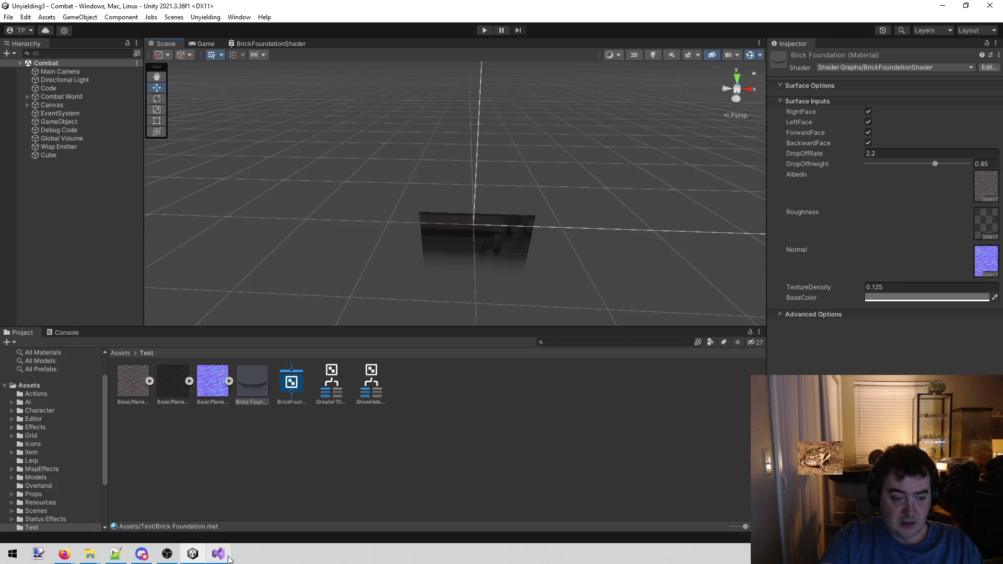
# Step: Open the BrickFoundationShader graph for editing
pyautogui.click(214, 556)
pyautogui.click(209, 557)
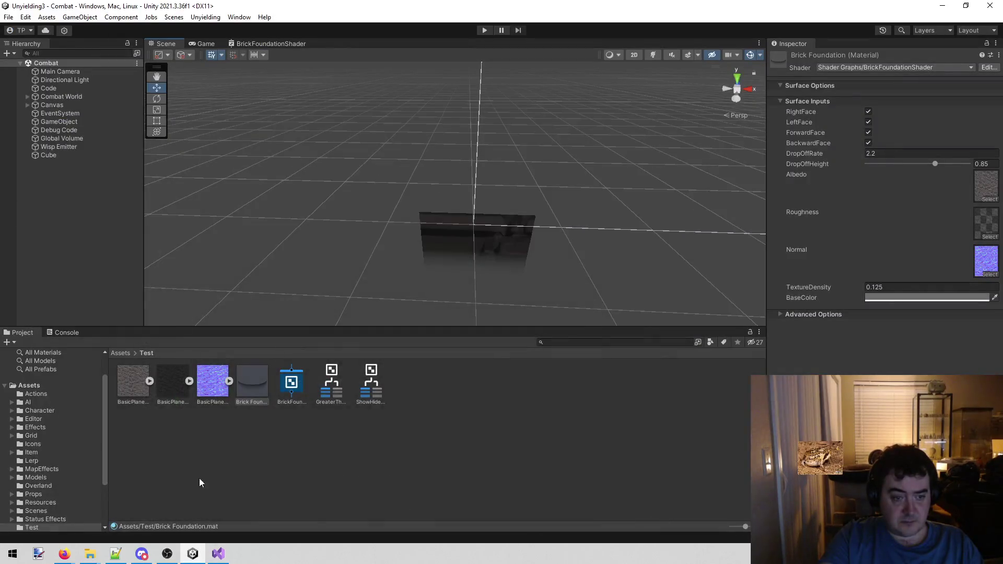
pyautogui.doubleClick(289, 381)
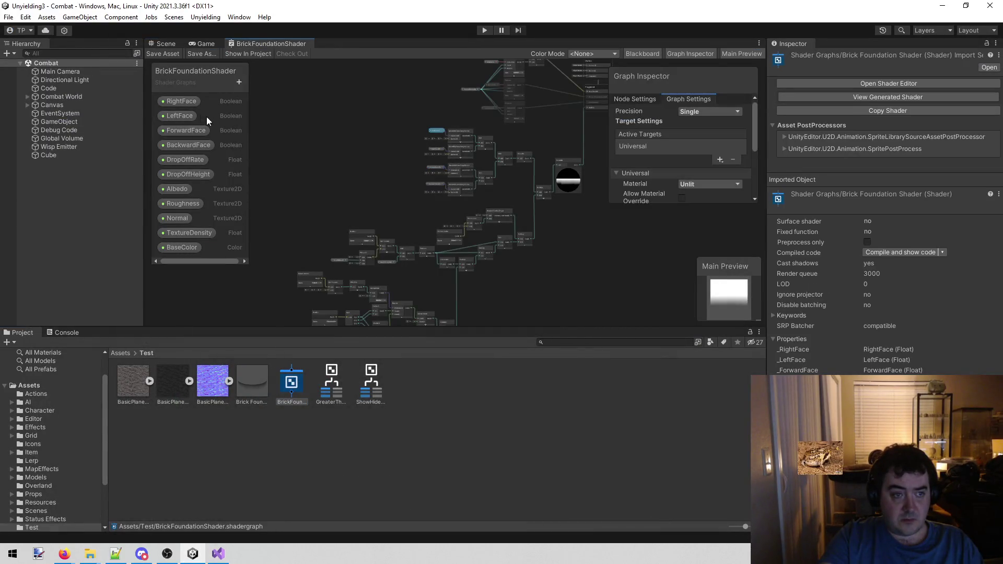
# Step: Rename the RightFace property to East with reference _EastFace
pyautogui.click(188, 104)
pyautogui.click(728, 134)
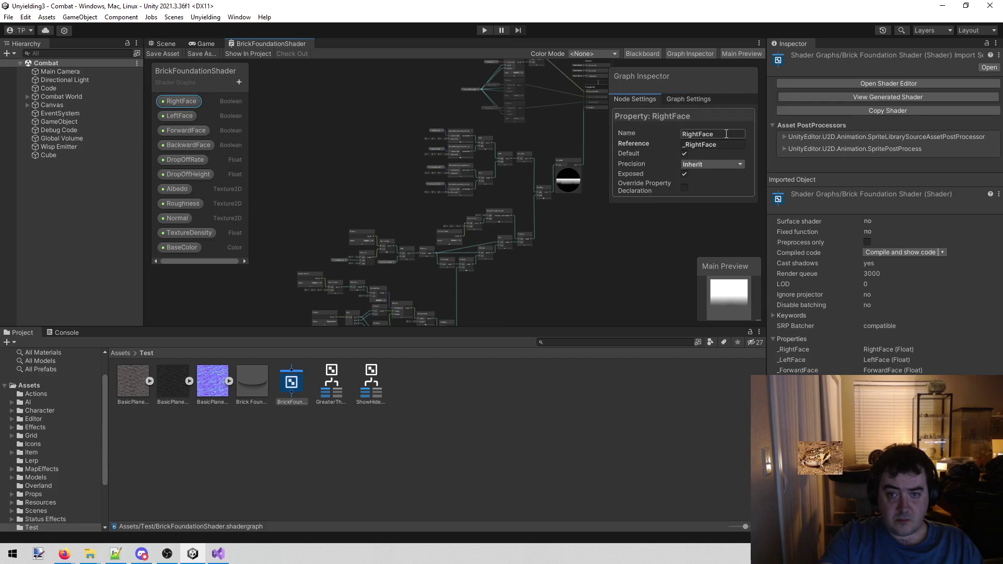
pyautogui.press('BackSpace')
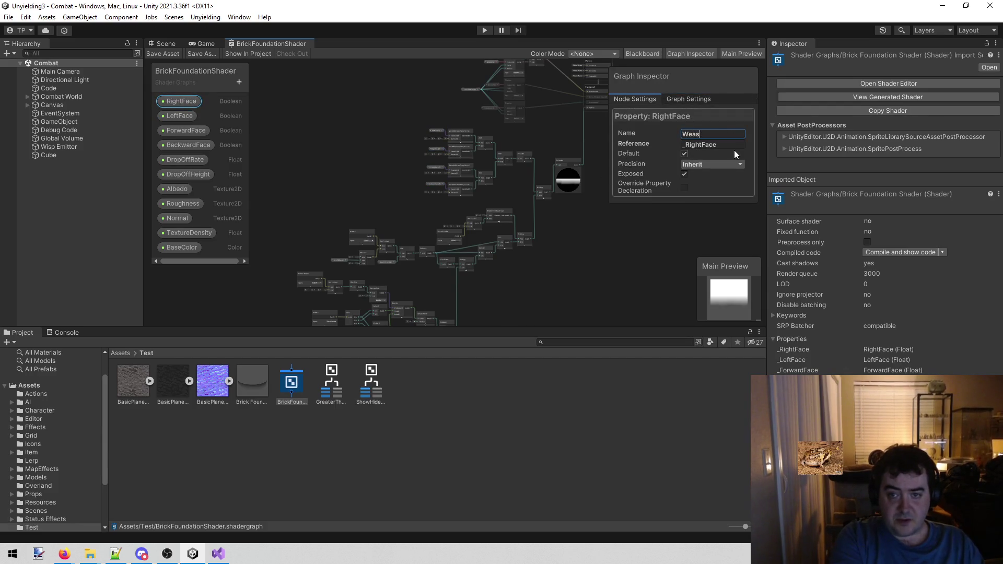
pyautogui.write('East')
pyautogui.press('Return')
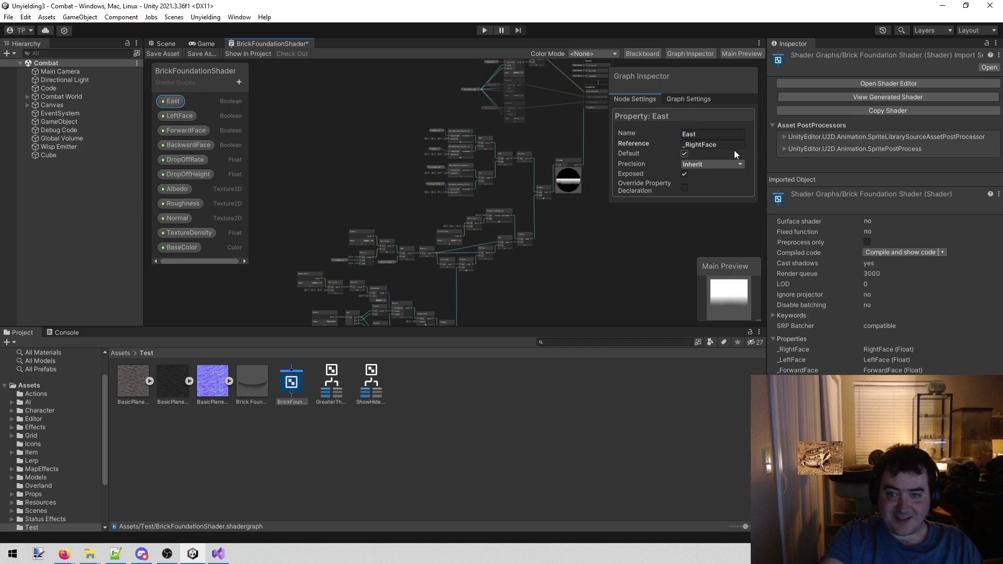
pyautogui.click(733, 149)
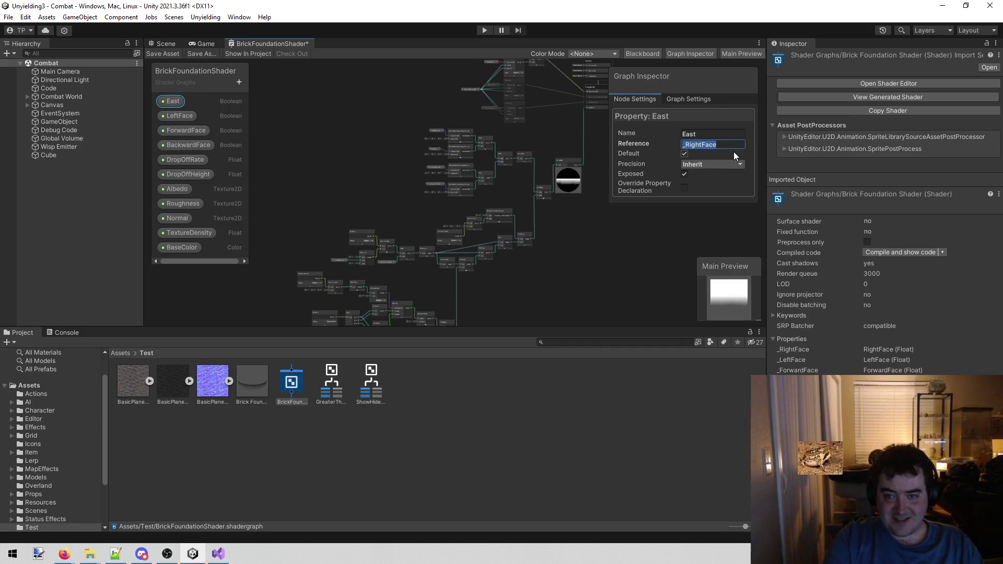
pyautogui.press('Left')
pyautogui.press('Left')
pyautogui.hotkey('shift', 'Left')
pyautogui.hotkey('shift', 'Left')
pyautogui.hotkey('shift', 'Left')
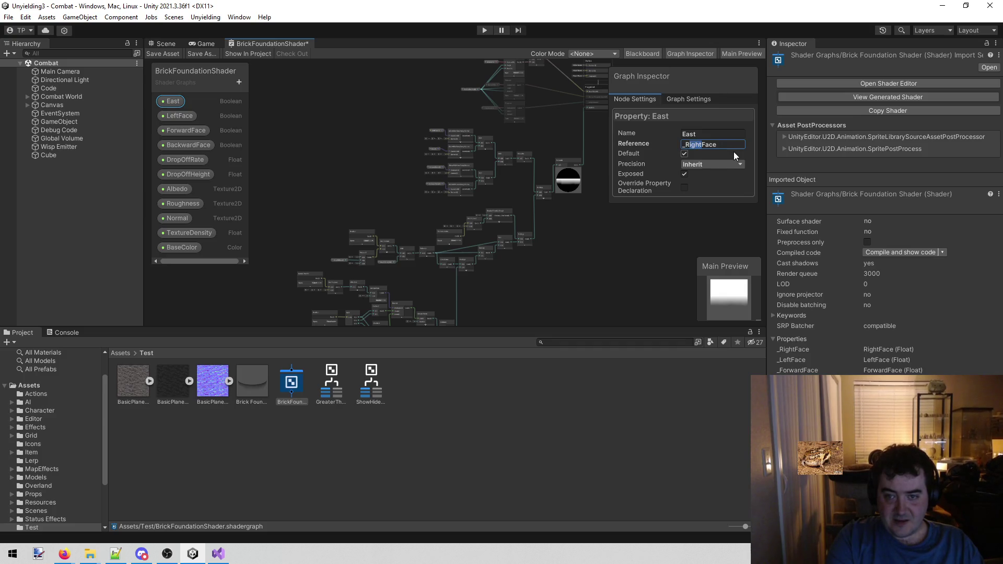
pyautogui.write('East')
pyautogui.press('Return')
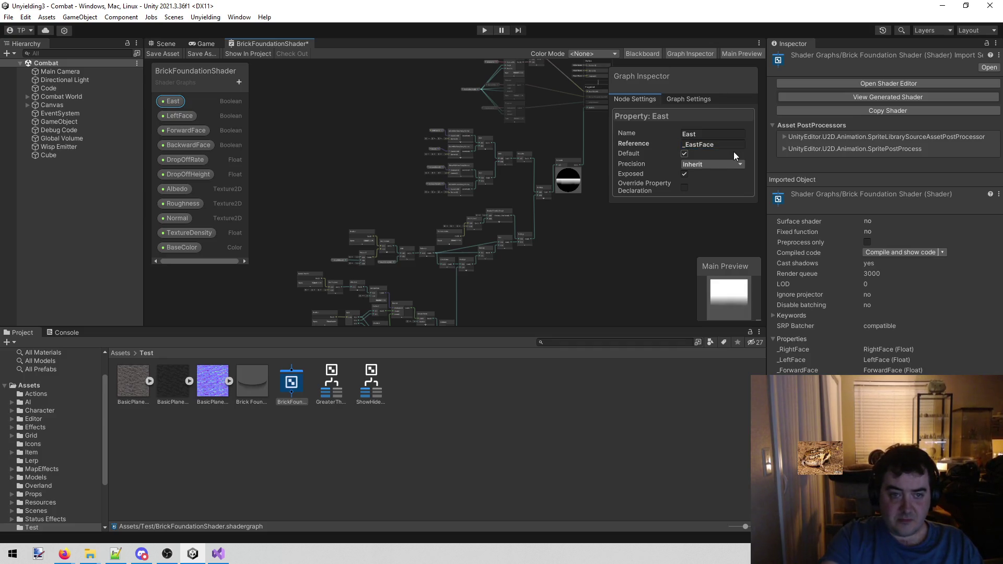
# Step: Rename the LeftFace property to West with reference _West
pyautogui.click(173, 116)
pyautogui.click(718, 134)
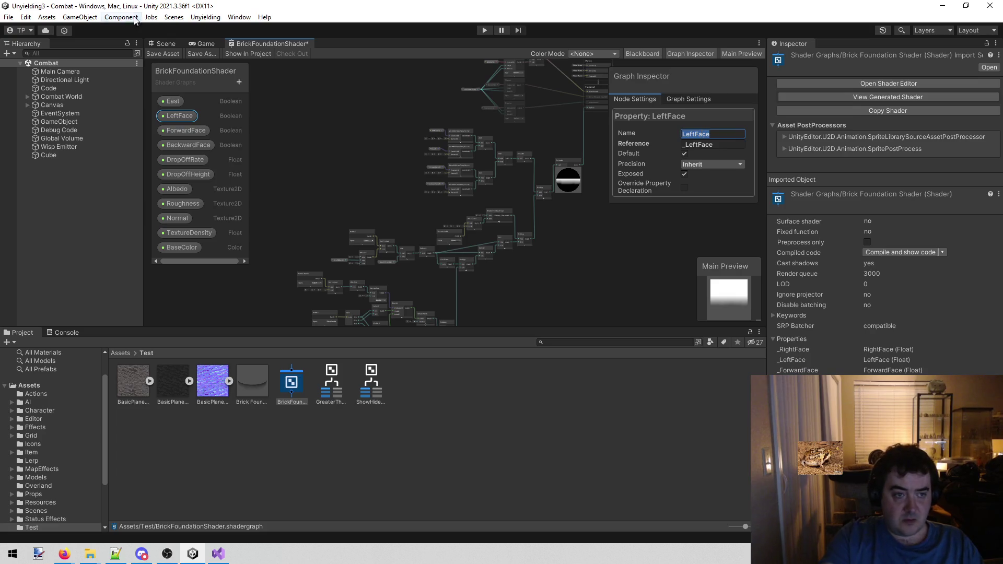
pyautogui.click(173, 101)
pyautogui.click(178, 116)
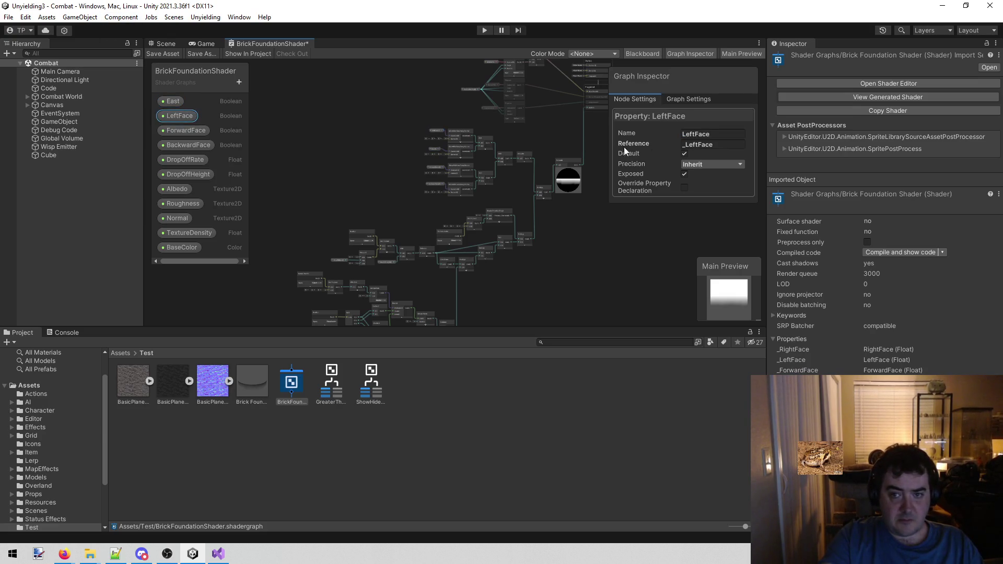
pyautogui.click(719, 134)
pyautogui.write('West')
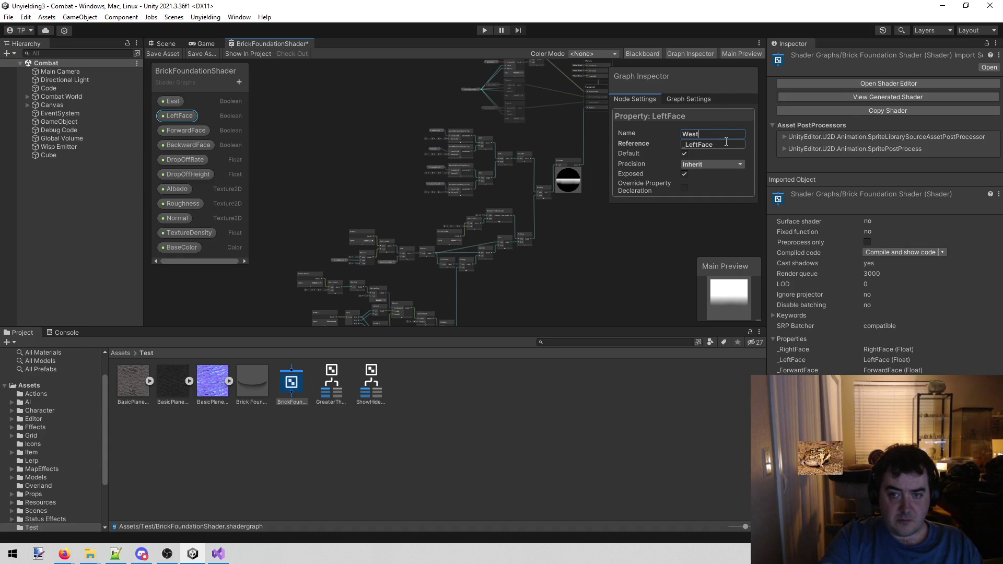
pyautogui.click(723, 145)
pyautogui.doubleClick(734, 149)
pyautogui.write('West')
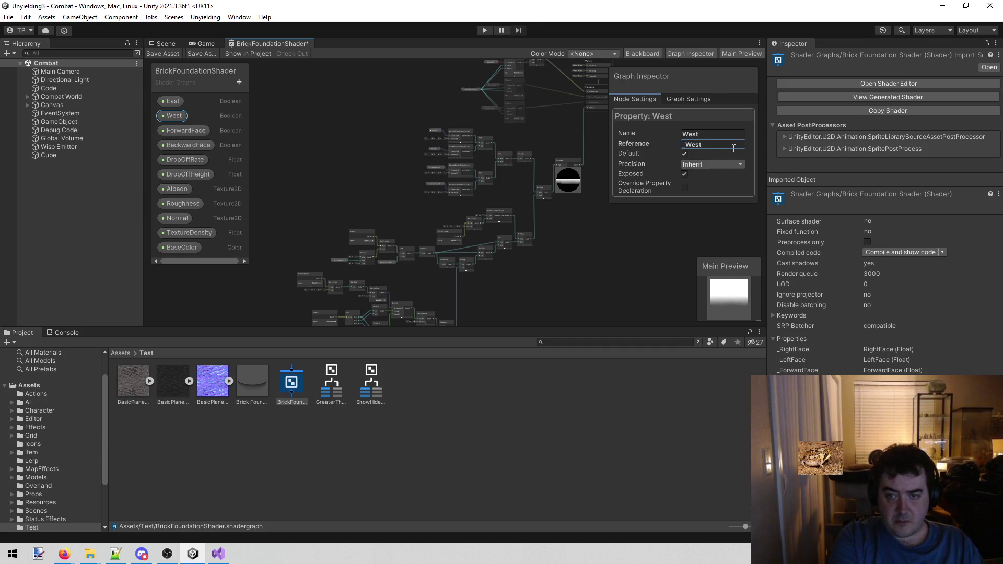
pyautogui.press('Return')
# Step: Correct East's reference to _East and review the West and ForwardFace properties
pyautogui.click(172, 101)
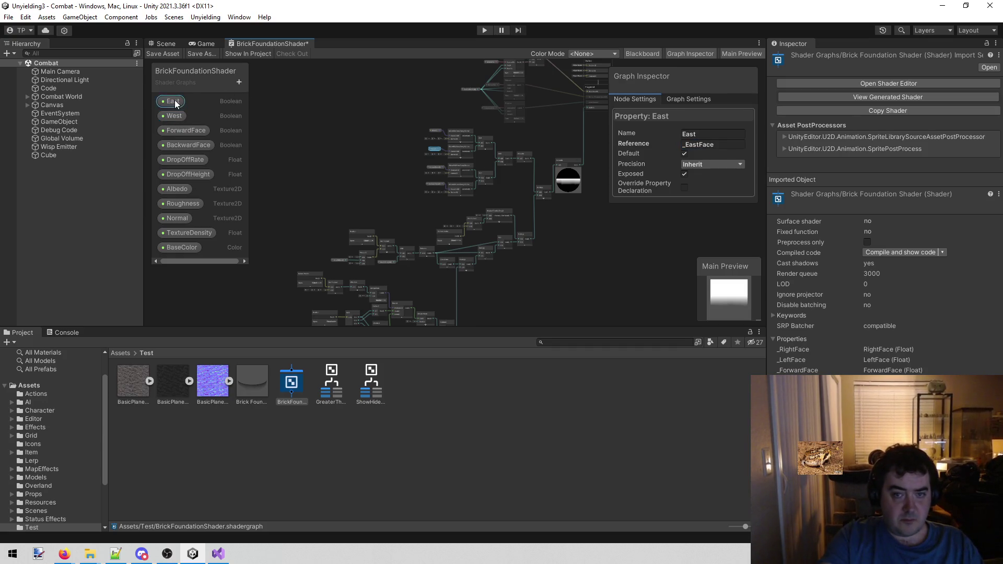
pyautogui.click(745, 143)
pyautogui.hotkey('shift', 'Left')
pyautogui.hotkey('shift', 'Left')
pyautogui.hotkey('shift', 'Left')
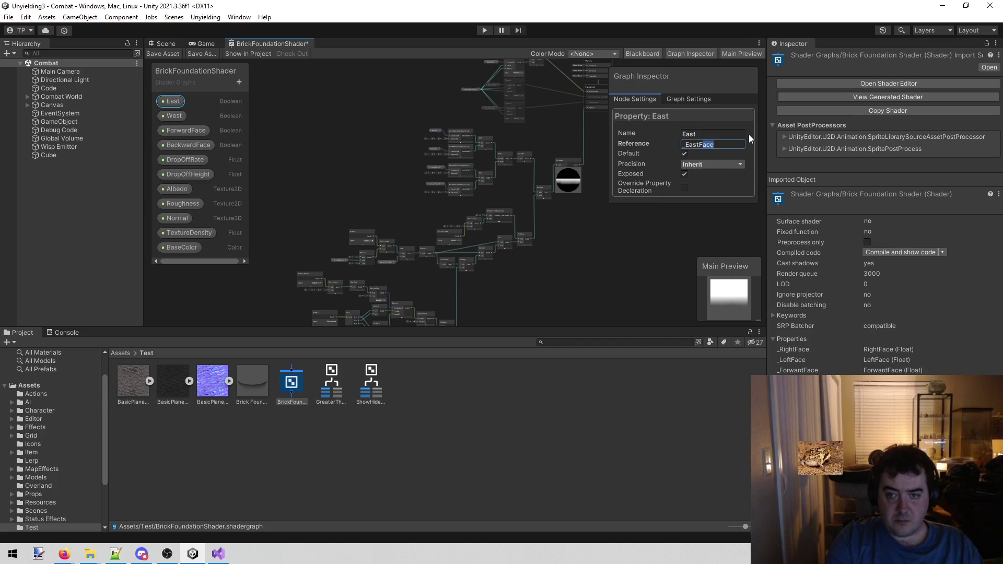
pyautogui.write('West')
pyautogui.press('BackSpace')
pyautogui.press('BackSpace')
pyautogui.press('BackSpace')
pyautogui.write('East')
pyautogui.press('Return')
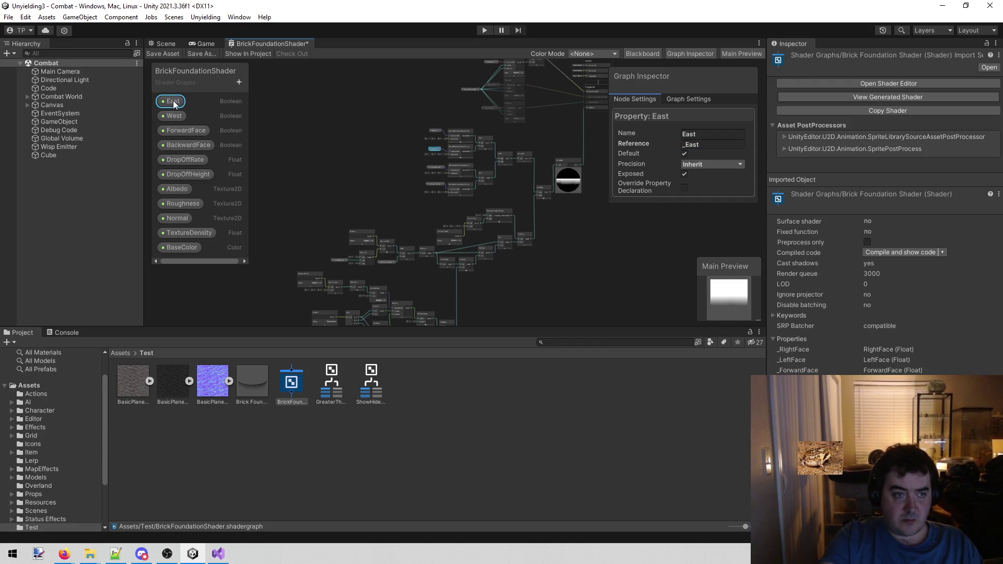
pyautogui.click(174, 115)
pyautogui.click(195, 131)
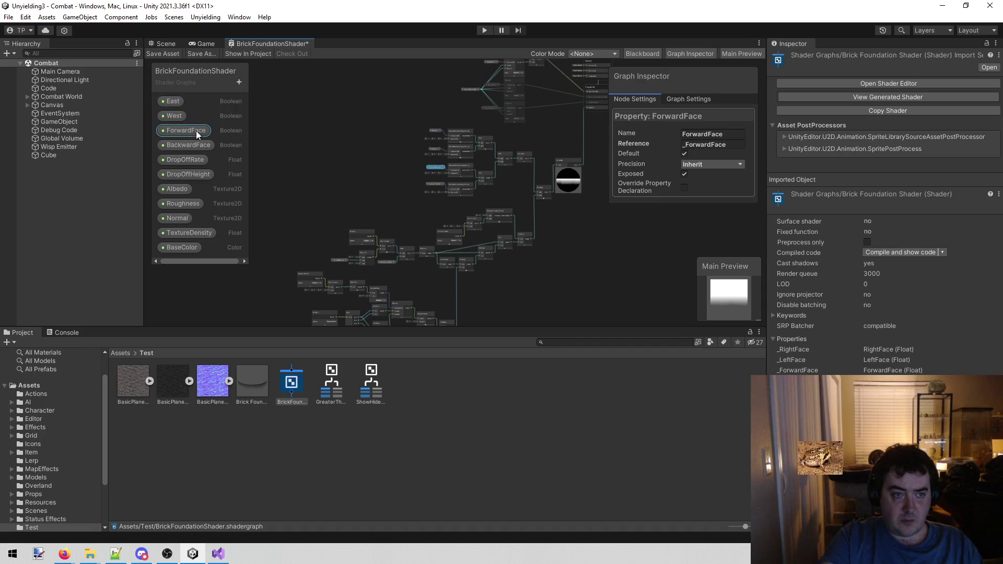
pyautogui.click(212, 46)
pyautogui.click(289, 45)
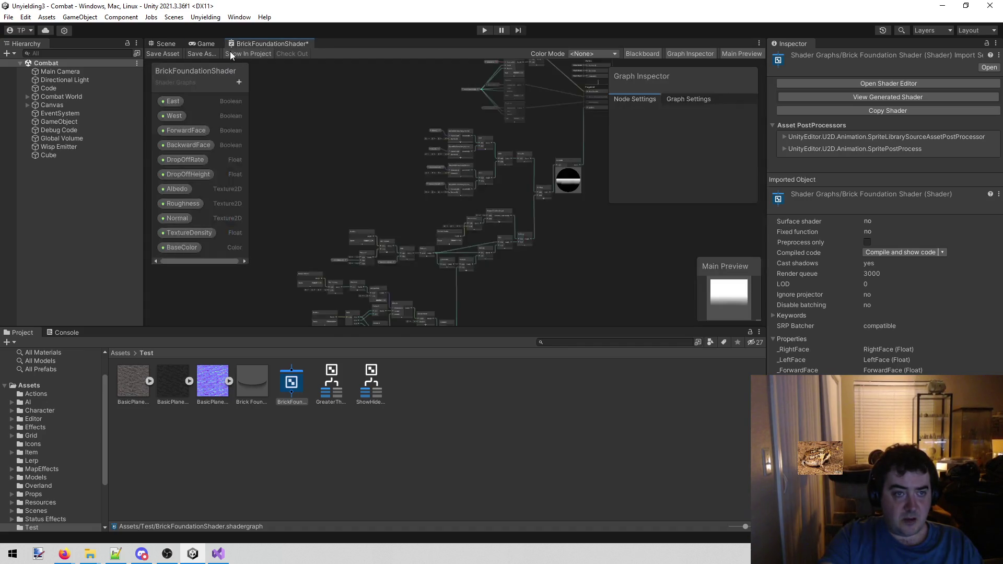
# Step: Toggle the Brick Foundation material's ForwardFace off and back on to test it
pyautogui.click(204, 44)
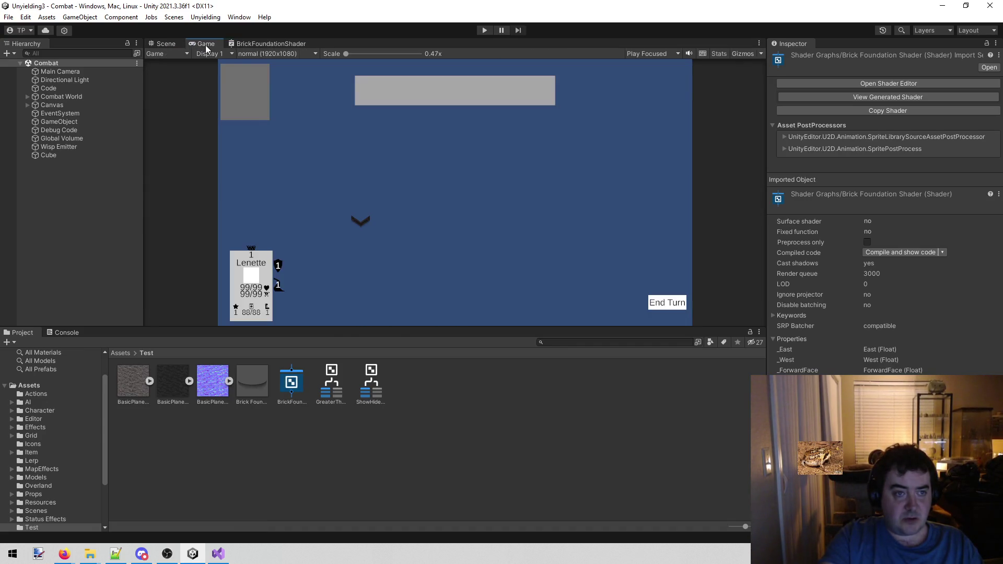
pyautogui.click(166, 42)
pyautogui.moveTo(401, 149)
pyautogui.mouseDown()
pyautogui.moveTo(496, 148)
pyautogui.moveTo(454, 148)
pyautogui.mouseUp()
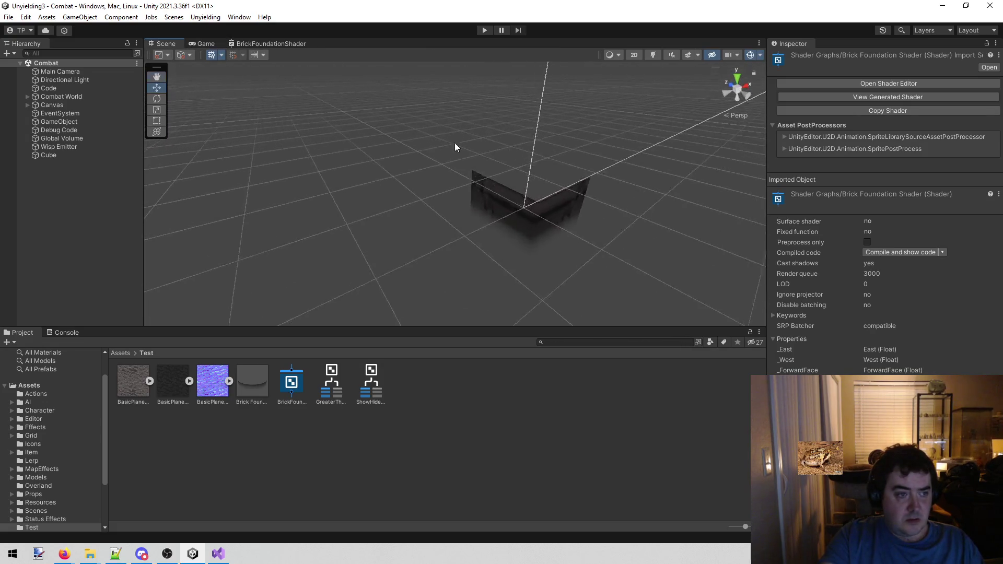
pyautogui.click(70, 155)
pyautogui.click(256, 376)
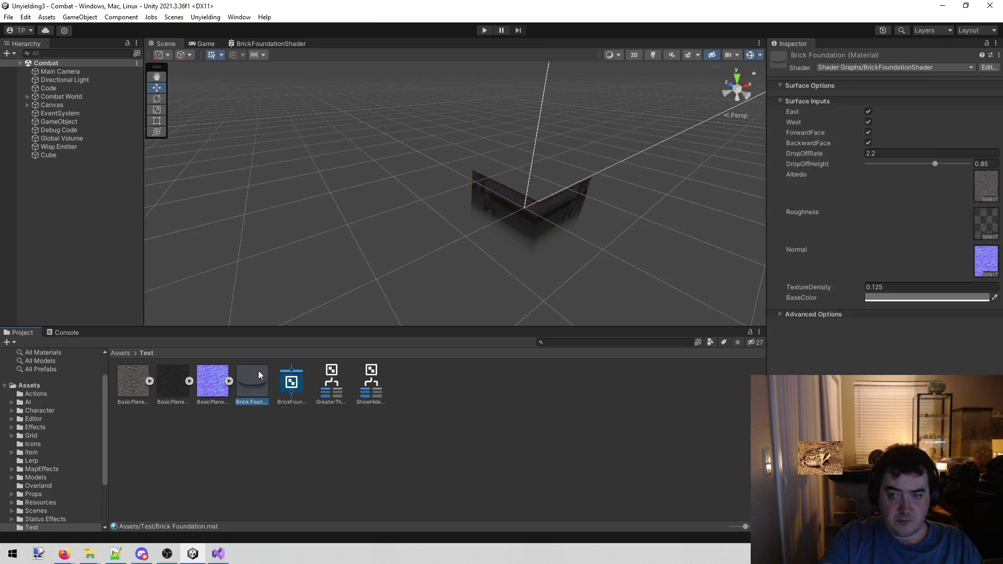
pyautogui.click(869, 133)
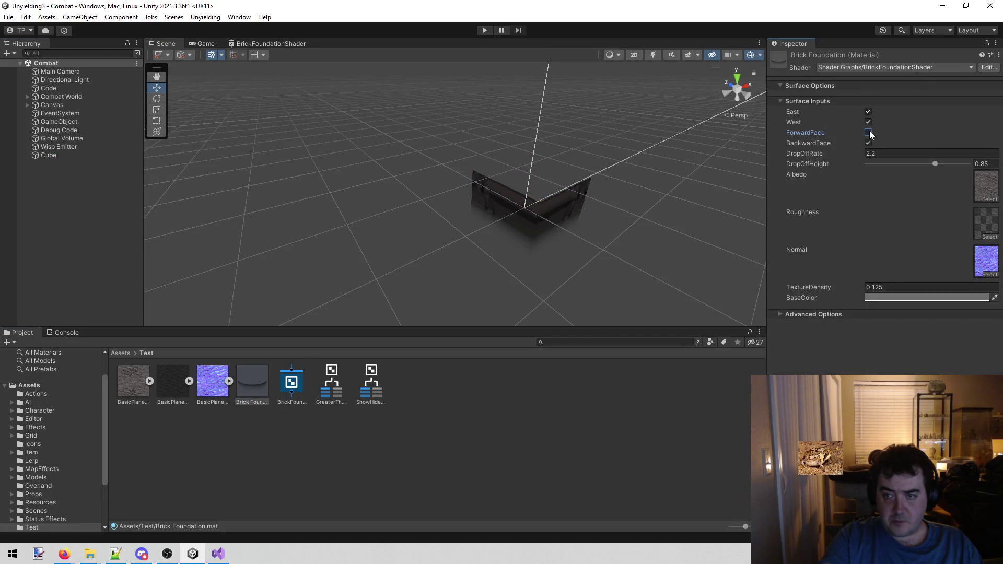
pyautogui.click(869, 132)
# Step: Rename the ForwardFace property to North with reference _North
pyautogui.click(247, 43)
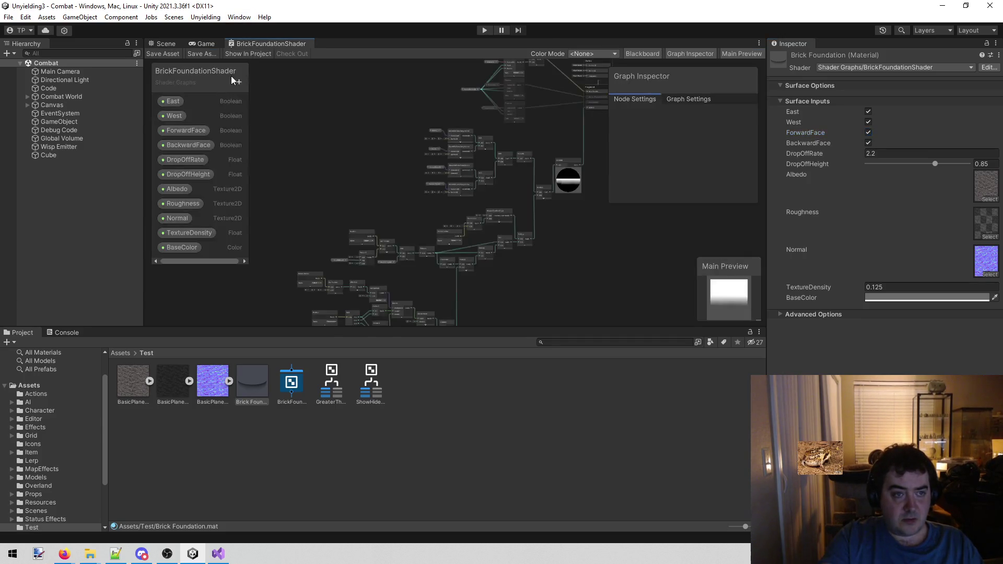
pyautogui.click(183, 131)
pyautogui.click(745, 134)
pyautogui.write('North')
pyautogui.press('Return')
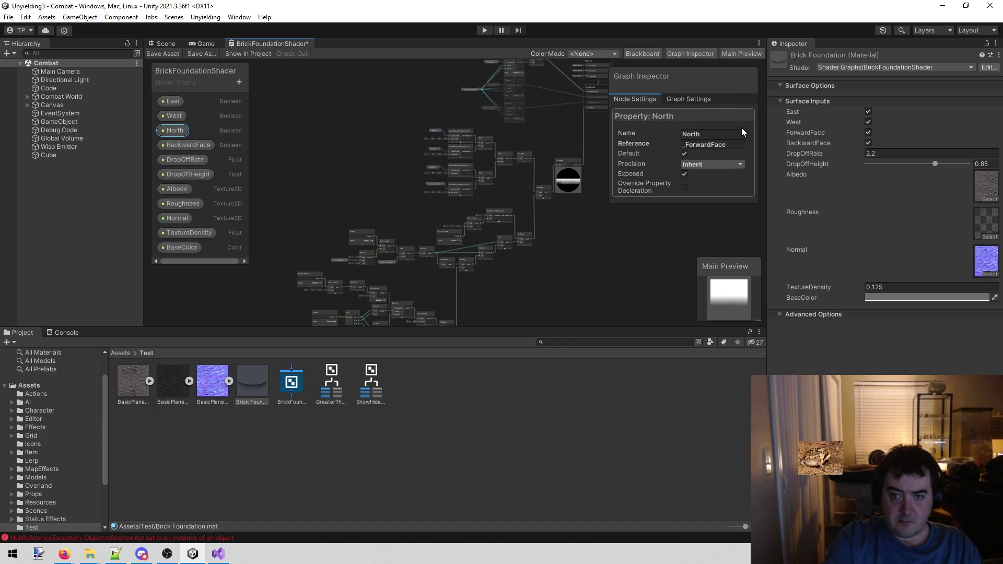
pyautogui.click(740, 142)
pyautogui.press('BackSpace')
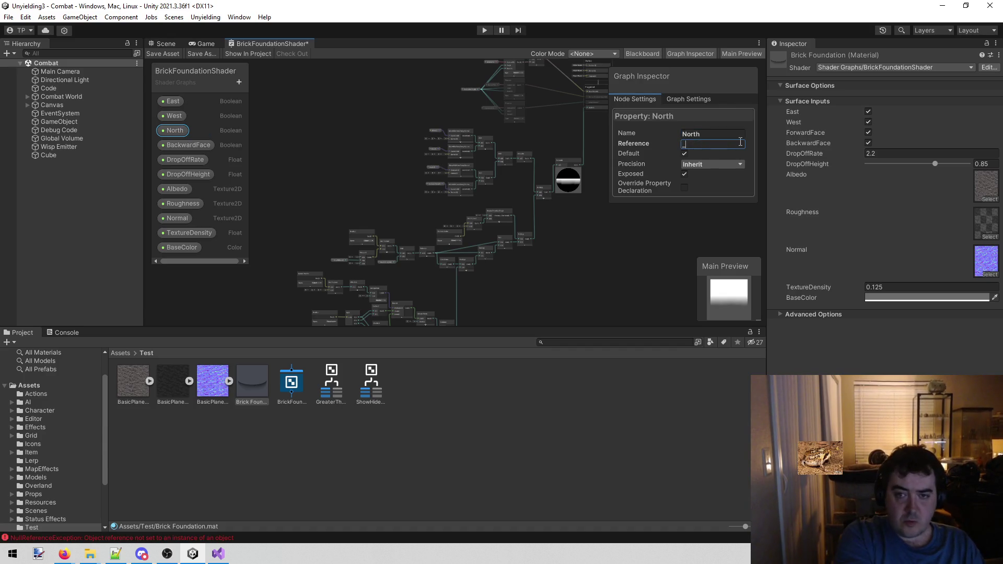
pyautogui.write('_North')
pyautogui.press('Return')
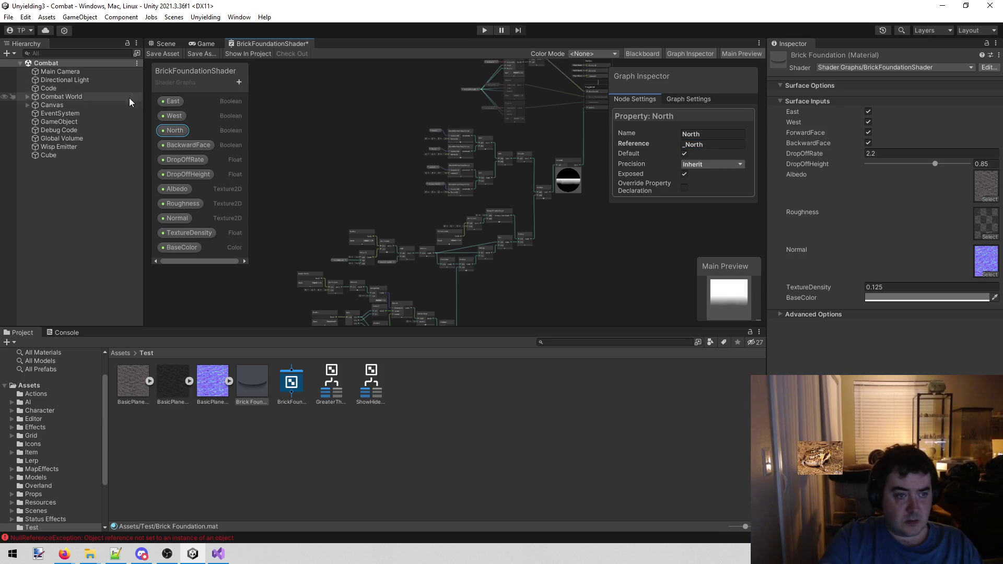
# Step: Rename the BackwardFace property to South and clear its old reference
pyautogui.click(187, 145)
pyautogui.click(733, 132)
pyautogui.write('Sou')
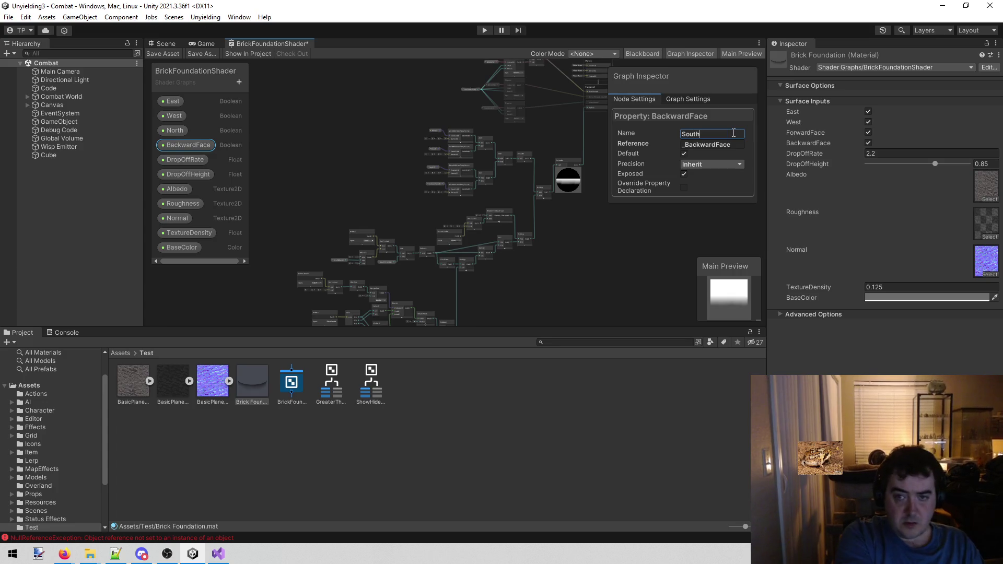
pyautogui.press('Return')
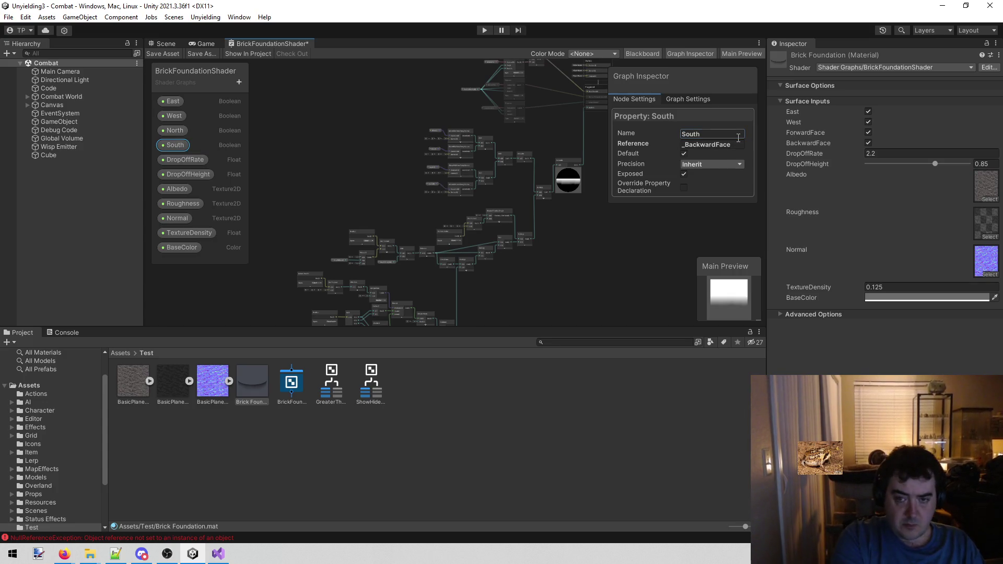
pyautogui.click(739, 144)
pyautogui.press('BackSpace')
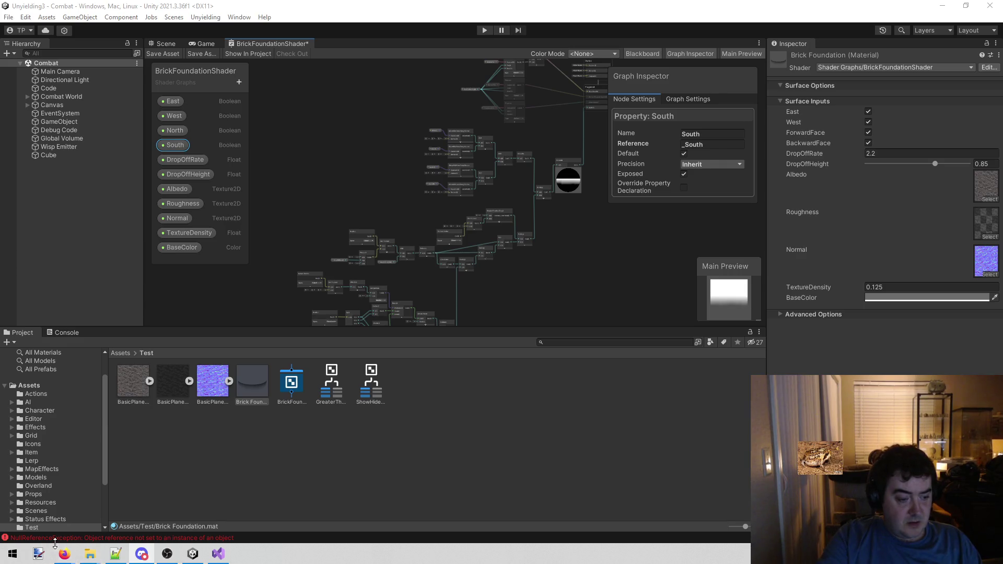
# Step: Set the South property's Reference to _South
pyautogui.moveTo(63, 560)
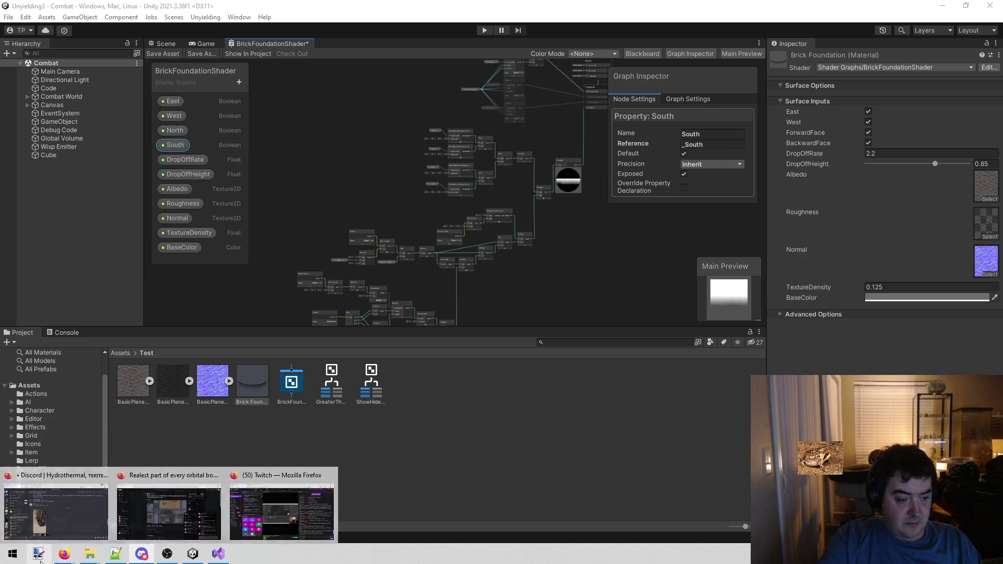
# Step: Add a transparent Layer 2 to the black 800×600 image and select Background
pyautogui.click(39, 558)
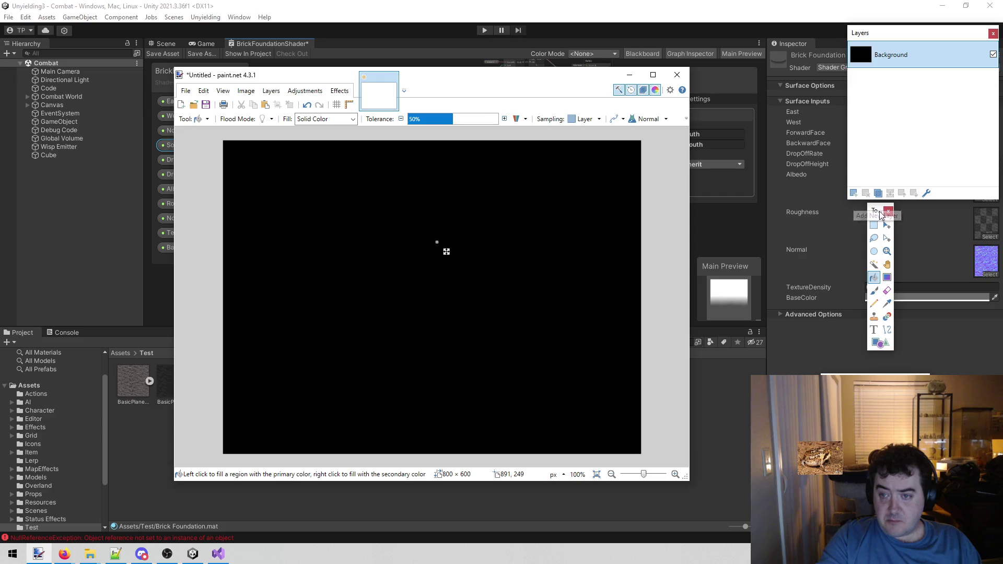
pyautogui.click(856, 194)
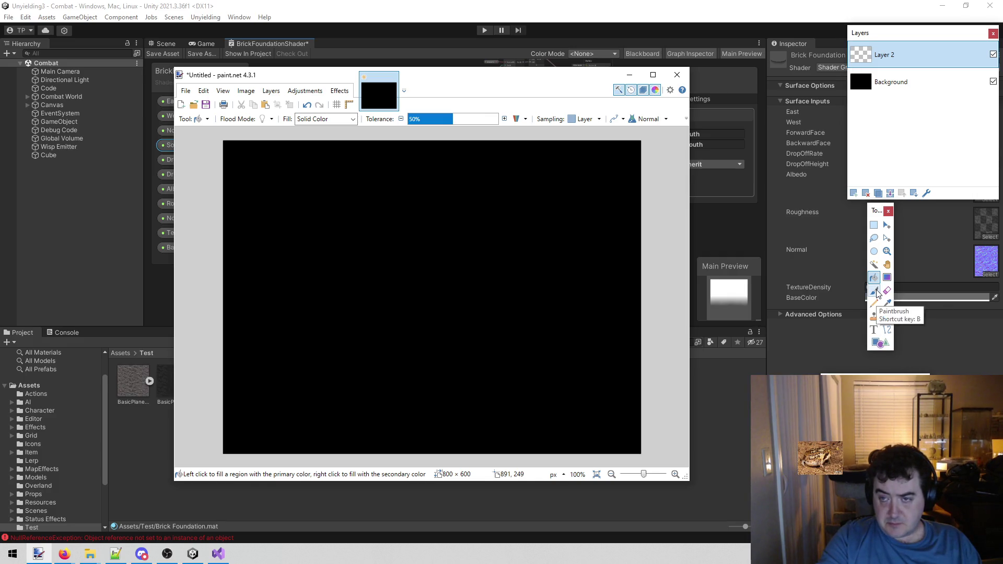
pyautogui.click(886, 84)
# Step: Choose the Paintbrush tool with brush width 13
pyautogui.click(874, 290)
pyautogui.click(598, 211)
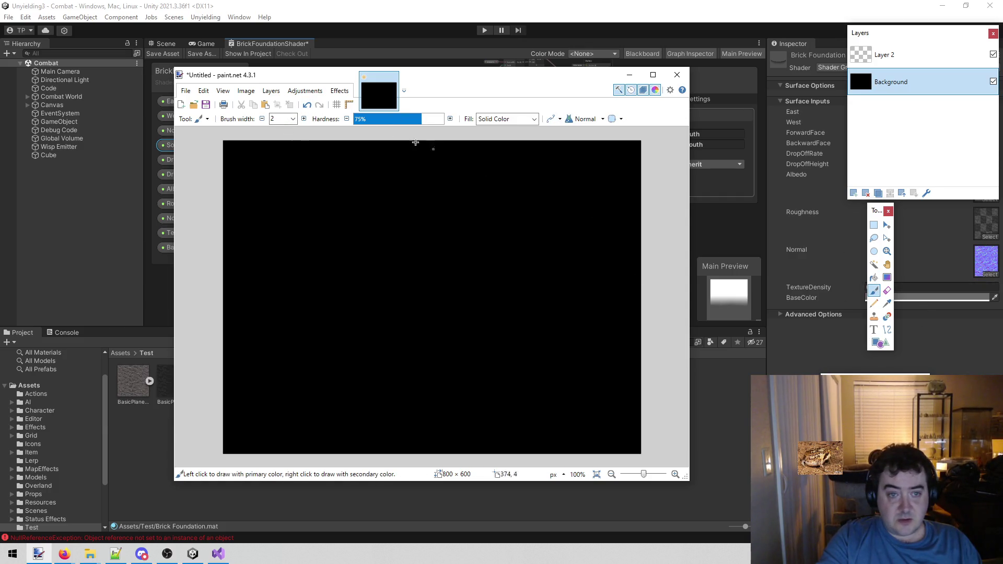
pyautogui.click(295, 120)
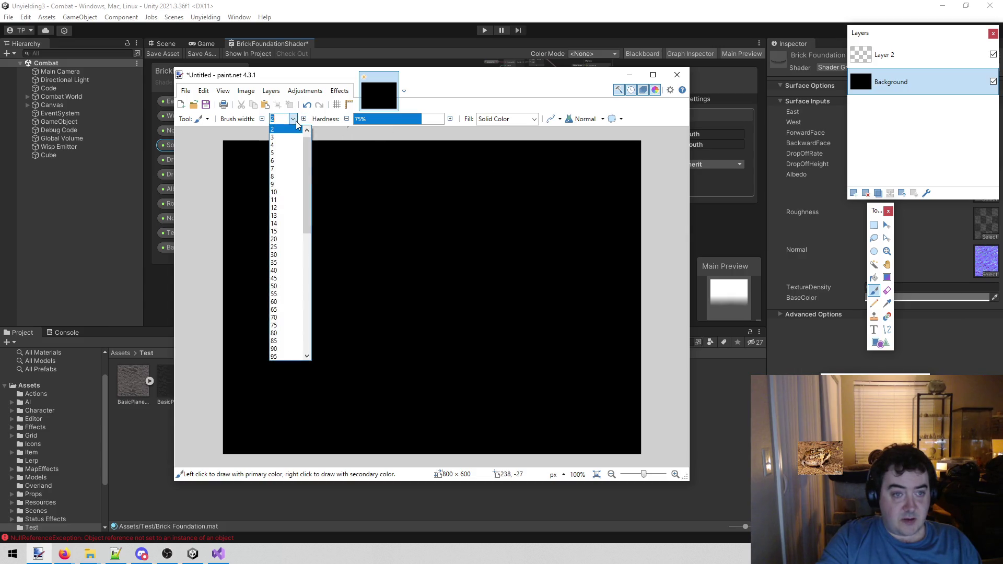
pyautogui.click(277, 215)
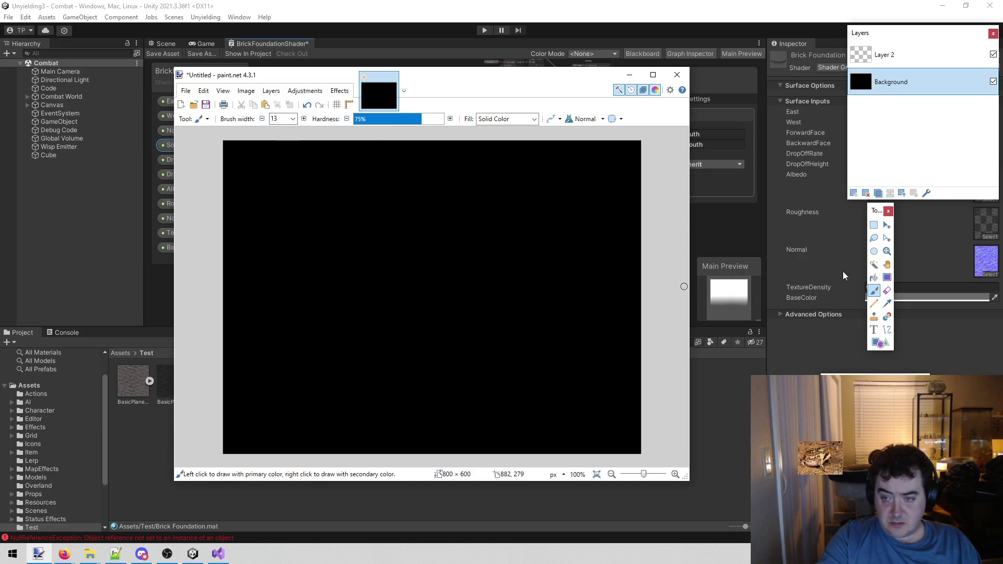
# Step: Paint blue strokes down the right and yellow strokes through the middle of the canvas
pyautogui.moveTo(565, 143)
pyautogui.mouseDown()
pyautogui.moveTo(545, 160)
pyautogui.moveTo(539, 446)
pyautogui.moveTo(683, 423)
pyautogui.mouseUp()
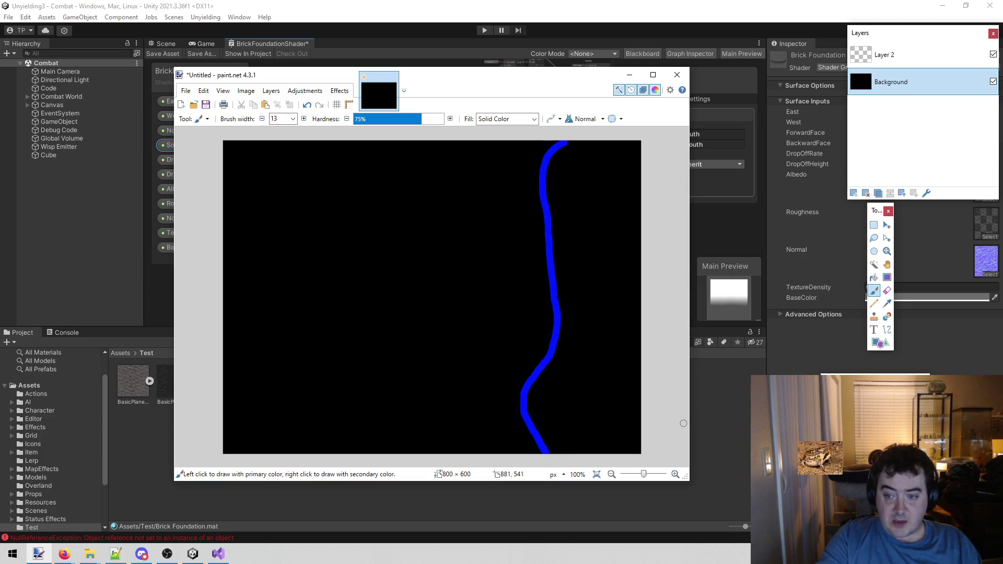
pyautogui.moveTo(572, 147)
pyautogui.mouseDown()
pyautogui.moveTo(602, 313)
pyautogui.moveTo(556, 437)
pyautogui.moveTo(600, 145)
pyautogui.moveTo(609, 421)
pyautogui.moveTo(626, 311)
pyautogui.mouseUp()
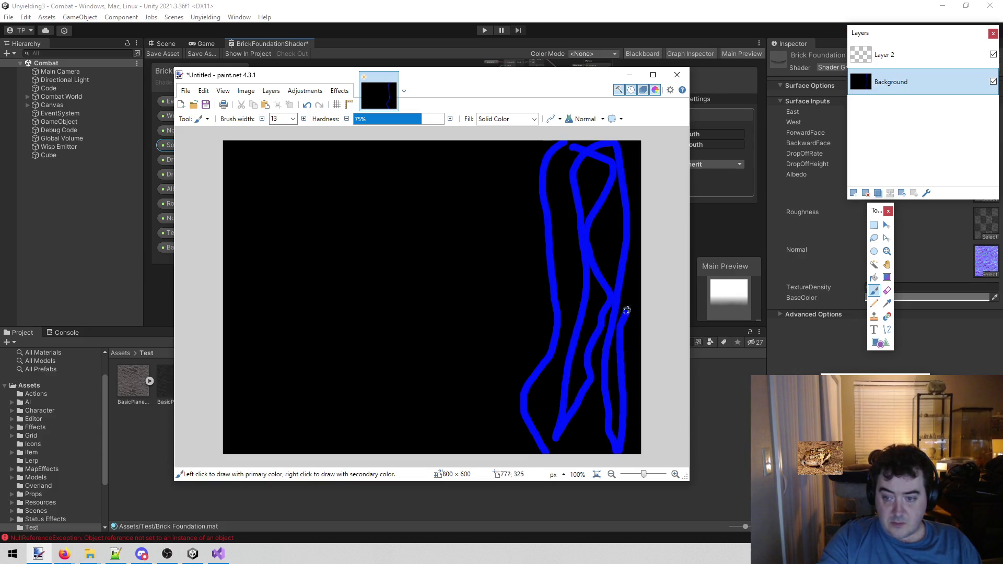
pyautogui.moveTo(553, 143)
pyautogui.mouseDown()
pyautogui.moveTo(541, 184)
pyautogui.moveTo(538, 326)
pyautogui.moveTo(503, 389)
pyautogui.moveTo(517, 451)
pyautogui.mouseUp()
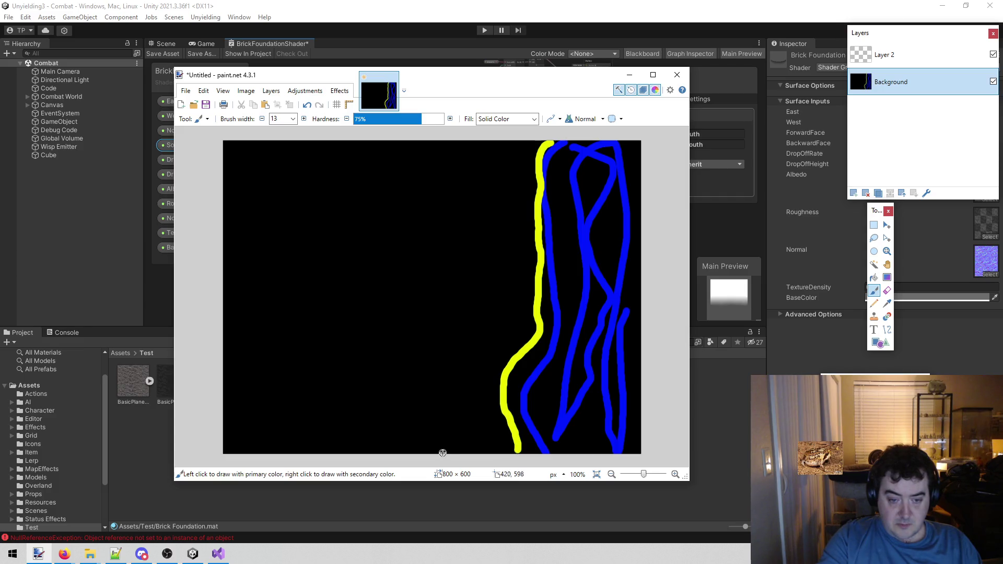
pyautogui.moveTo(434, 450); pyautogui.dragTo(432, 212)
pyautogui.moveTo(444, 133)
pyautogui.mouseDown()
pyautogui.moveTo(517, 153)
pyautogui.moveTo(503, 316)
pyautogui.moveTo(467, 454)
pyautogui.moveTo(502, 374)
pyautogui.moveTo(517, 377)
pyautogui.moveTo(457, 277)
pyautogui.moveTo(476, 373)
pyautogui.moveTo(503, 408)
pyautogui.mouseUp()
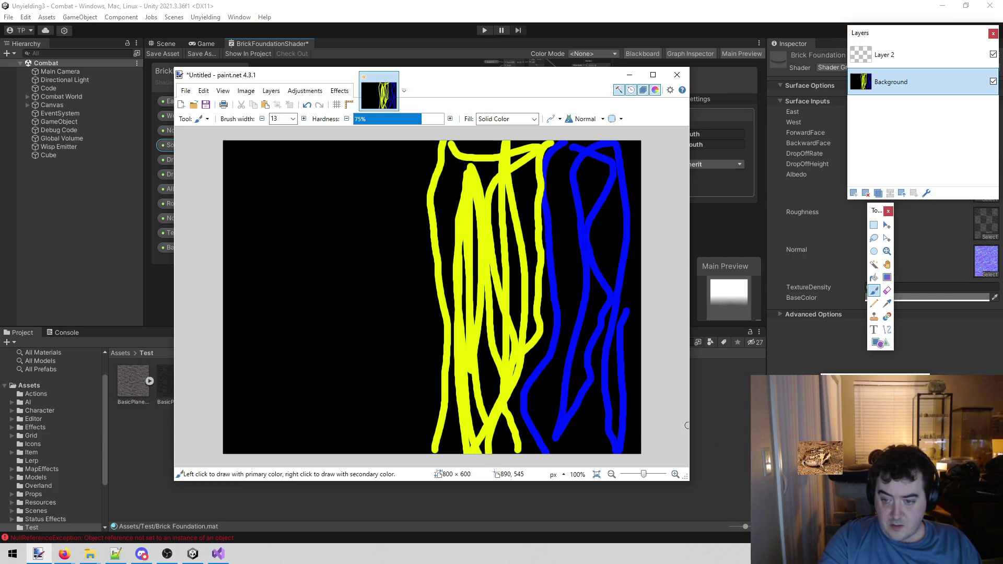
# Step: Paint bright green strokes across the left side, then make Layer 2 active
pyautogui.moveTo(424, 453)
pyautogui.mouseDown()
pyautogui.moveTo(435, 377)
pyautogui.moveTo(419, 286)
pyautogui.moveTo(419, 140)
pyautogui.moveTo(291, 399)
pyautogui.moveTo(290, 141)
pyautogui.mouseUp()
pyautogui.moveTo(278, 142)
pyautogui.mouseDown()
pyautogui.moveTo(239, 157)
pyautogui.moveTo(245, 445)
pyautogui.moveTo(316, 141)
pyautogui.moveTo(332, 418)
pyautogui.moveTo(404, 316)
pyautogui.moveTo(386, 450)
pyautogui.moveTo(303, 418)
pyautogui.moveTo(329, 339)
pyautogui.moveTo(346, 460)
pyautogui.moveTo(376, 345)
pyautogui.moveTo(397, 387)
pyautogui.moveTo(309, 230)
pyautogui.moveTo(225, 353)
pyautogui.moveTo(252, 292)
pyautogui.moveTo(308, 225)
pyautogui.moveTo(322, 402)
pyautogui.moveTo(310, 468)
pyautogui.mouseUp()
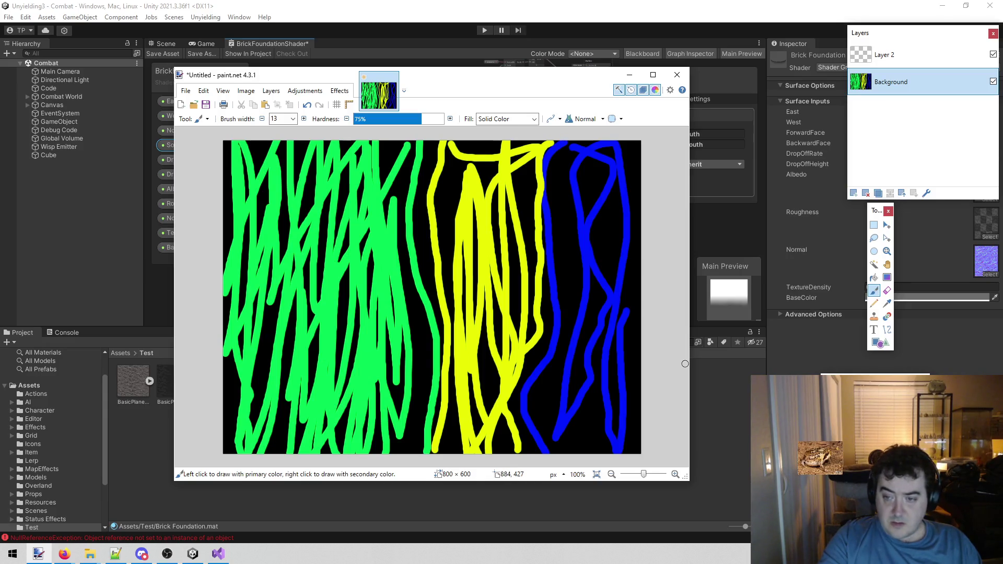
pyautogui.click(895, 54)
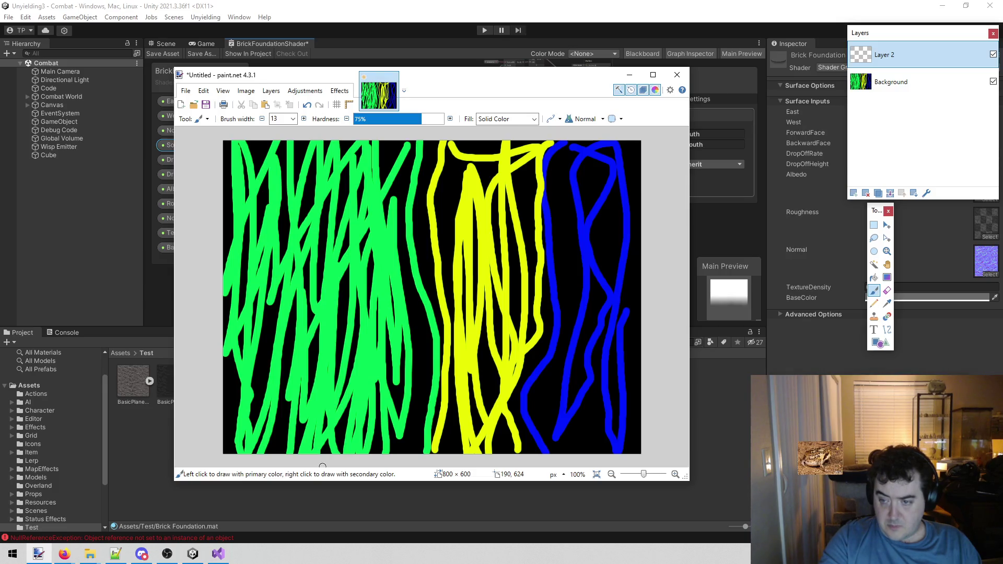
# Step: Set the brush width to 55 and paint a thick brown stripe down the left on Layer 2
pyautogui.click(293, 118)
pyautogui.click(293, 209)
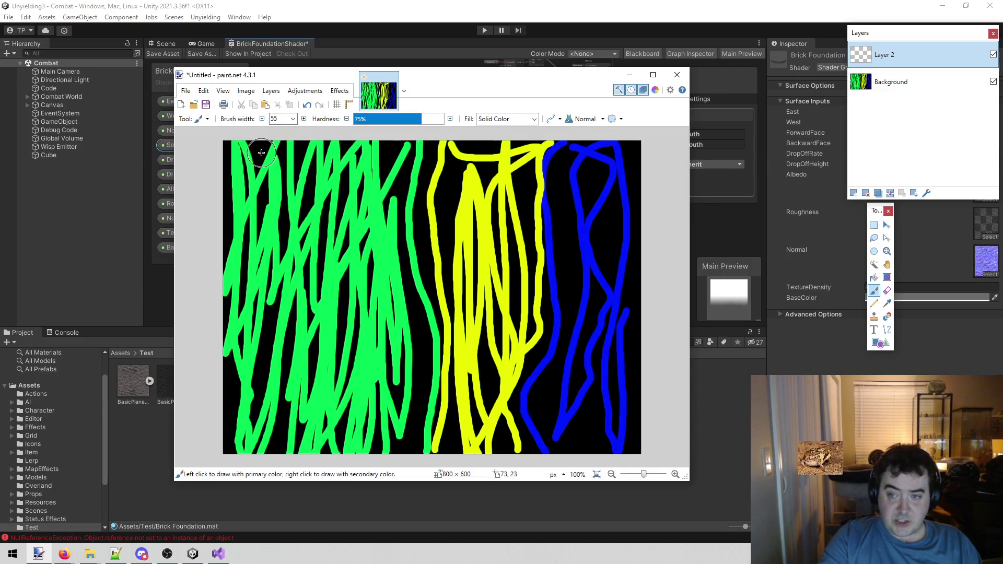
pyautogui.moveTo(307, 141)
pyautogui.mouseDown()
pyautogui.moveTo(306, 303)
pyautogui.moveTo(324, 390)
pyautogui.moveTo(313, 460)
pyautogui.mouseUp()
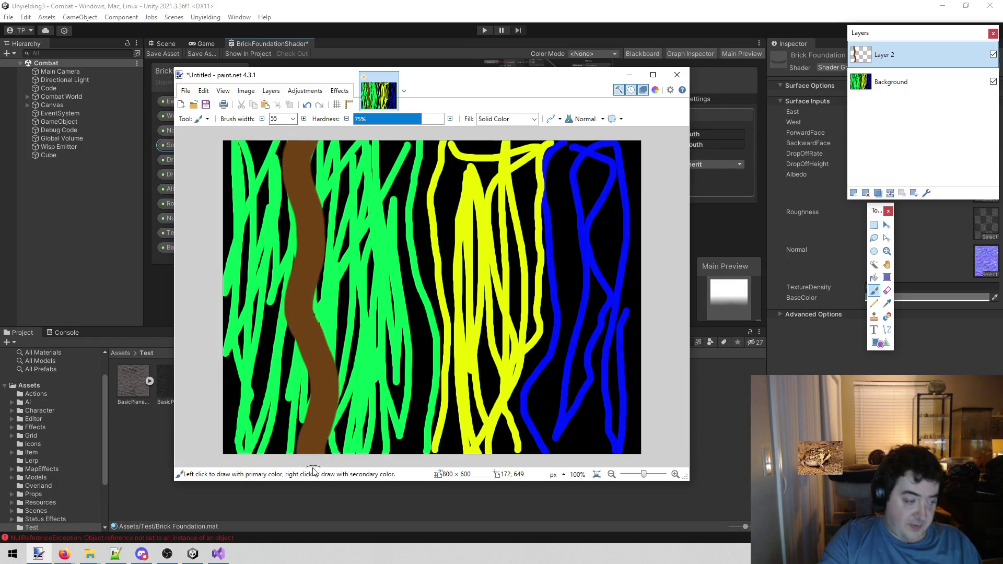
# Step: Reselect the Background layer, then close the image without saving
pyautogui.click(892, 82)
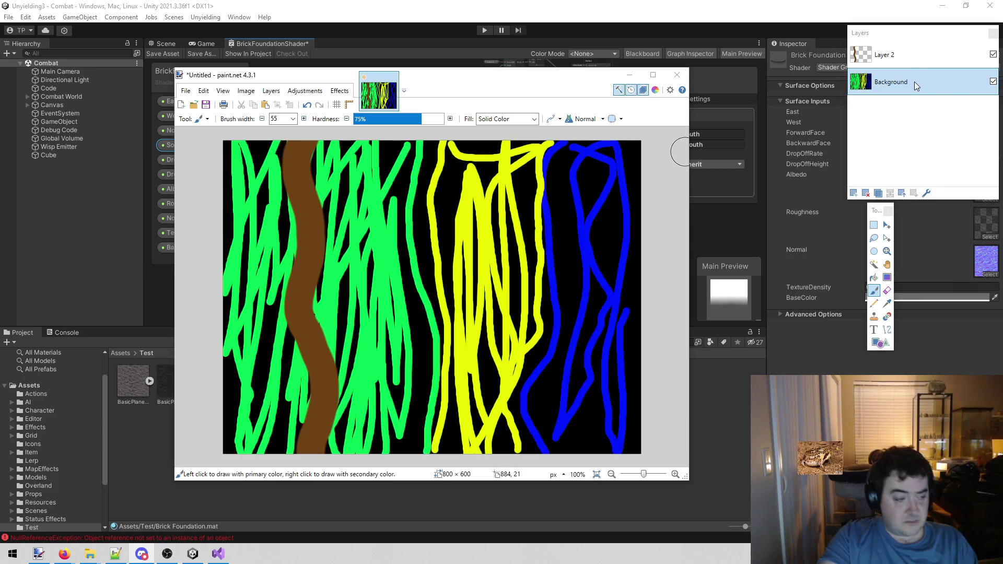
pyautogui.click(677, 75)
pyautogui.click(444, 339)
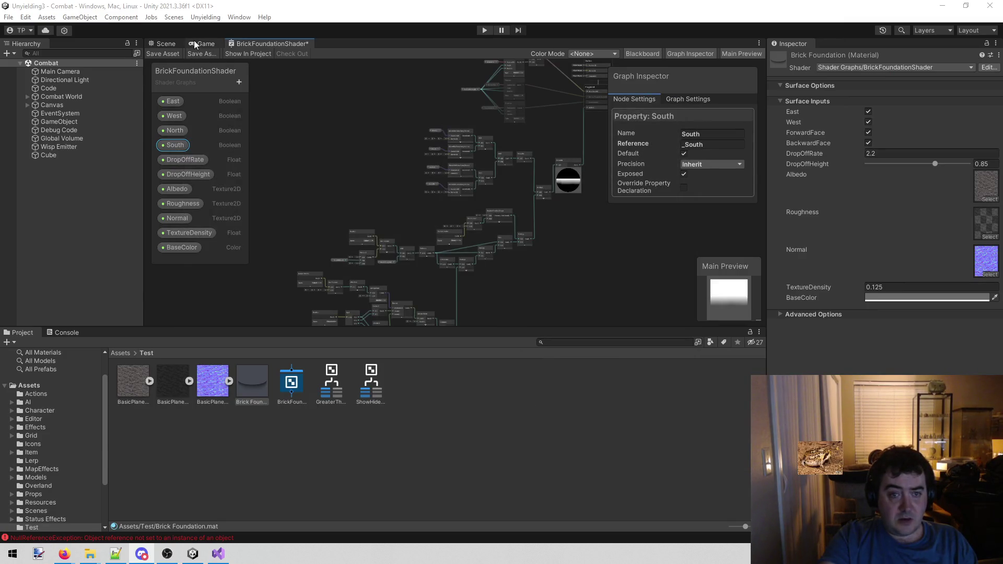
# Step: Review the NullReferenceException stack trace in the Console, clear it, and bring up MapBuilder.cs in Visual Studio
pyautogui.click(202, 46)
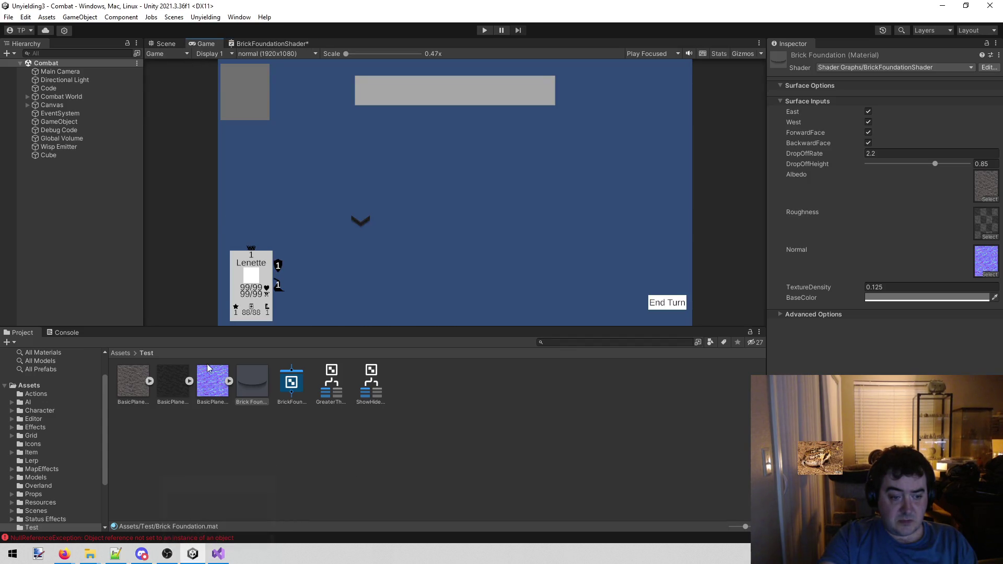
pyautogui.click(266, 44)
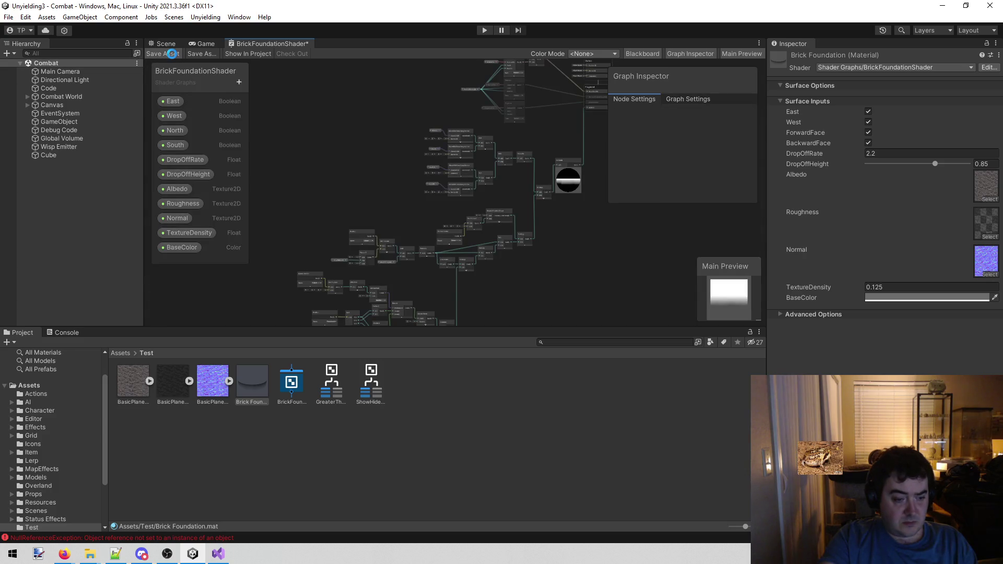
pyautogui.click(61, 332)
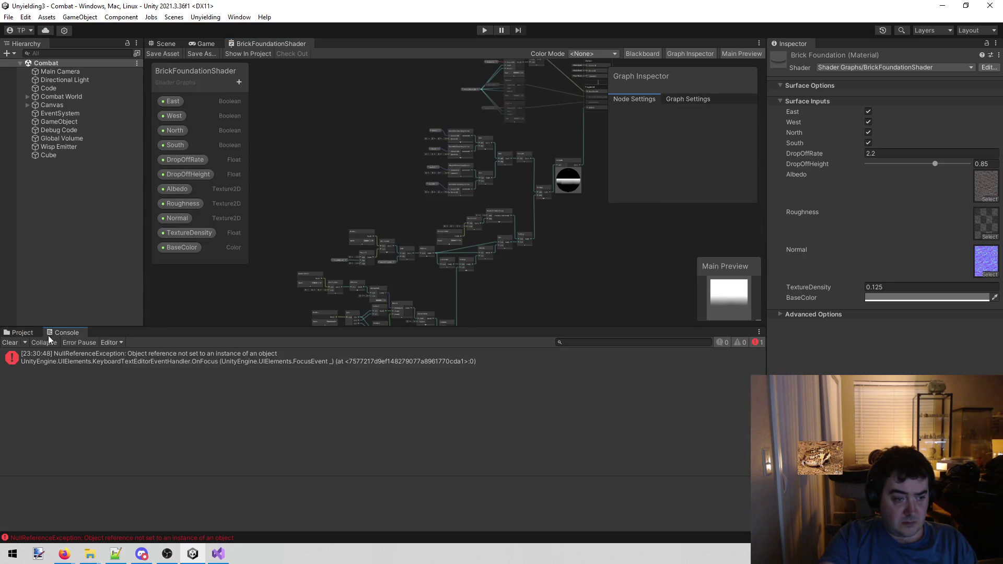
pyautogui.click(90, 364)
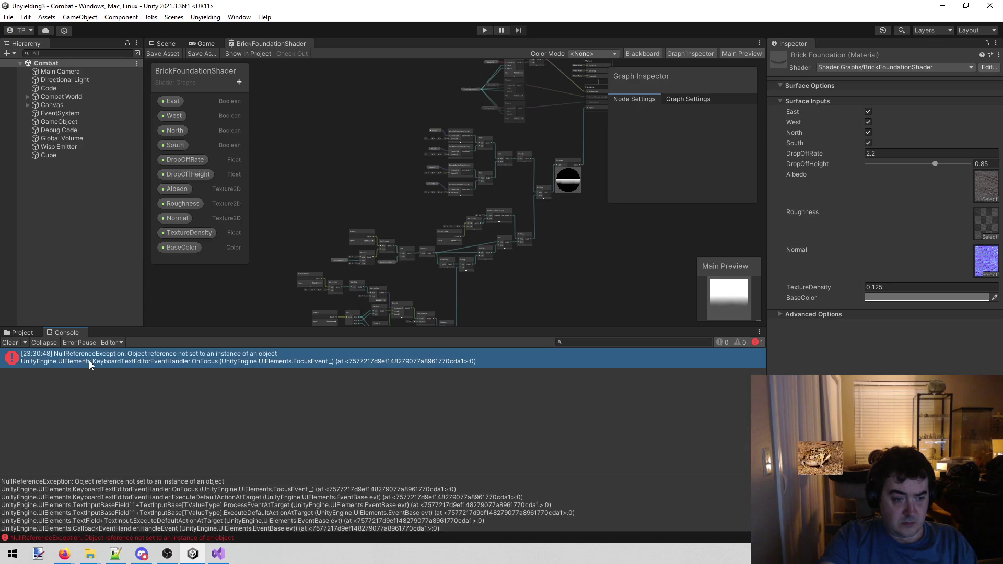
pyautogui.scroll(-3, 137, 499)
pyautogui.scroll(5, 137, 500)
pyautogui.click(9, 343)
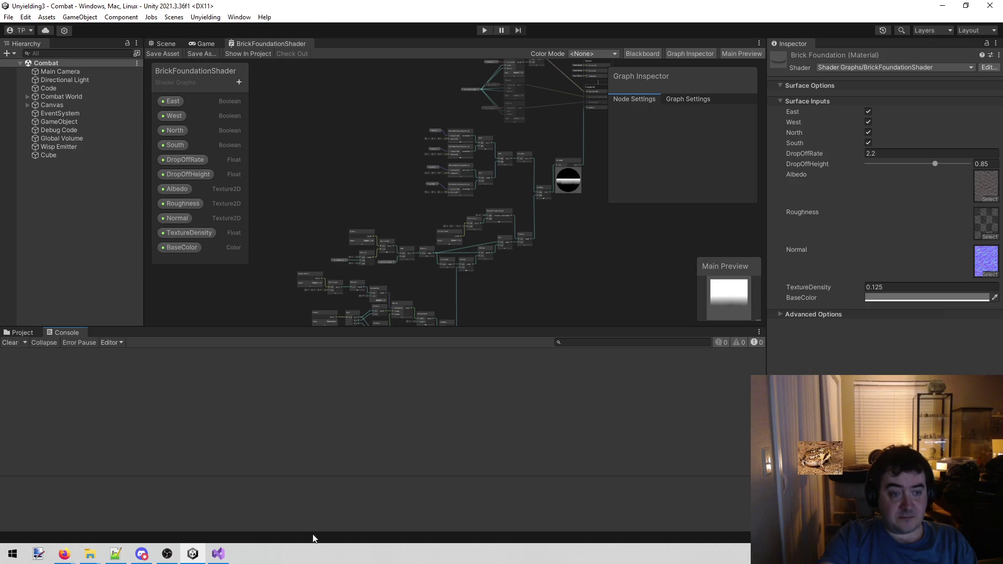
pyautogui.click(218, 554)
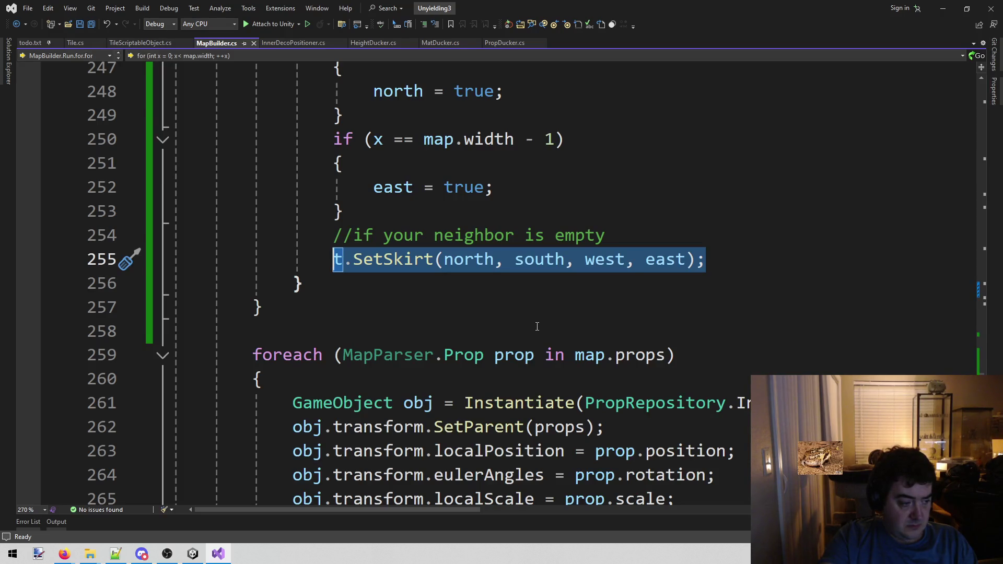
# Step: Inspect the inner and outer loop closing braces around t.SetSkirt in MapBuilder.cs, then return to Unity
pyautogui.click(495, 300)
pyautogui.click(485, 294)
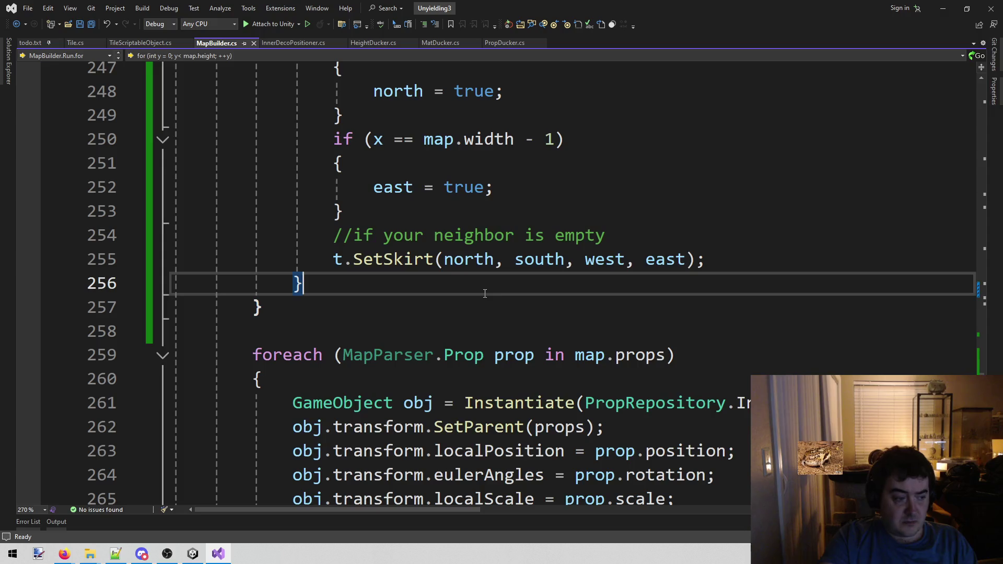
pyautogui.click(469, 308)
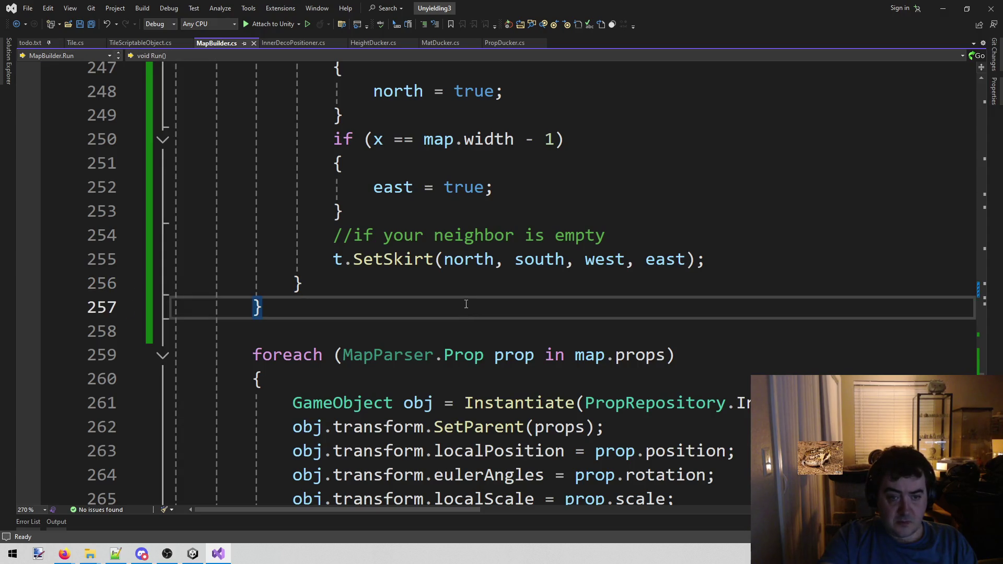
pyautogui.click(467, 297)
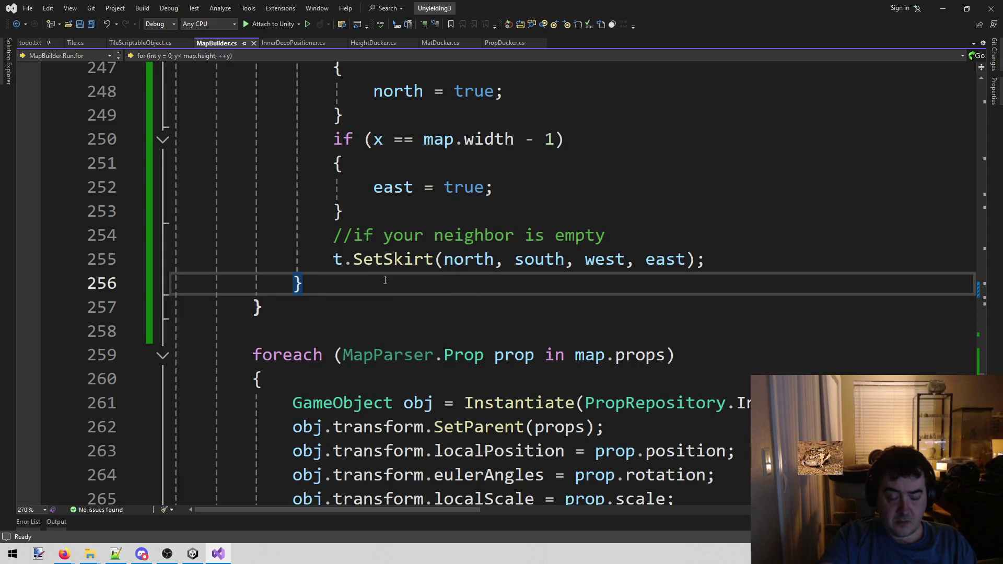
pyautogui.moveTo(333, 259); pyautogui.dragTo(756, 253)
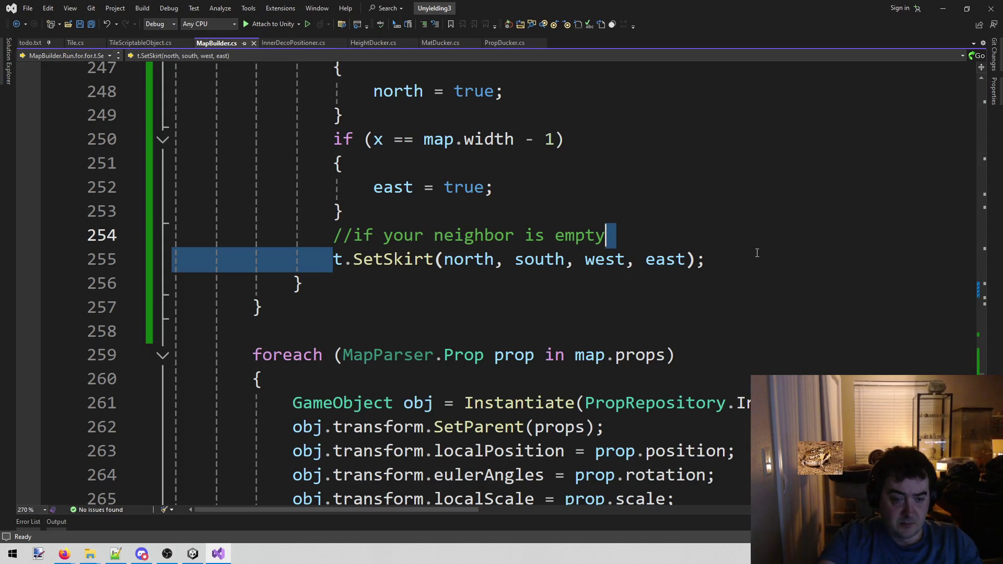
pyautogui.click(193, 554)
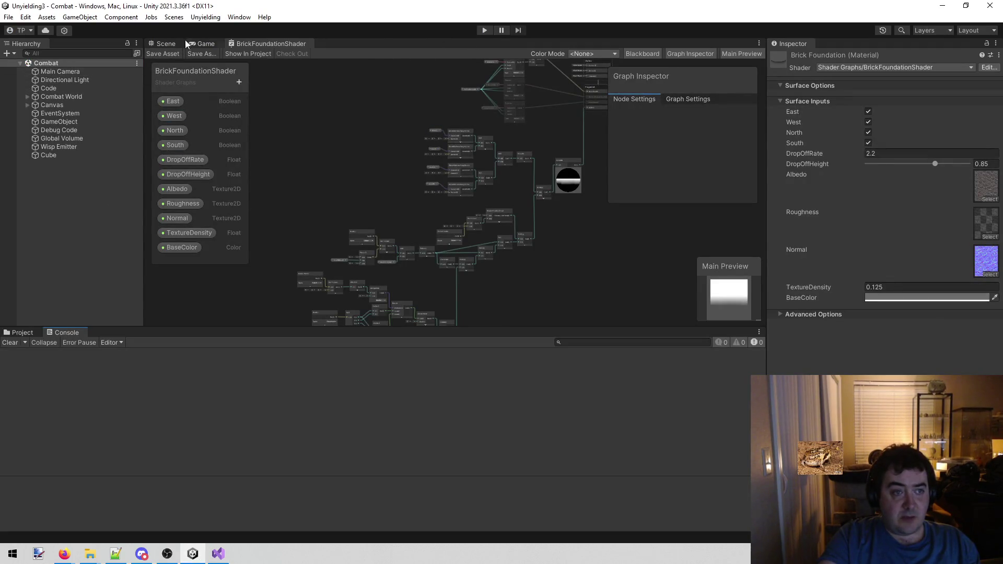
# Step: Enter Play mode and drag the Cube in the Scene view onto the board at about (-4.01, 0, -10.04)
pyautogui.click(175, 46)
pyautogui.click(484, 31)
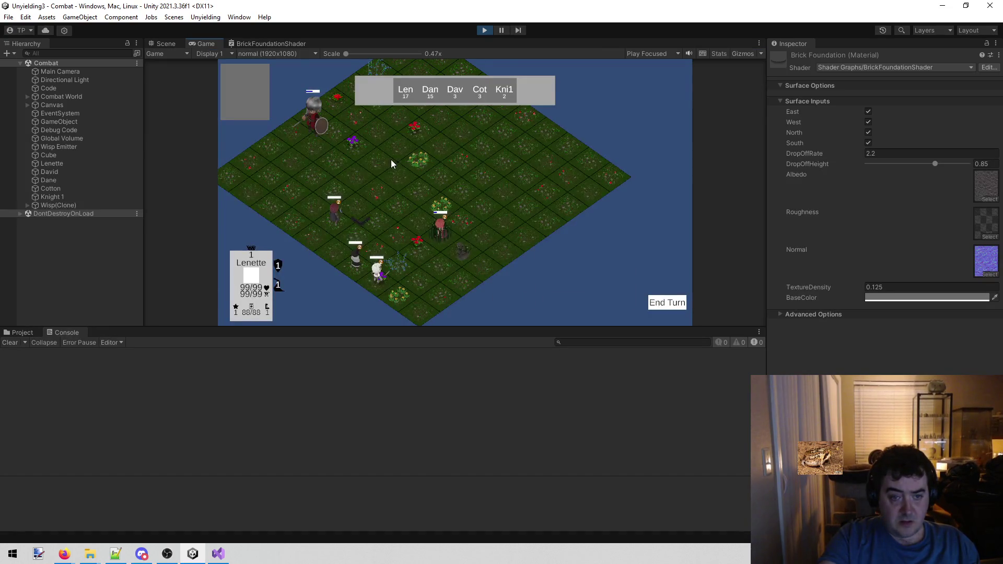
pyautogui.click(164, 43)
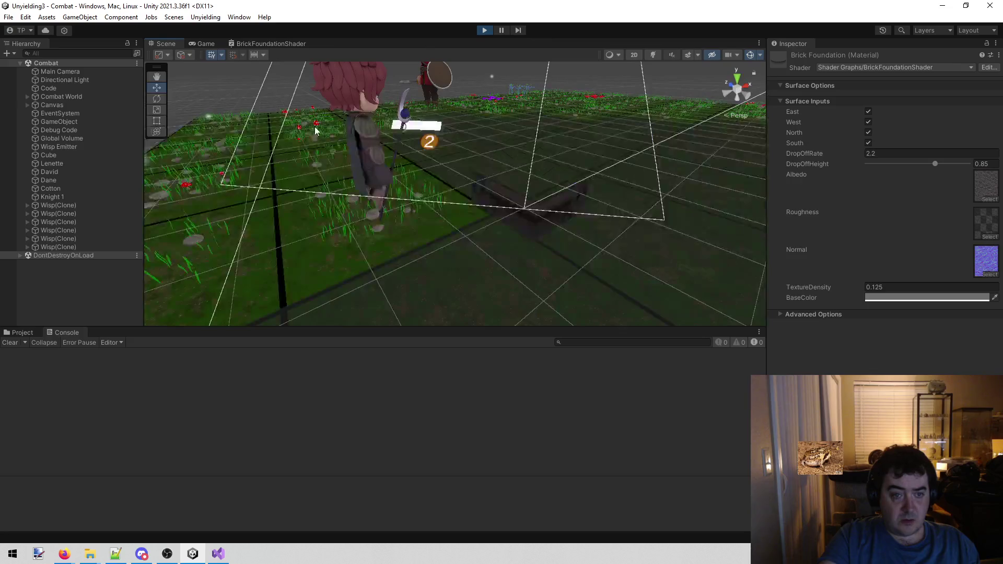
pyautogui.moveTo(458, 129); pyautogui.dragTo(448, 145)
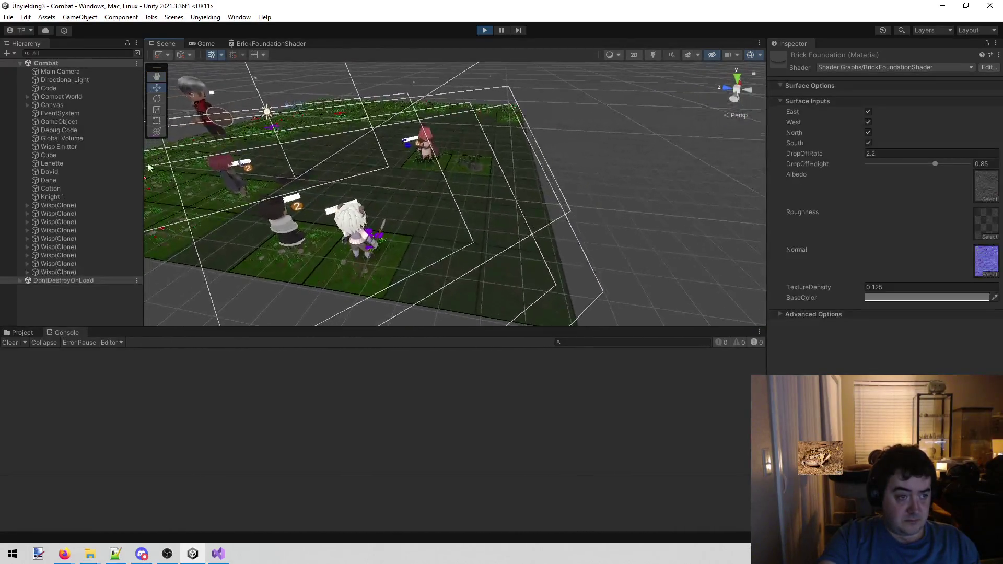
pyautogui.click(63, 156)
pyautogui.moveTo(324, 184); pyautogui.dragTo(557, 297)
pyautogui.moveTo(566, 228)
pyautogui.mouseDown()
pyautogui.moveTo(444, 282)
pyautogui.moveTo(342, 309)
pyautogui.moveTo(604, 253)
pyautogui.moveTo(348, 245)
pyautogui.moveTo(385, 235)
pyautogui.mouseUp()
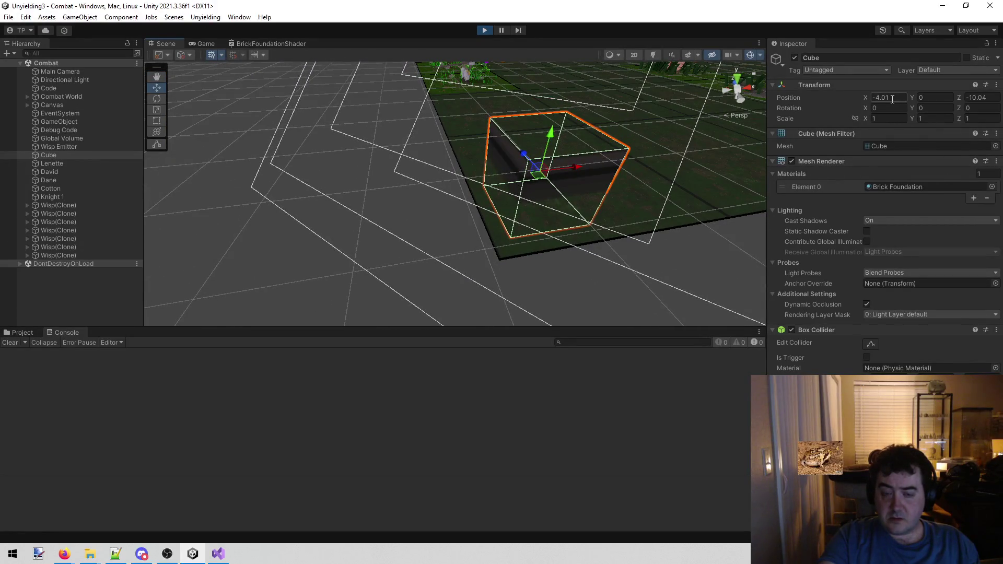
# Step: Set the Cube's Scale X to 1.5 and Z to 1.5
pyautogui.moveTo(596, 157)
pyautogui.mouseDown()
pyautogui.moveTo(574, 162)
pyautogui.moveTo(782, 173)
pyautogui.moveTo(861, 169)
pyautogui.moveTo(883, 152)
pyautogui.mouseUp()
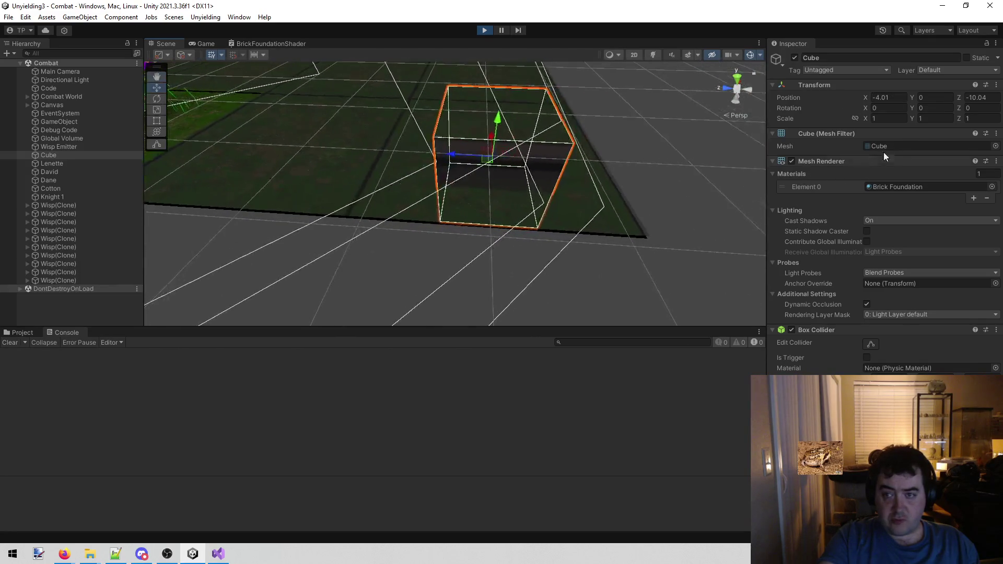
pyautogui.click(888, 118)
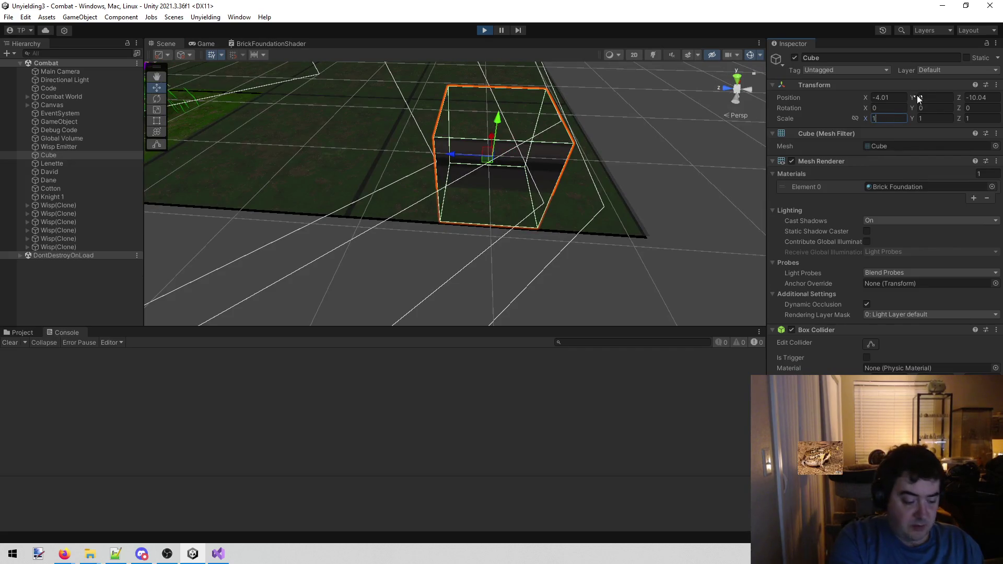
pyautogui.write('1.5')
pyautogui.press('Tab')
pyautogui.press('Tab')
pyautogui.write('15')
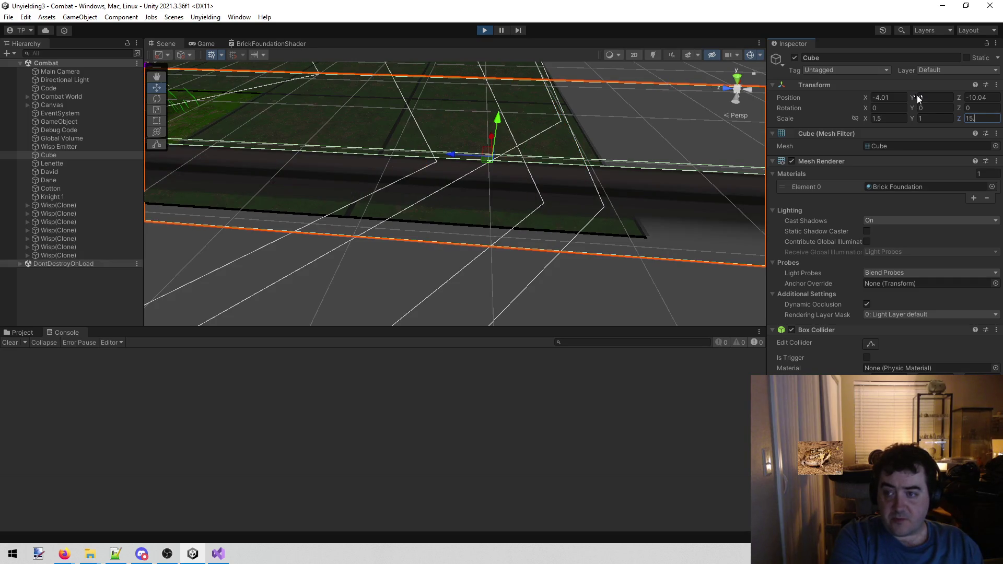
pyautogui.press('BackSpace')
pyautogui.write('.5')
pyautogui.moveTo(540, 80)
pyautogui.mouseDown()
pyautogui.moveTo(211, 57)
pyautogui.moveTo(254, 58)
pyautogui.mouseUp()
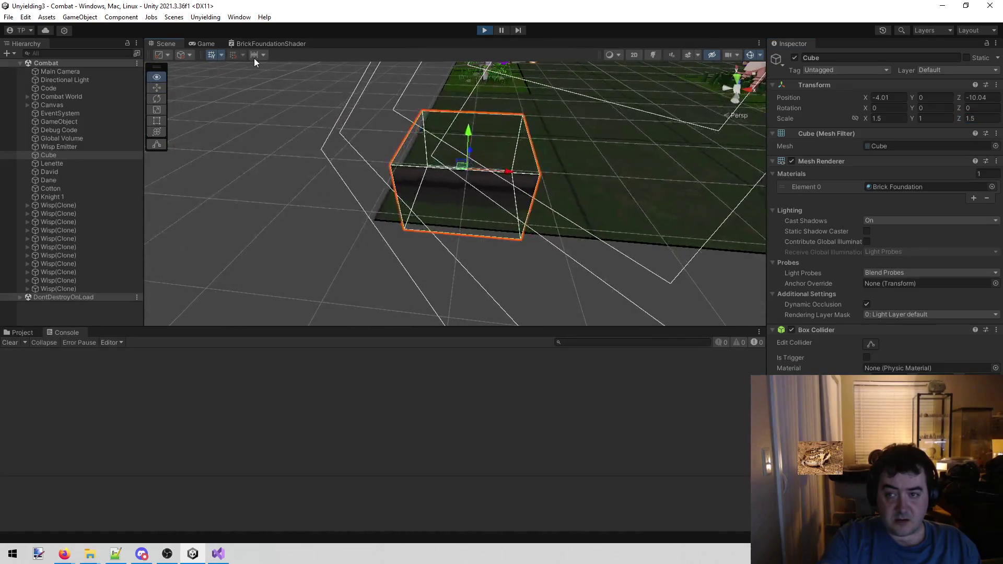
pyautogui.press('Down')
pyautogui.press('Up')
pyautogui.press('Up')
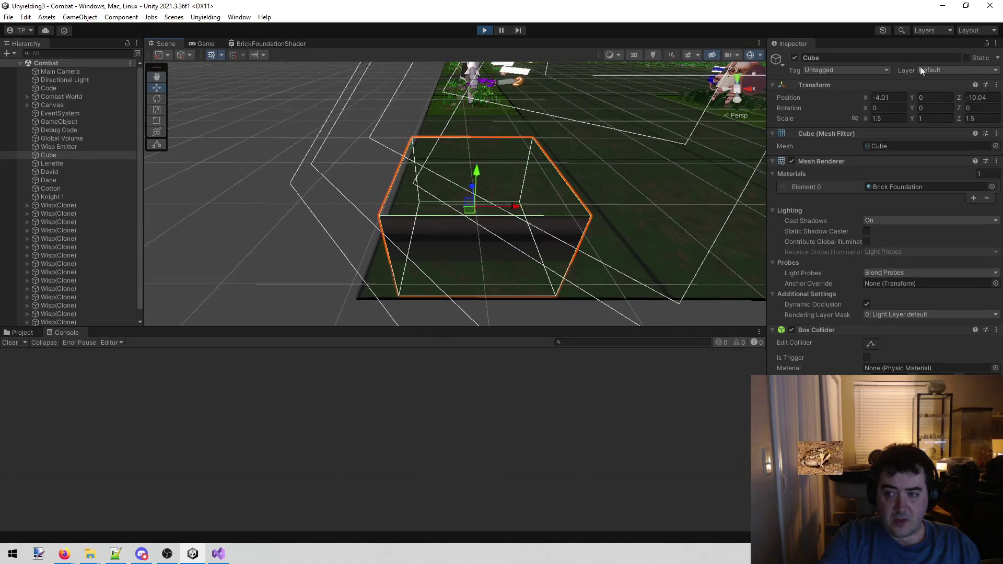
# Step: Round the Cube's Position Z to -10
pyautogui.click(977, 97)
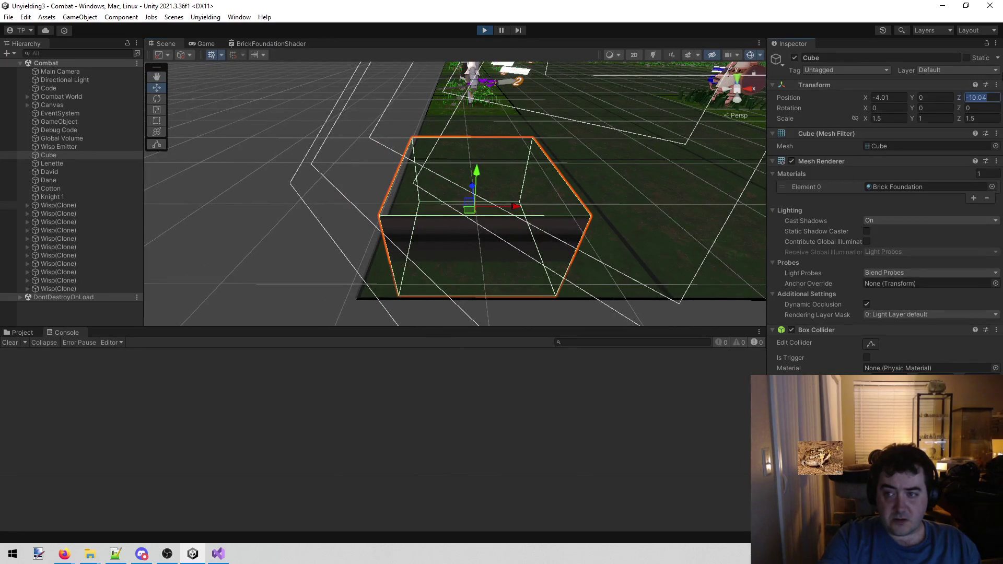
pyautogui.press('Right')
pyautogui.press('BackSpace')
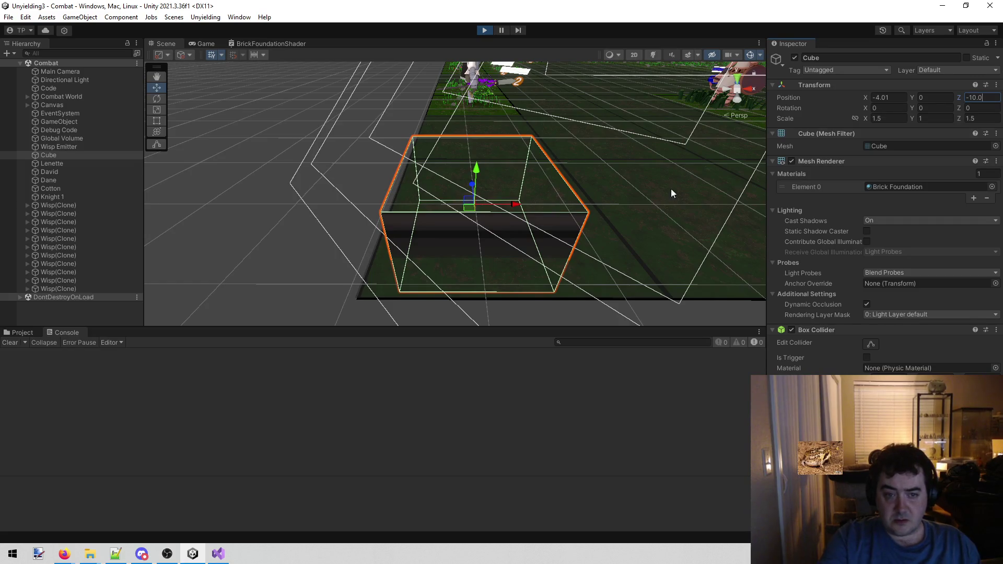
pyautogui.click(898, 98)
pyautogui.press('Right')
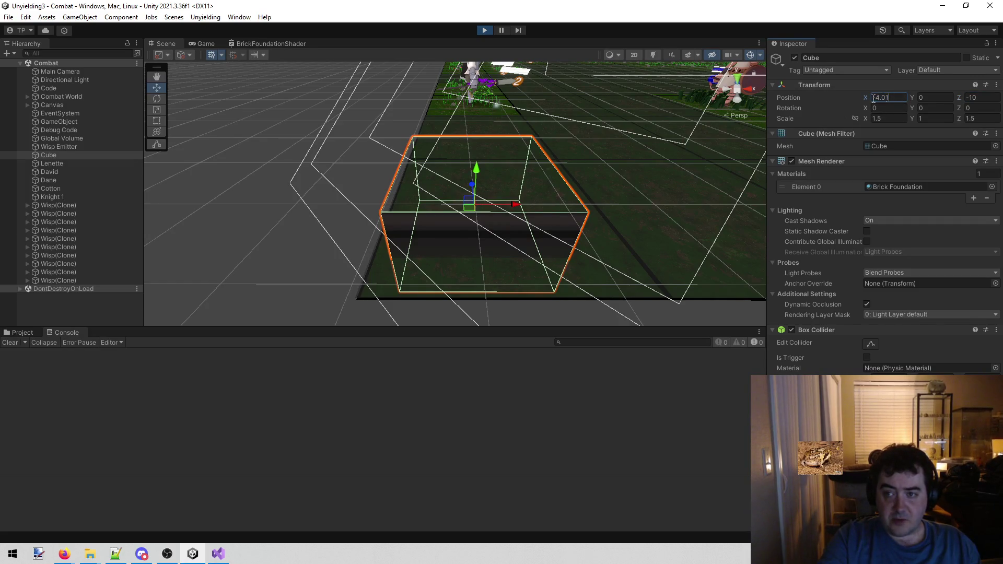
pyautogui.moveTo(451, 131); pyautogui.dragTo(456, 237)
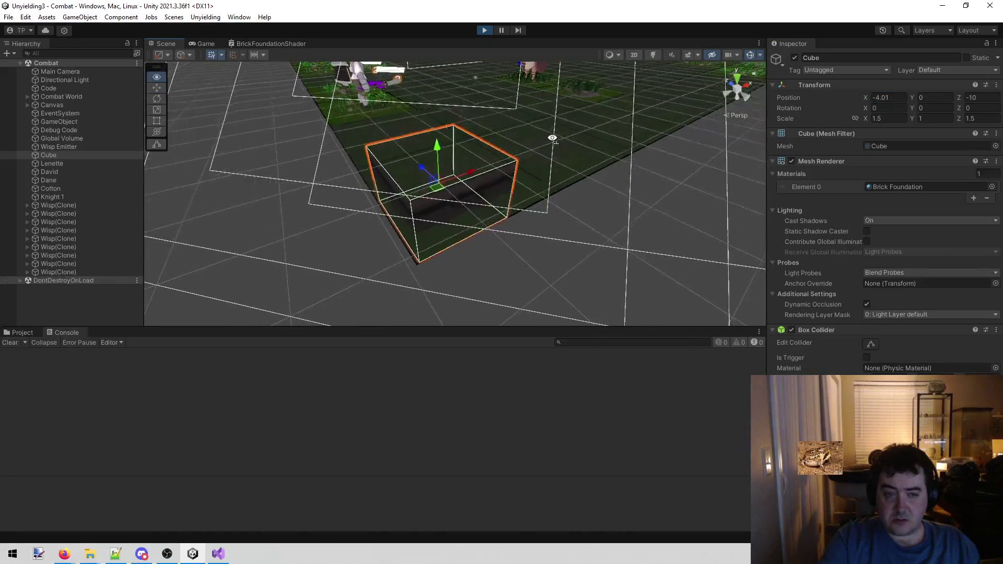
# Step: Drag the Cube in the Hierarchy under the '0, 0 tile' object
pyautogui.click(431, 246)
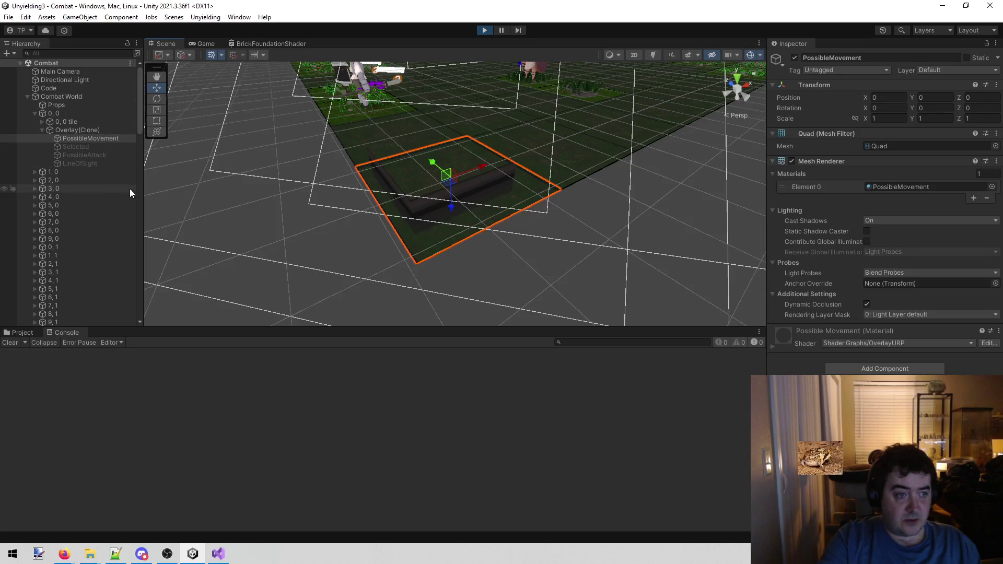
pyautogui.scroll(-5, 117, 184)
pyautogui.scroll(-10, 99, 190)
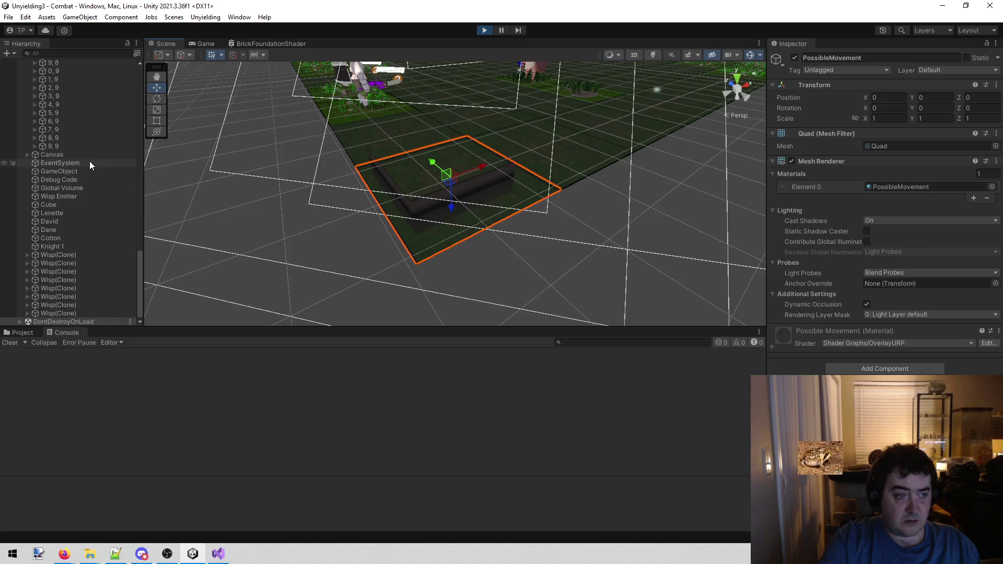
pyautogui.moveTo(70, 205)
pyautogui.mouseDown()
pyautogui.moveTo(79, 123)
pyautogui.moveTo(63, 48)
pyautogui.moveTo(111, 145)
pyautogui.moveTo(79, 121)
pyautogui.mouseUp()
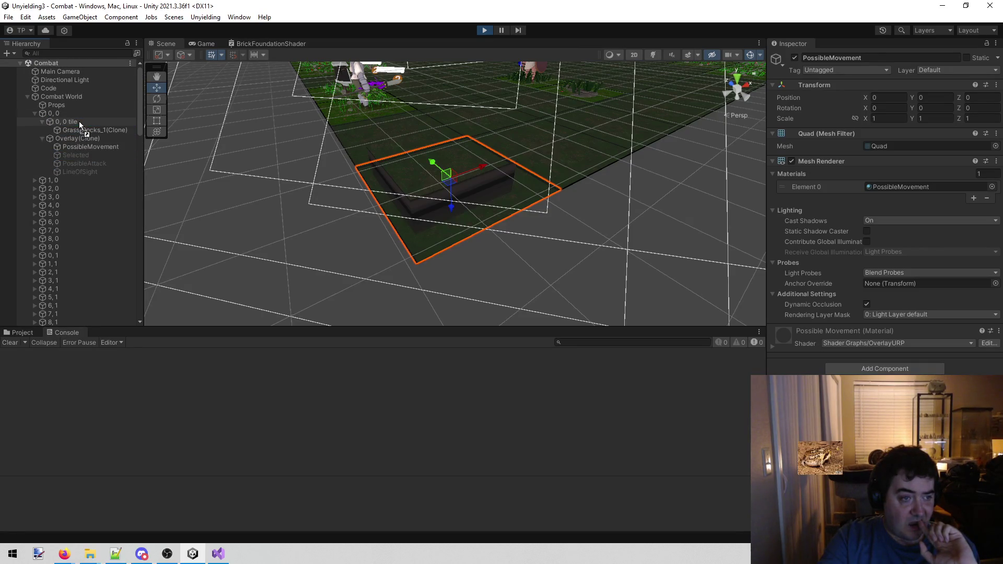
pyautogui.click(82, 137)
# Step: Set the Cube's Position X to 0, then select the 0, 0 tile
pyautogui.moveTo(352, 183); pyautogui.dragTo(313, 178)
pyautogui.doubleClick(888, 98)
pyautogui.write('0')
pyautogui.press('Return')
pyautogui.moveTo(428, 117)
pyautogui.mouseDown()
pyautogui.moveTo(470, 104)
pyautogui.moveTo(486, 115)
pyautogui.moveTo(477, 94)
pyautogui.moveTo(470, 99)
pyautogui.mouseUp()
pyautogui.click(95, 124)
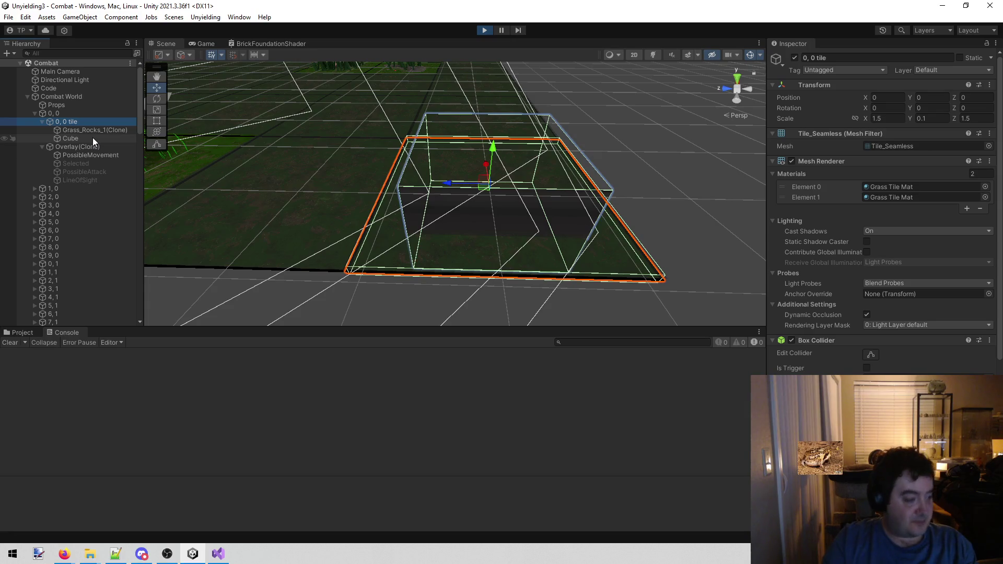
# Step: Turn off Gizmos in the Scene view and select the dark Cube beneath the first tile
pyautogui.rightClick(343, 169)
pyautogui.moveTo(344, 170)
pyautogui.mouseDown()
pyautogui.moveTo(47, 205)
pyautogui.moveTo(248, 154)
pyautogui.moveTo(241, 106)
pyautogui.mouseUp()
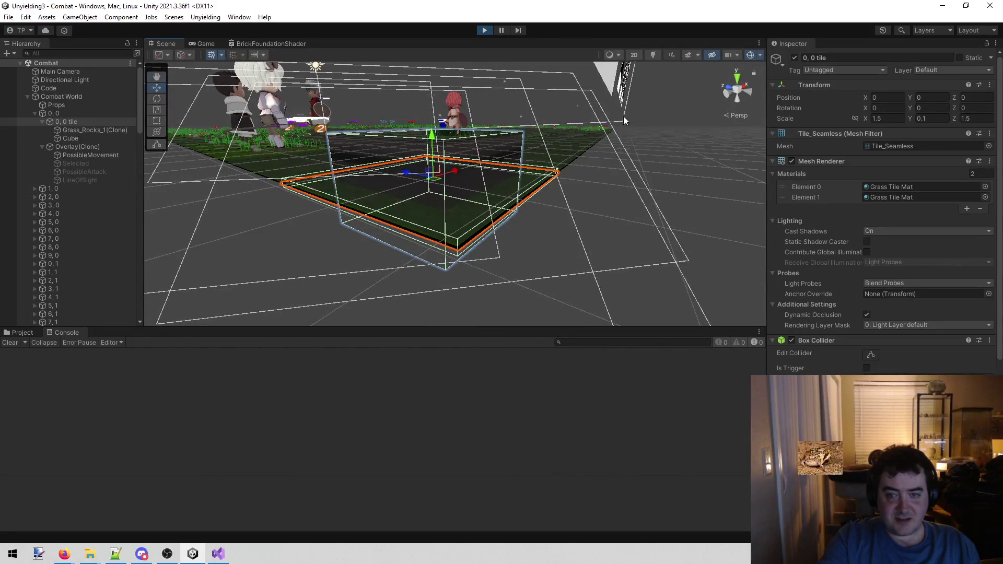
pyautogui.click(663, 109)
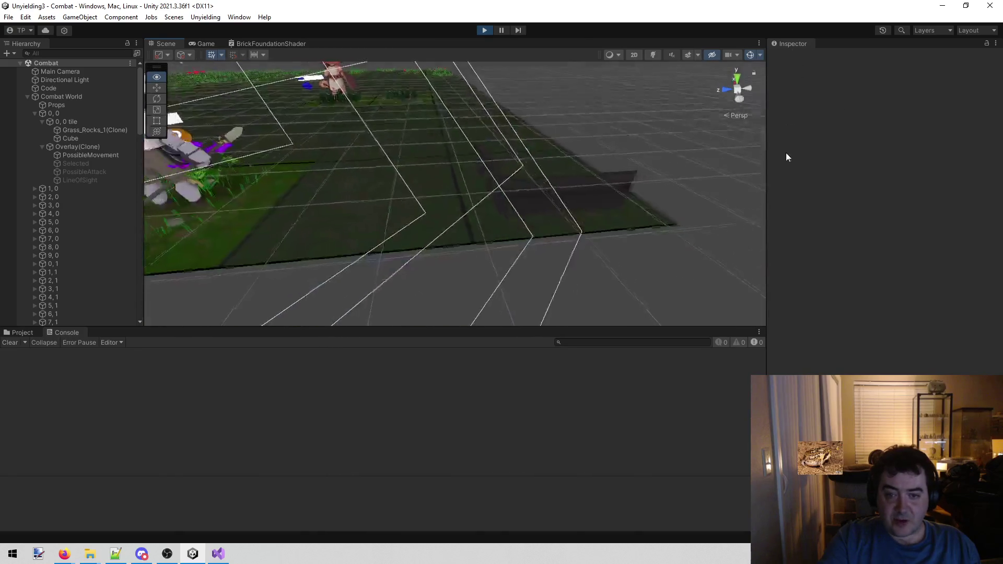
pyautogui.moveTo(772, 168); pyautogui.dragTo(670, 61)
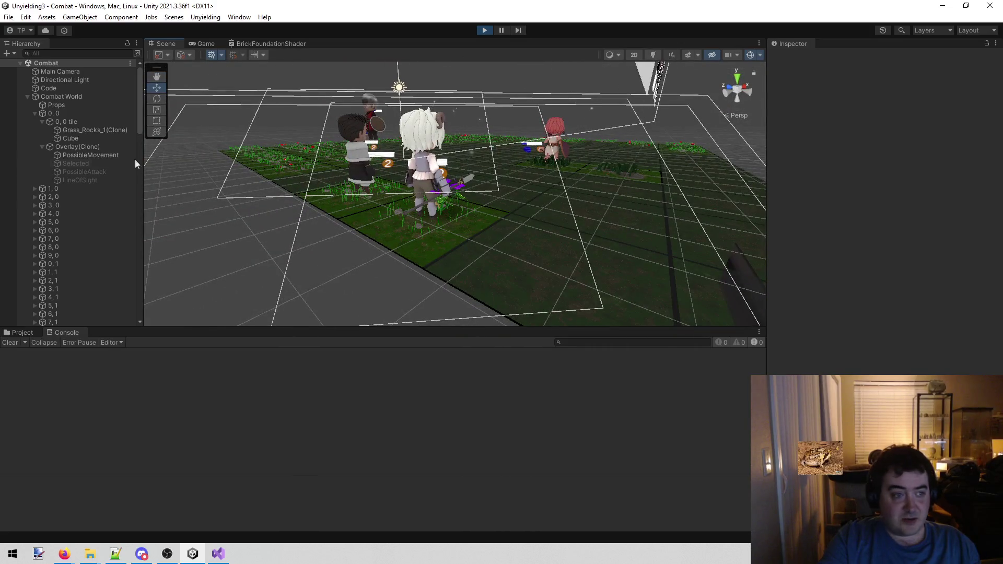
pyautogui.moveTo(504, 146)
pyautogui.mouseDown()
pyautogui.moveTo(575, 154)
pyautogui.moveTo(653, 121)
pyautogui.mouseUp()
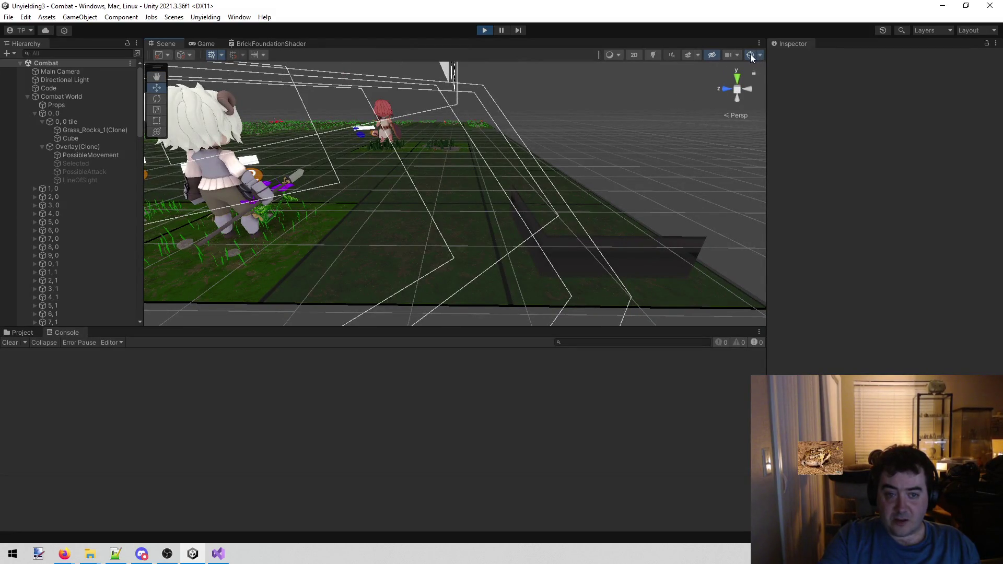
pyautogui.moveTo(491, 149)
pyautogui.mouseDown()
pyautogui.moveTo(484, 145)
pyautogui.moveTo(505, 152)
pyautogui.mouseUp()
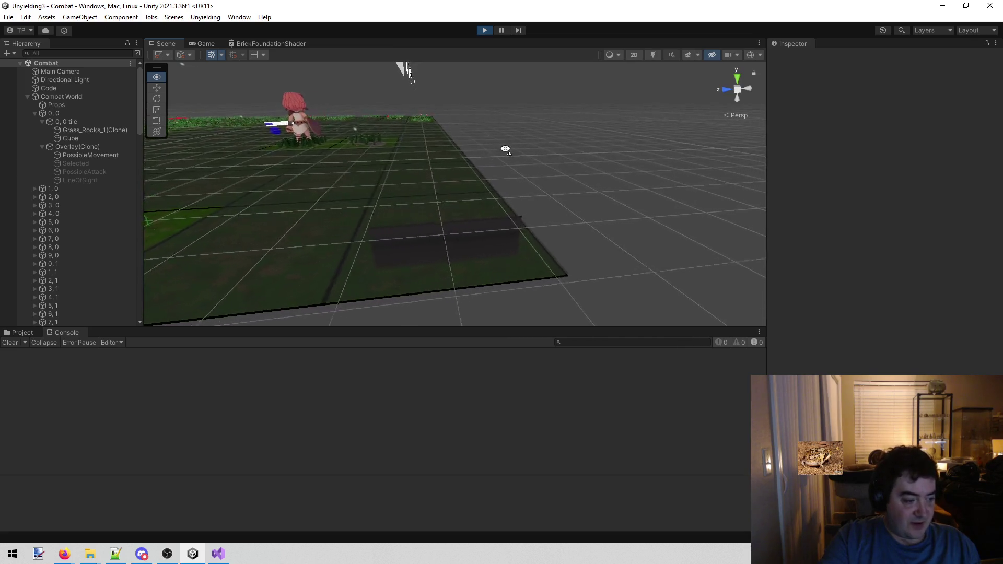
pyautogui.click(497, 236)
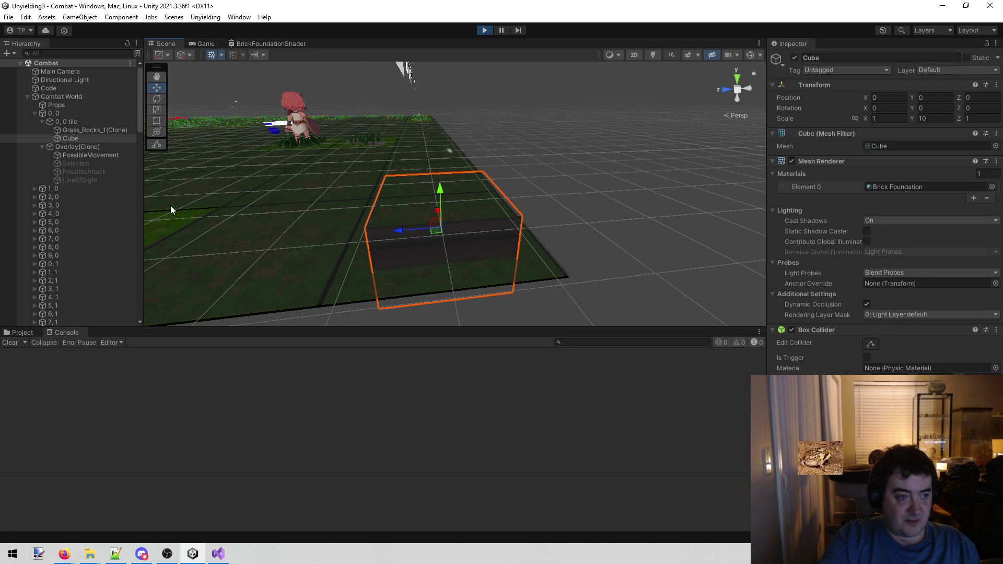
# Step: Set the Cube's Scale X and Z to 1.5, making it (1.5, 10, 1.5)
pyautogui.click(895, 119)
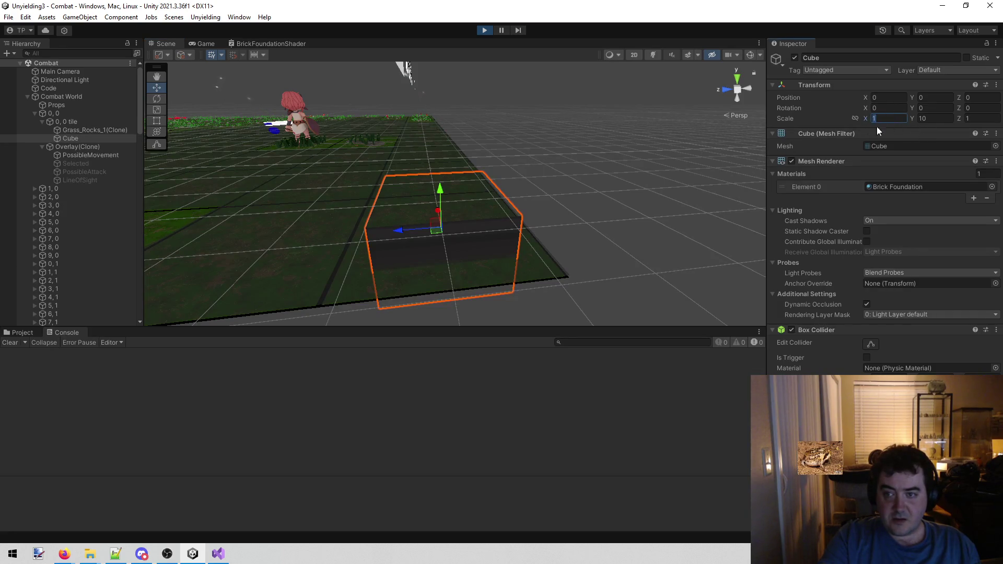
pyautogui.click(99, 132)
pyautogui.click(99, 136)
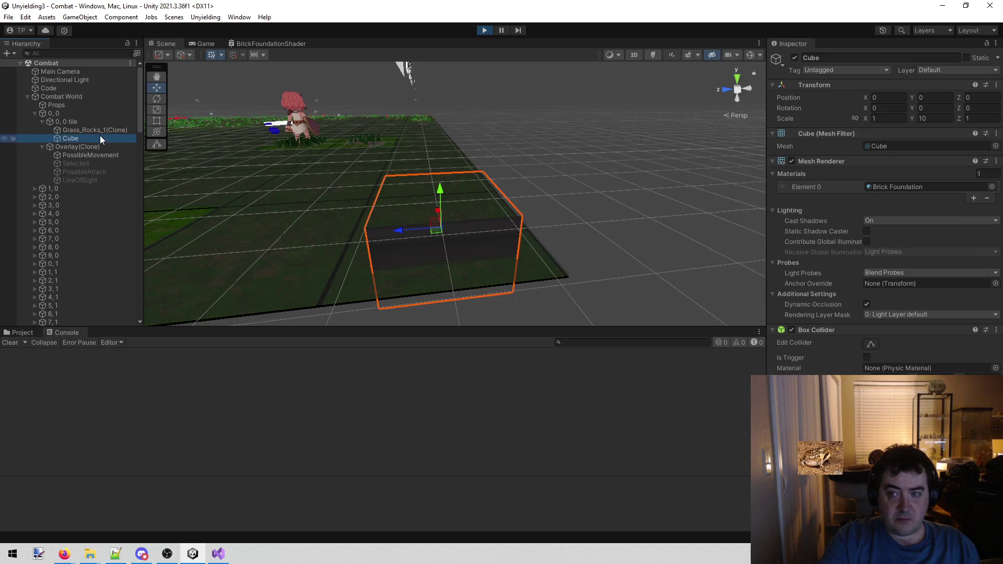
pyautogui.moveTo(365, 138)
pyautogui.mouseDown()
pyautogui.moveTo(305, 160)
pyautogui.moveTo(541, 195)
pyautogui.moveTo(461, 220)
pyautogui.mouseUp()
pyautogui.click(888, 118)
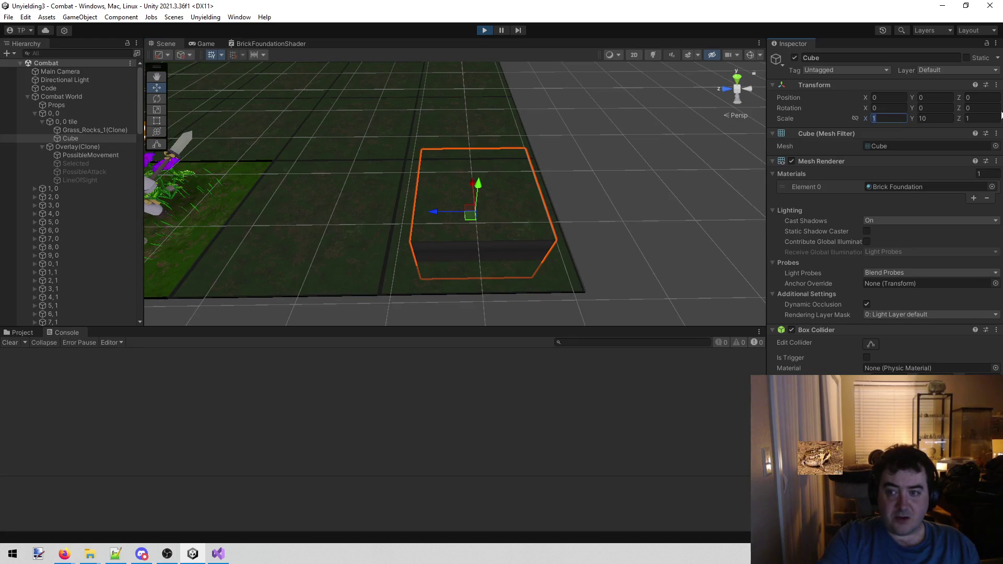
pyautogui.write('1.5')
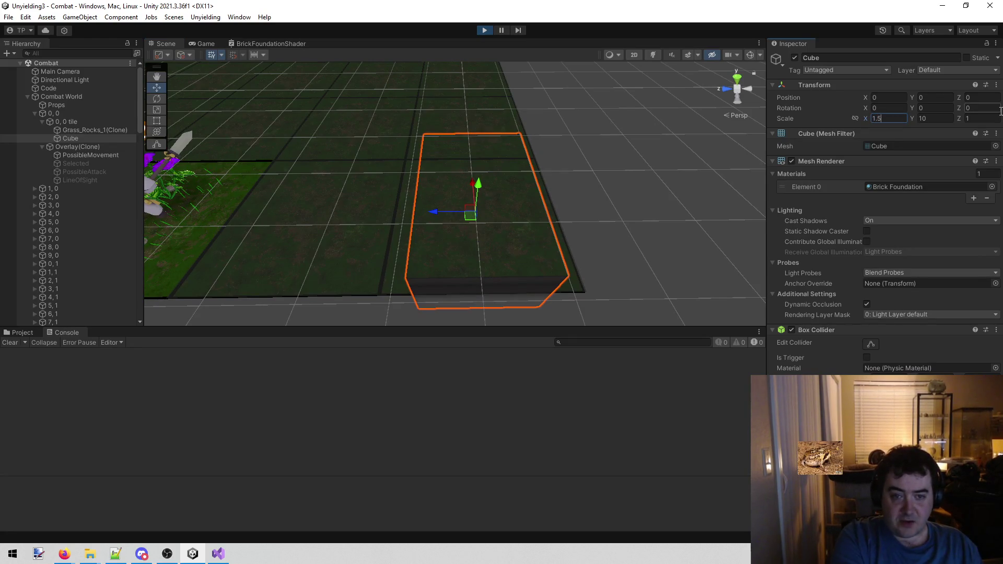
pyautogui.moveTo(750, 120)
pyautogui.keyDown('alt'); pyautogui.mouseDown()
pyautogui.moveTo(437, 161)
pyautogui.moveTo(202, 164)
pyautogui.moveTo(365, 167)
pyautogui.mouseUp(); pyautogui.keyUp('alt')
pyautogui.click(983, 119)
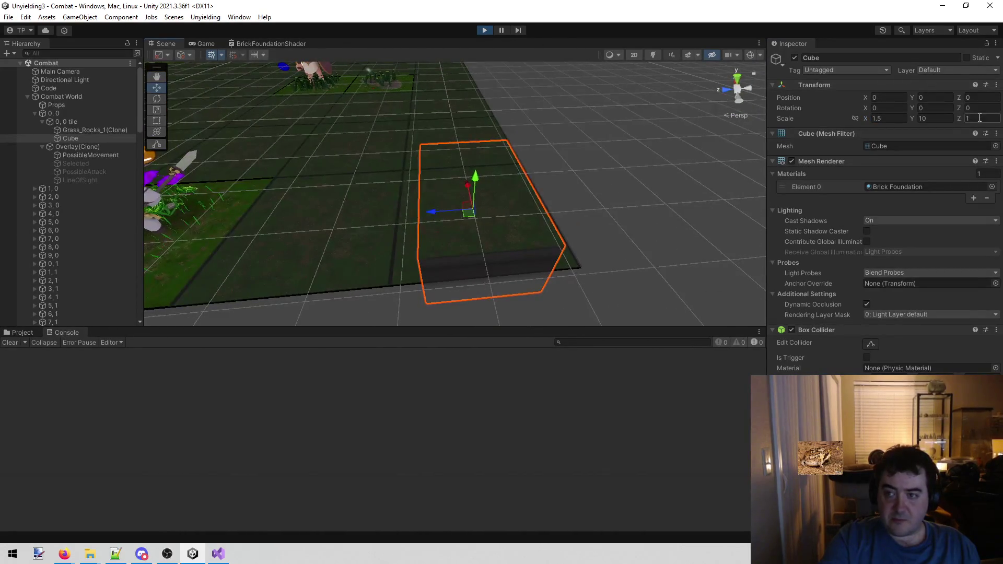
pyautogui.write('1.5')
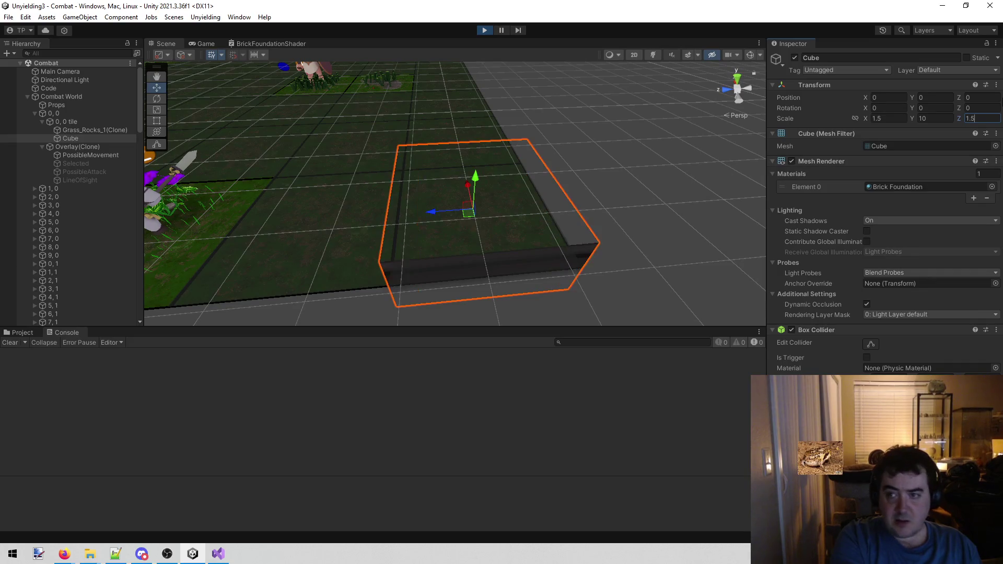
pyautogui.moveTo(527, 103)
pyautogui.keyDown('alt'); pyautogui.mouseDown()
pyautogui.moveTo(355, 128)
pyautogui.moveTo(463, 57)
pyautogui.mouseUp(); pyautogui.keyUp('alt')
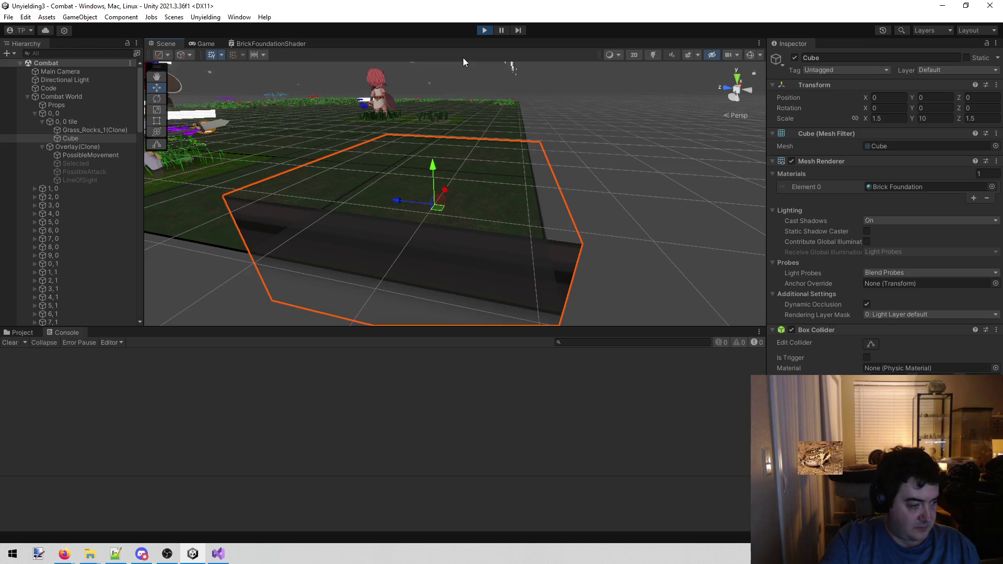
# Step: Drag the Cube's Y handle down slightly to Y -4.97, then deselect it
pyautogui.moveTo(418, 130)
pyautogui.keyDown('alt'); pyautogui.mouseDown()
pyautogui.moveTo(522, 162)
pyautogui.moveTo(517, 209)
pyautogui.moveTo(400, 164)
pyautogui.moveTo(632, 157)
pyautogui.moveTo(403, 167)
pyautogui.moveTo(264, 143)
pyautogui.moveTo(340, 147)
pyautogui.moveTo(268, 131)
pyautogui.moveTo(230, 147)
pyautogui.moveTo(228, 172)
pyautogui.moveTo(251, 178)
pyautogui.mouseUp(); pyautogui.keyUp('alt')
pyautogui.moveTo(584, 134)
pyautogui.mouseDown()
pyautogui.moveTo(695, 130)
pyautogui.moveTo(645, 120)
pyautogui.moveTo(674, 111)
pyautogui.moveTo(604, 163)
pyautogui.moveTo(519, 201)
pyautogui.moveTo(638, 152)
pyautogui.mouseUp()
pyautogui.click(695, 129)
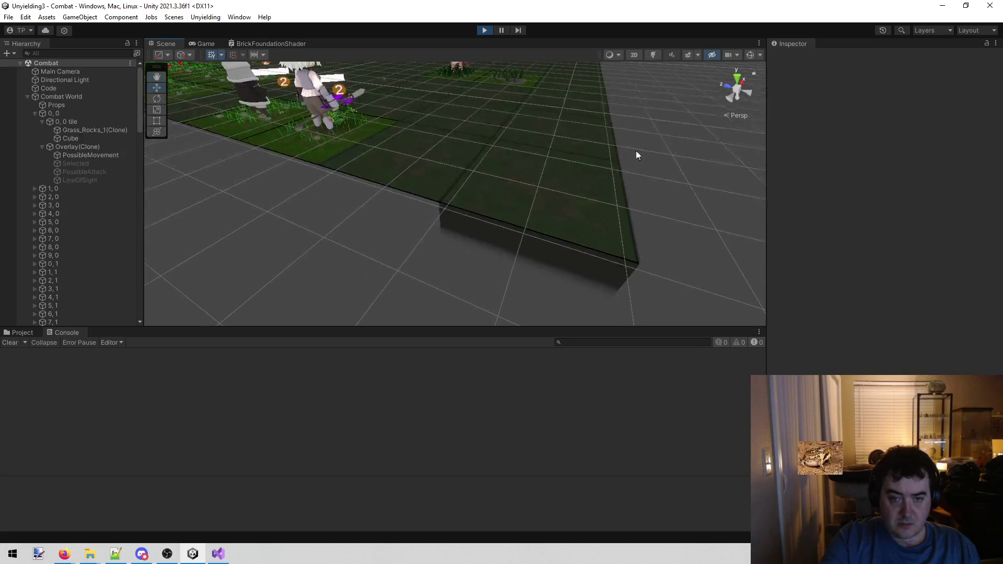
pyautogui.click(203, 42)
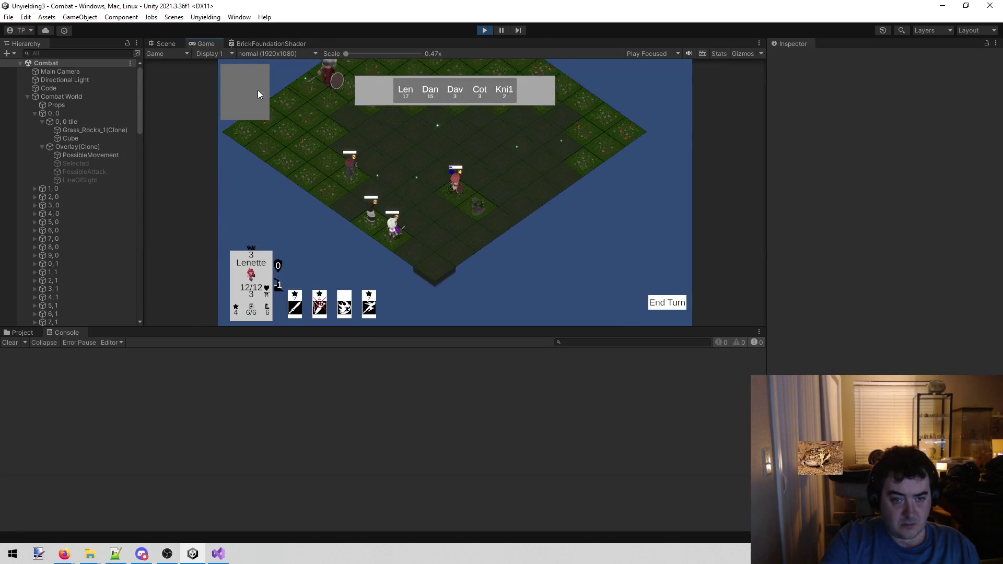
pyautogui.scroll(5, 434, 249)
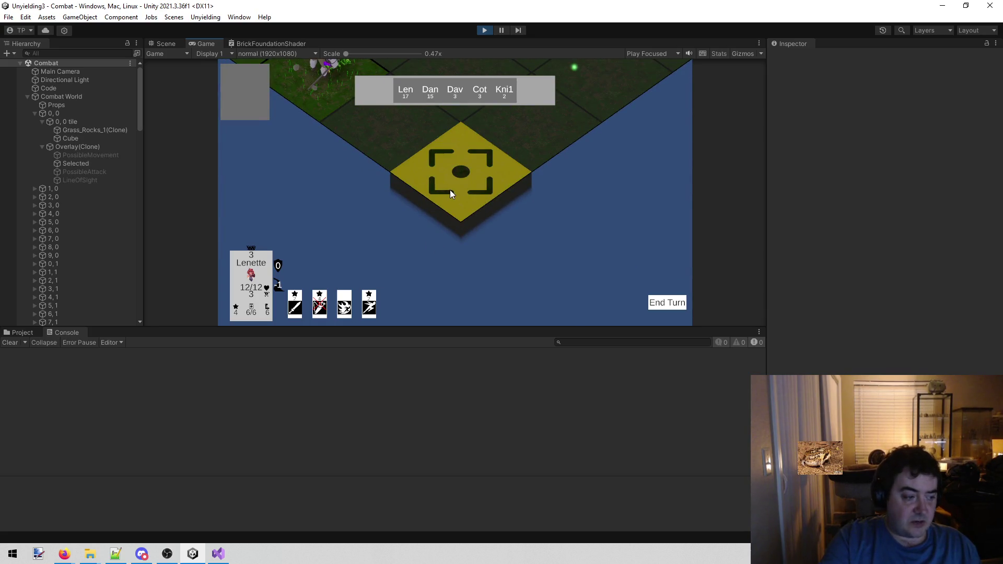
pyautogui.click(164, 44)
pyautogui.moveTo(345, 131)
pyautogui.keyDown('alt'); pyautogui.mouseDown()
pyautogui.moveTo(481, 156)
pyautogui.moveTo(362, 123)
pyautogui.moveTo(329, 94)
pyautogui.moveTo(273, 74)
pyautogui.moveTo(203, 80)
pyautogui.moveTo(515, 136)
pyautogui.moveTo(440, 151)
pyautogui.mouseUp(); pyautogui.keyUp('alt')
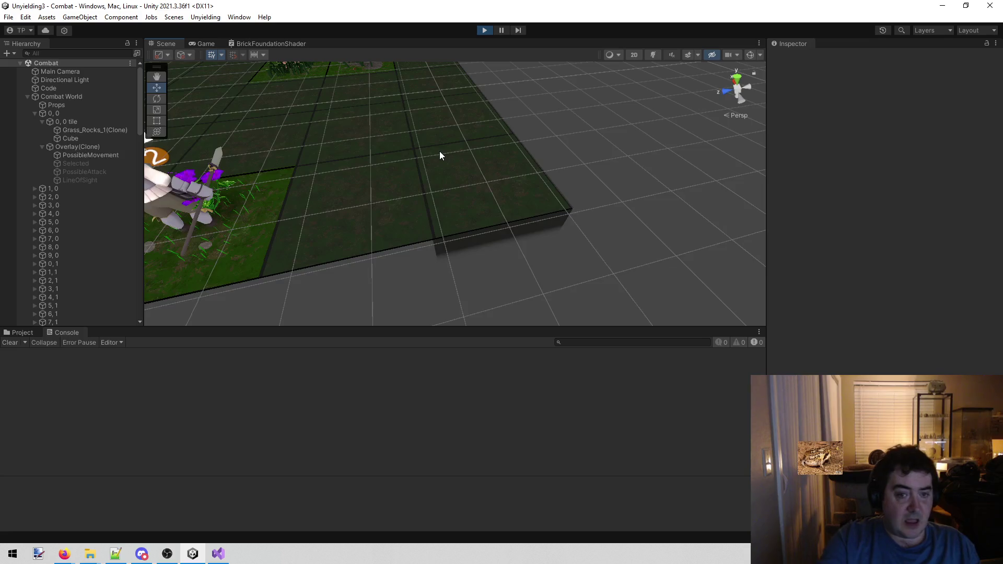
# Step: Set the Cube's Position Y to exactly -5
pyautogui.click(96, 138)
pyautogui.click(935, 97)
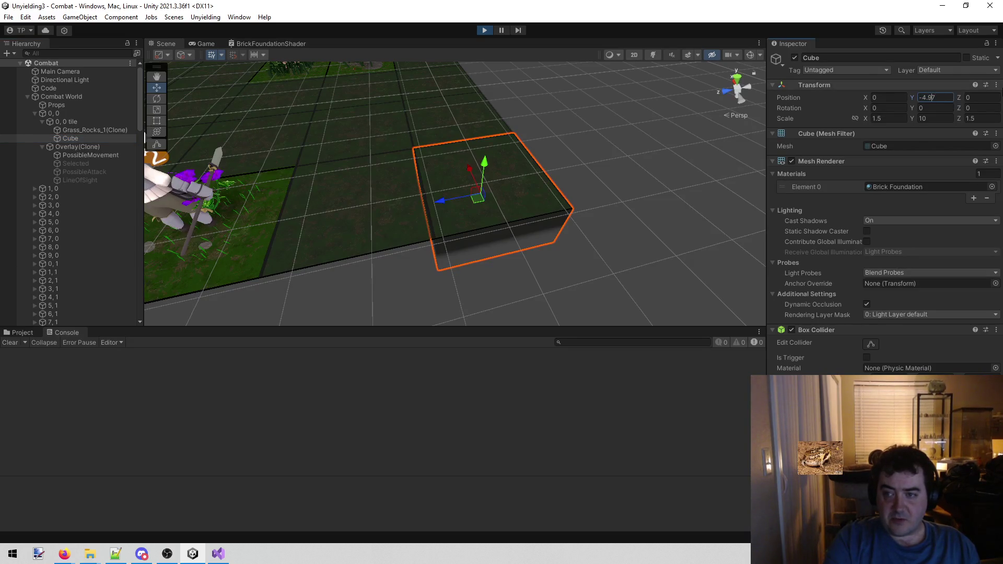
pyautogui.doubleClick(928, 97)
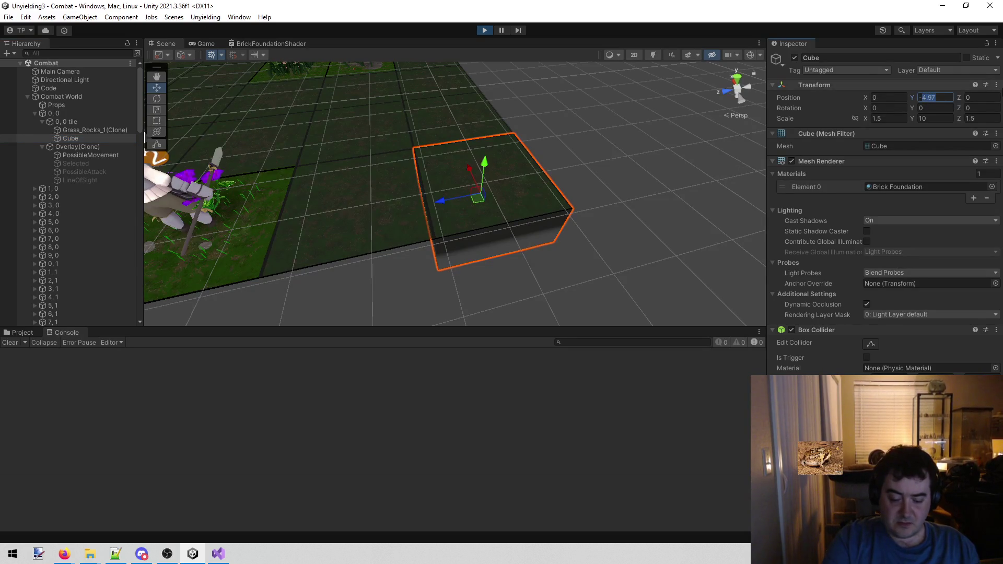
pyautogui.write('5')
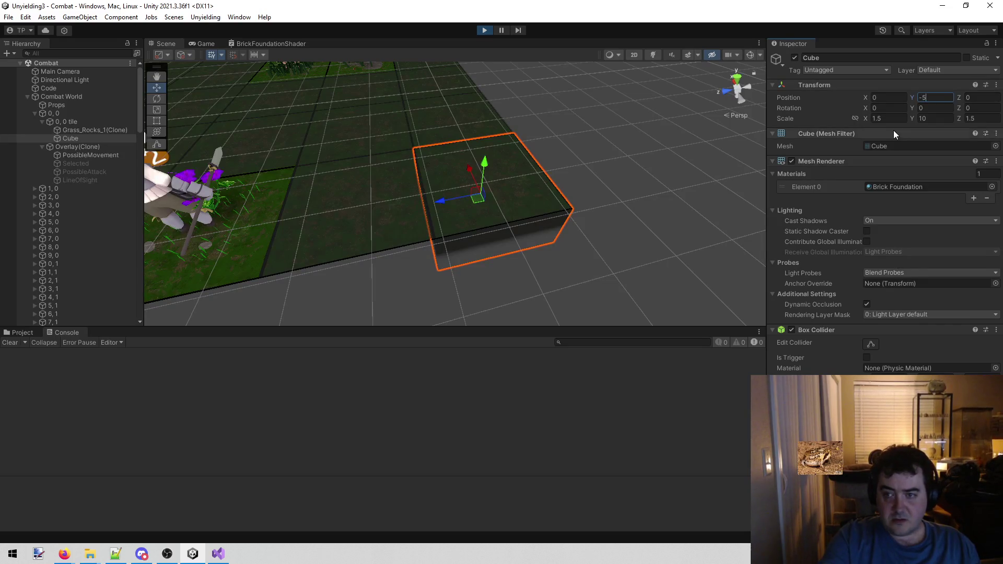
# Step: Copy the Cube's Transform from its component menu and open the Project's Assets > Test folder
pyautogui.click(996, 84)
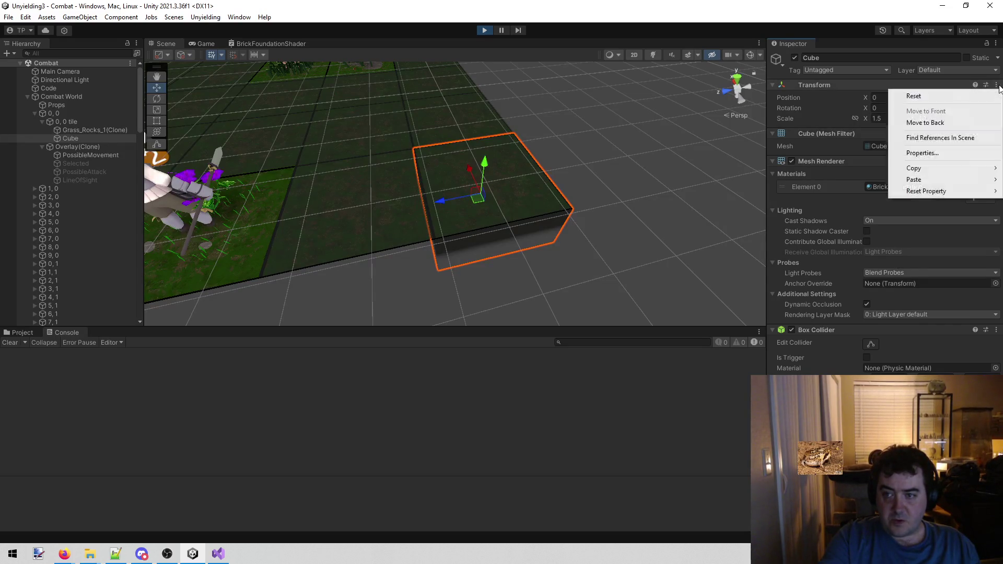
pyautogui.moveTo(962, 166)
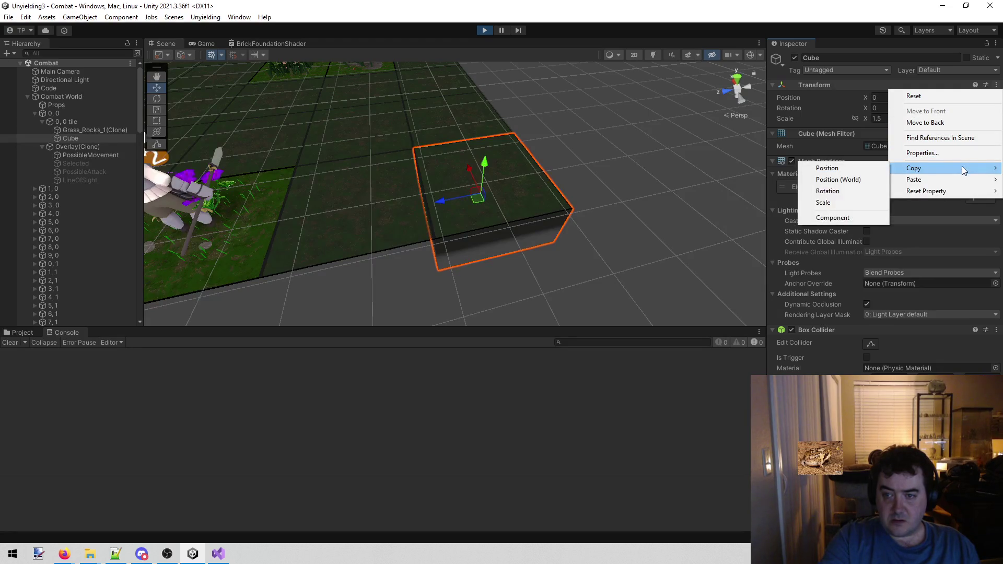
pyautogui.click(857, 175)
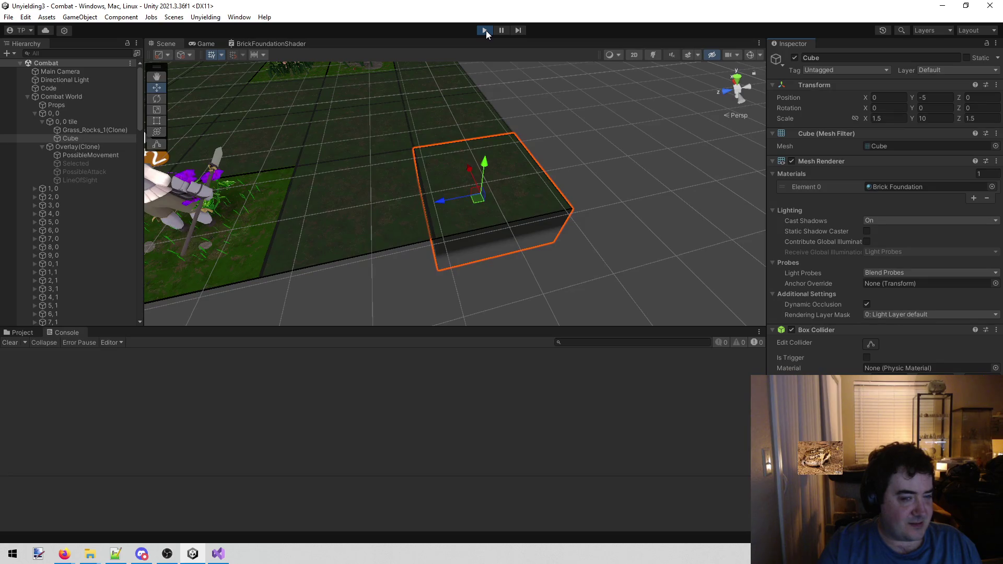
pyautogui.click(21, 332)
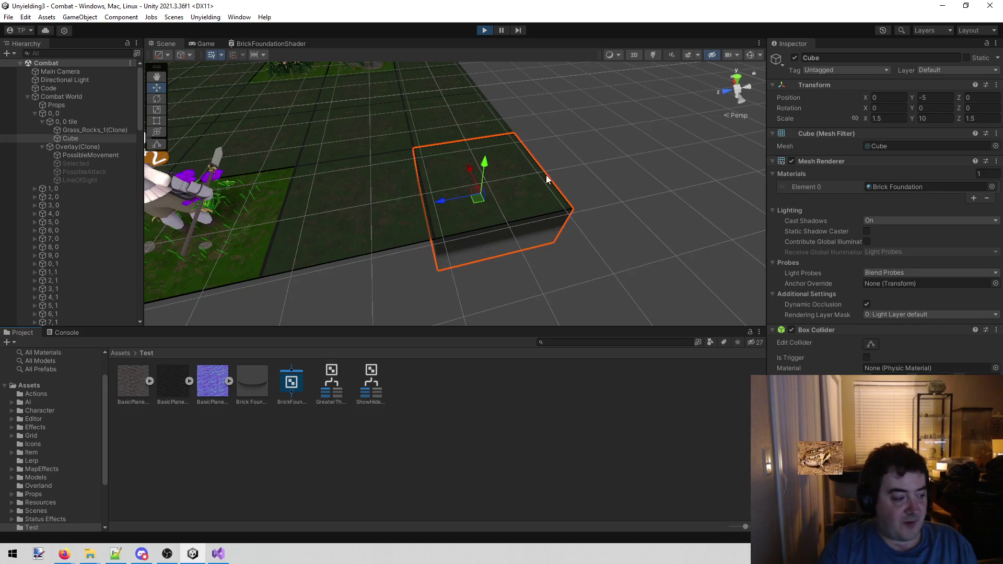
# Step: Save the Cube as a prefab named Foundation in the Test folder, then exit Play mode
pyautogui.scroll(-3, 572, 152)
pyautogui.scroll(3, 572, 152)
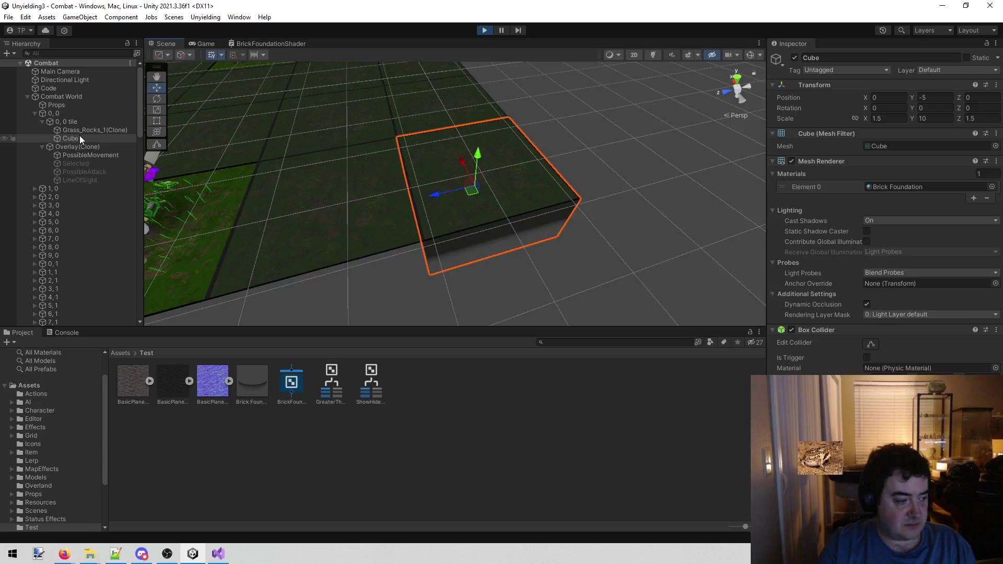
pyautogui.moveTo(78, 135)
pyautogui.mouseDown()
pyautogui.moveTo(122, 155)
pyautogui.moveTo(439, 418)
pyautogui.mouseUp()
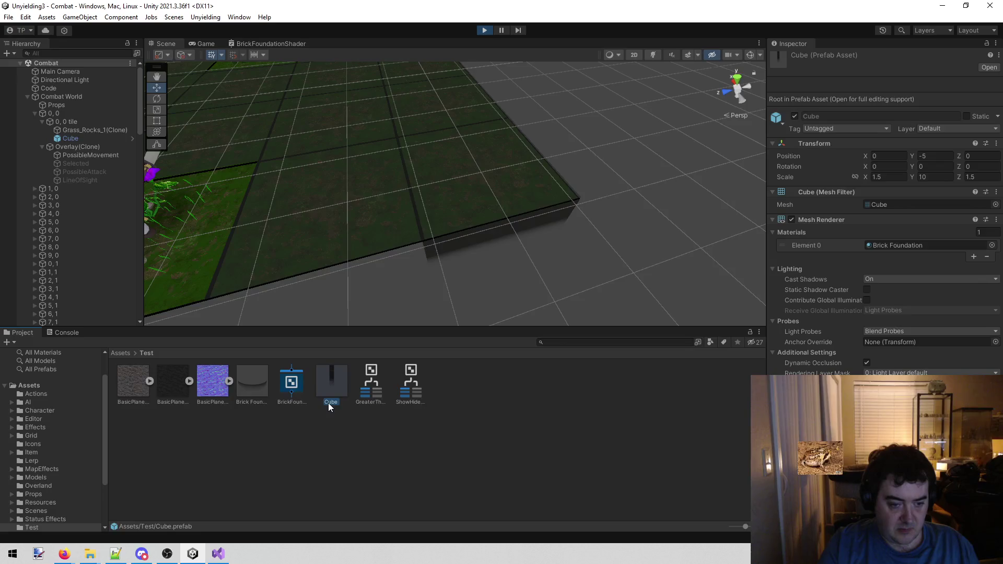
pyautogui.write('Foun')
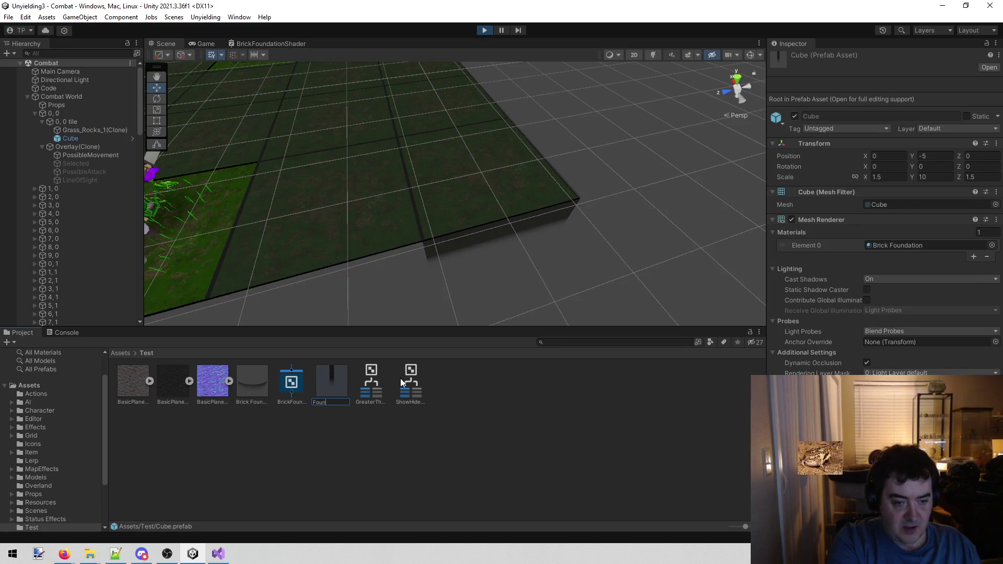
pyautogui.write('dation')
pyautogui.press('Return')
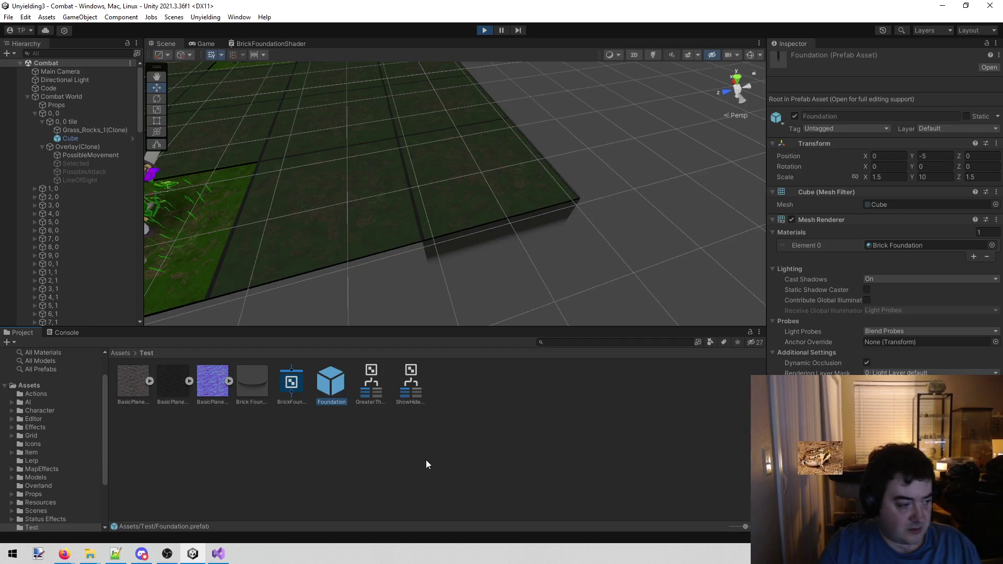
pyautogui.click(386, 466)
pyautogui.click(484, 30)
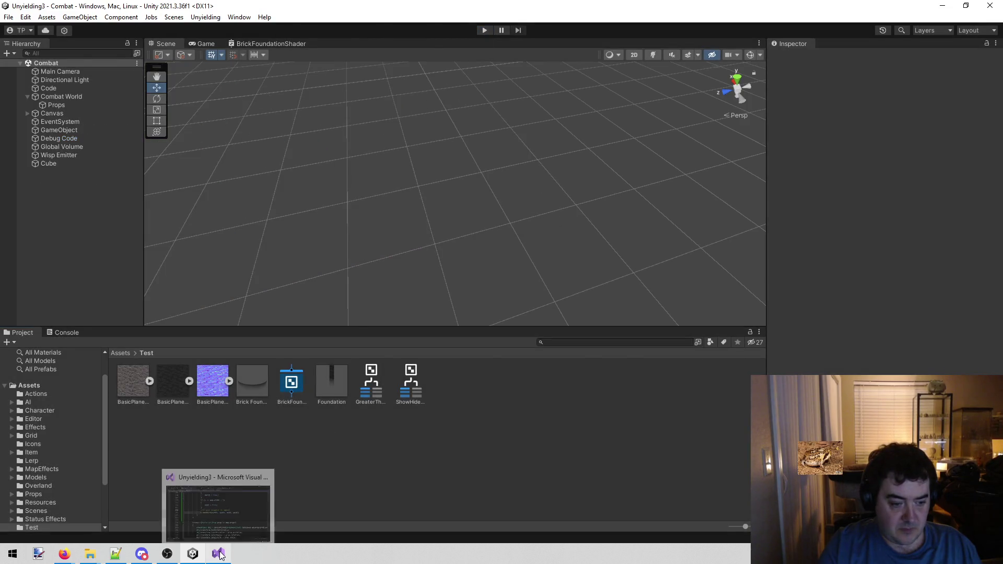
pyautogui.click(219, 555)
pyautogui.click(193, 553)
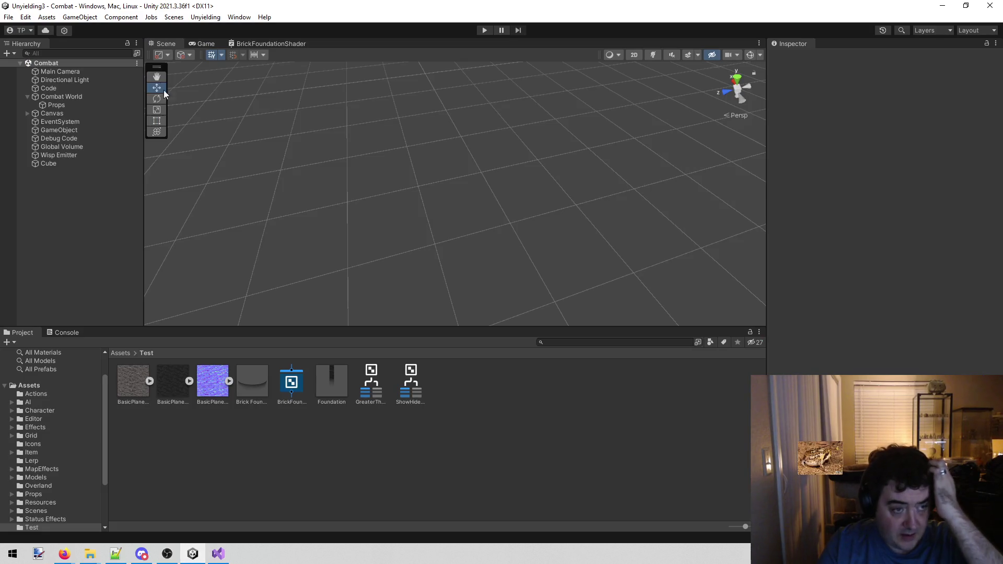
pyautogui.click(218, 554)
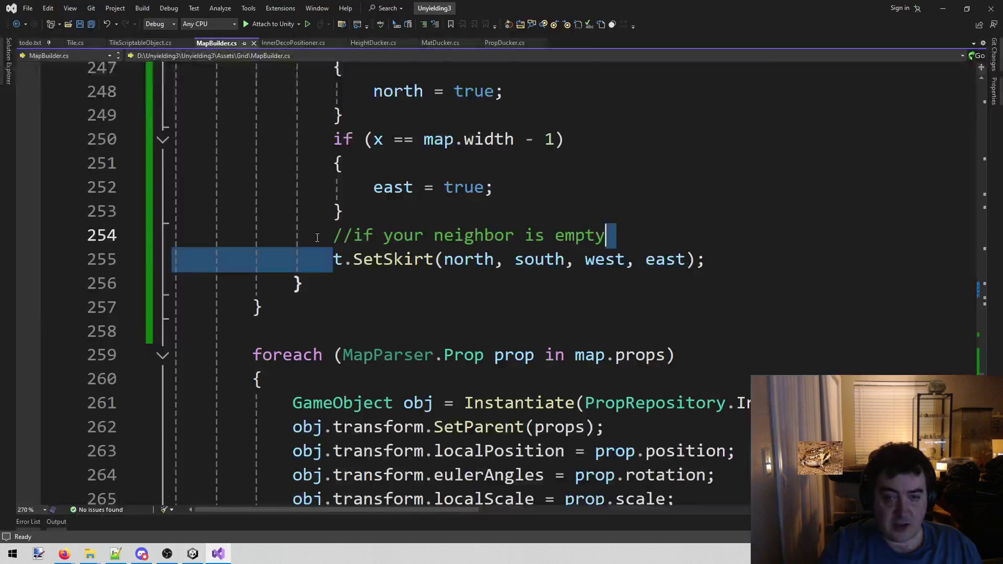
pyautogui.scroll(20, 317, 238)
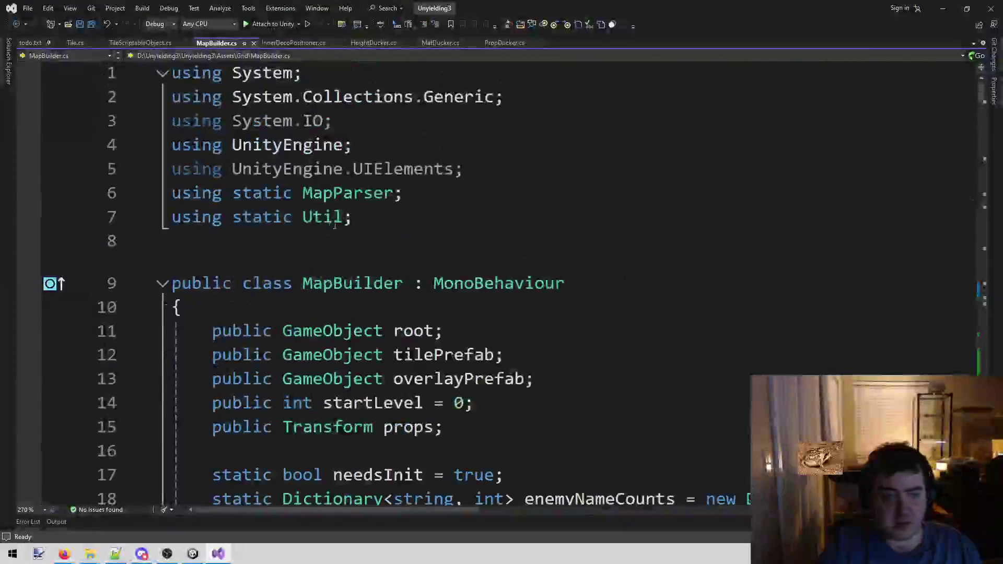
pyautogui.scroll(-4, 510, 268)
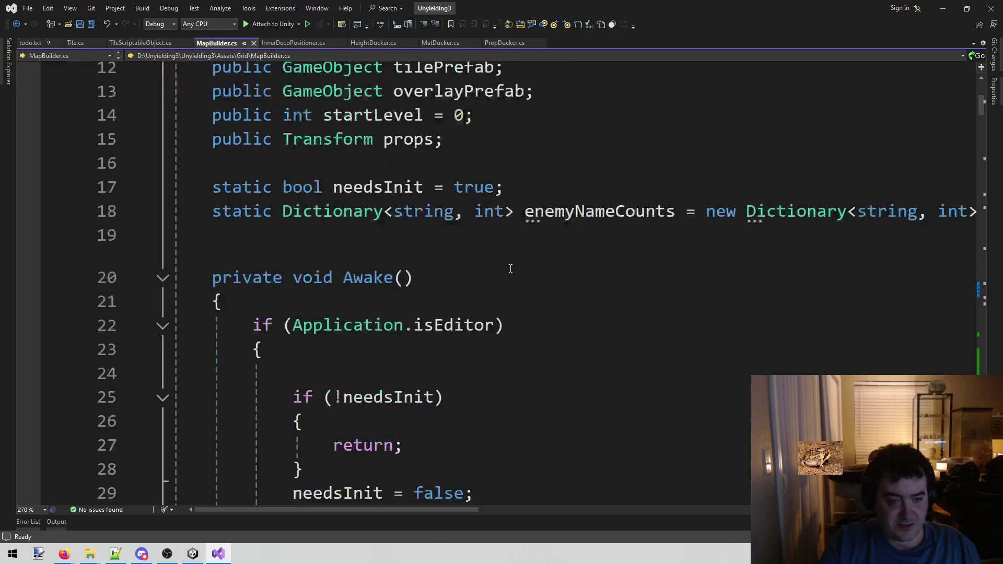
pyautogui.click(517, 218)
pyautogui.scroll(1, 509, 240)
pyautogui.scroll(1, 559, 181)
pyautogui.scroll(-4, 531, 291)
pyautogui.scroll(4, 531, 291)
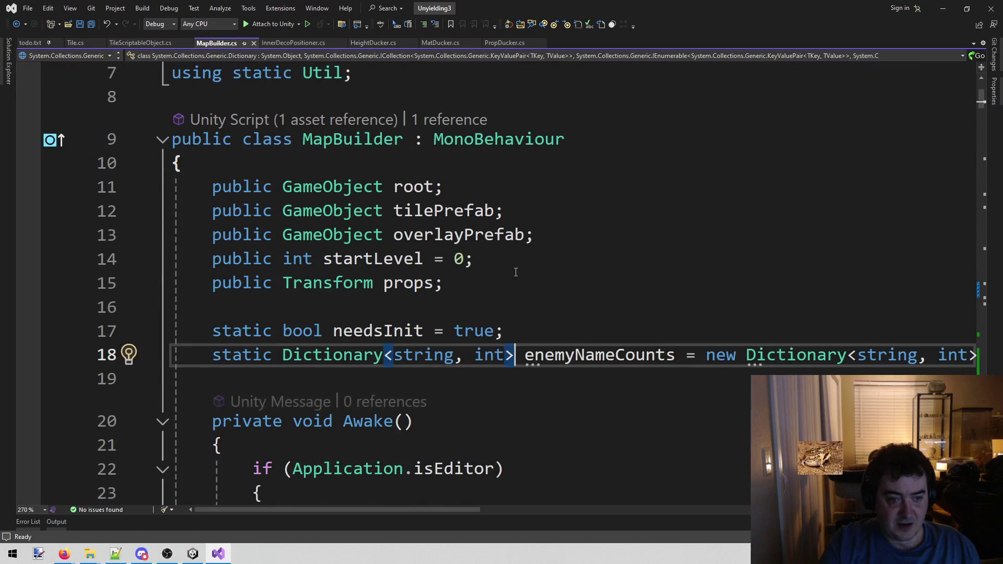
pyautogui.click(485, 291)
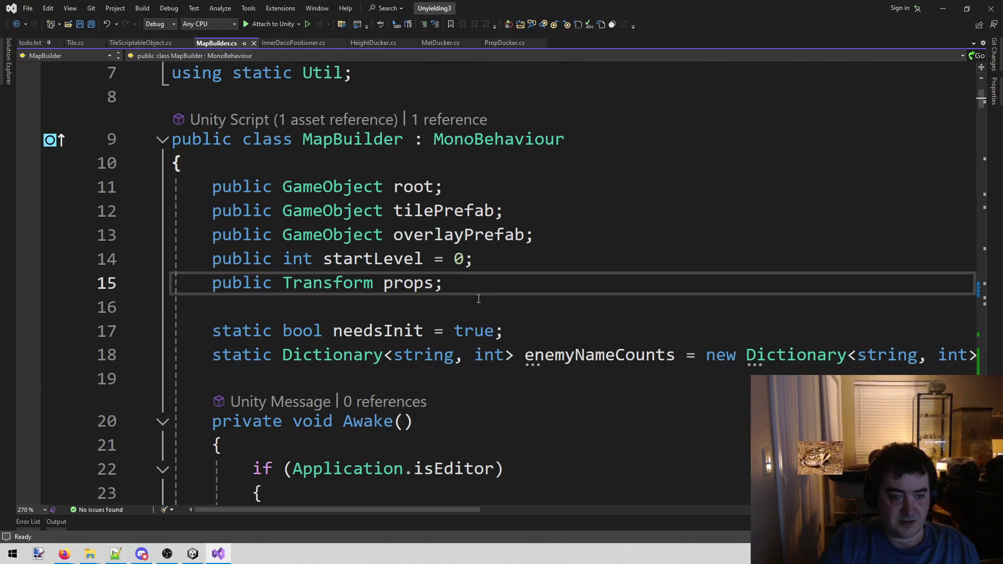
pyautogui.press('Return')
pyautogui.press('Return')
pyautogui.hotkey('ctrl', 'z')
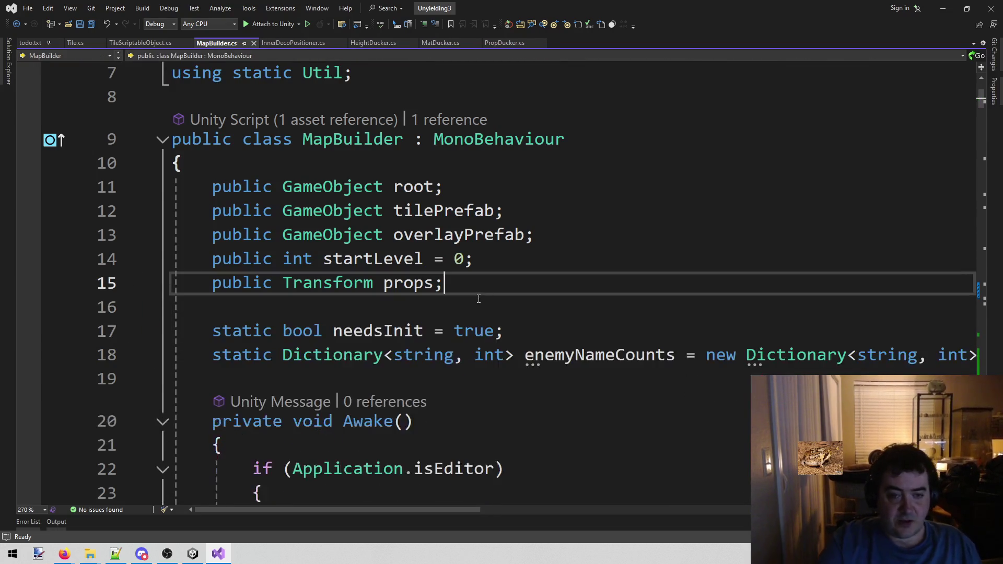
pyautogui.click(454, 211)
pyautogui.click(192, 553)
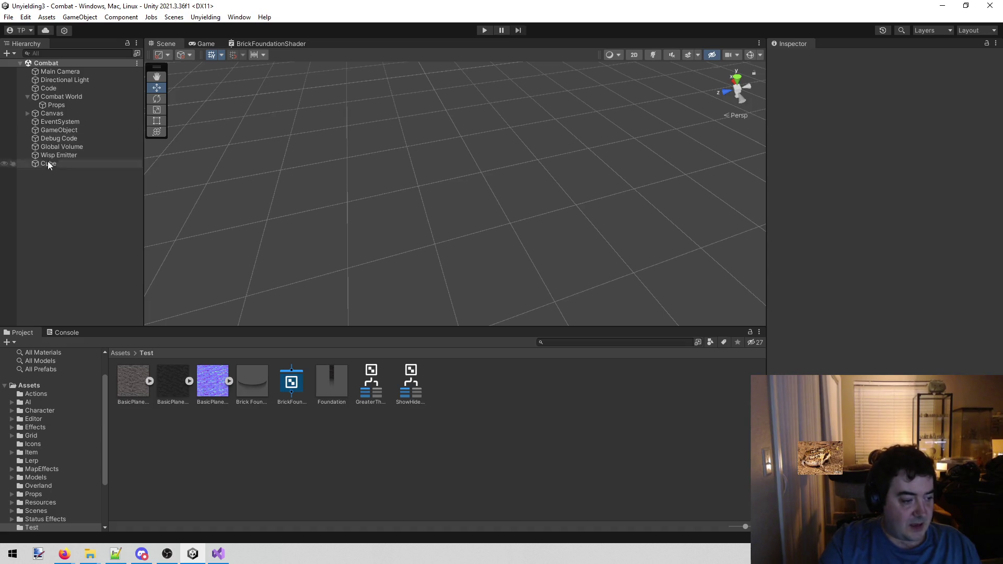
# Step: Select Code, open the Tile prefab to inspect its cube from another angle, then start Play mode
pyautogui.click(65, 88)
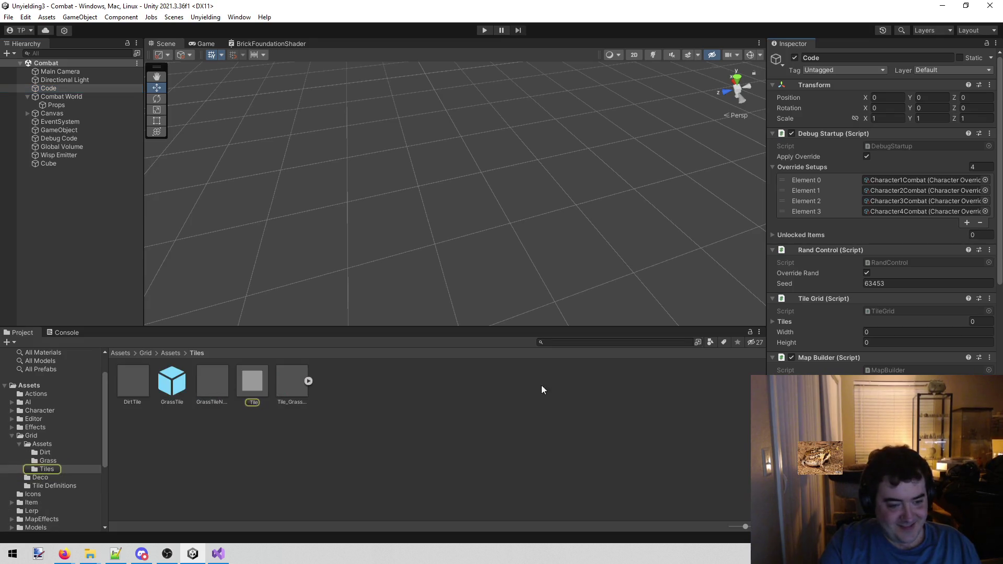
pyautogui.doubleClick(249, 380)
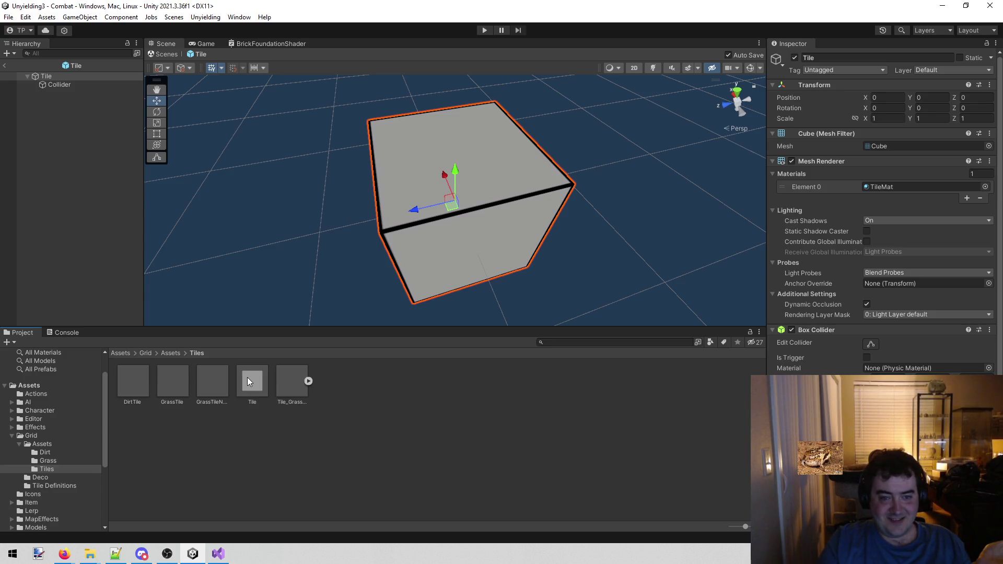
pyautogui.moveTo(356, 218)
pyautogui.mouseDown()
pyautogui.moveTo(481, 189)
pyautogui.moveTo(360, 154)
pyautogui.moveTo(258, 159)
pyautogui.moveTo(409, 183)
pyautogui.moveTo(385, 238)
pyautogui.mouseUp()
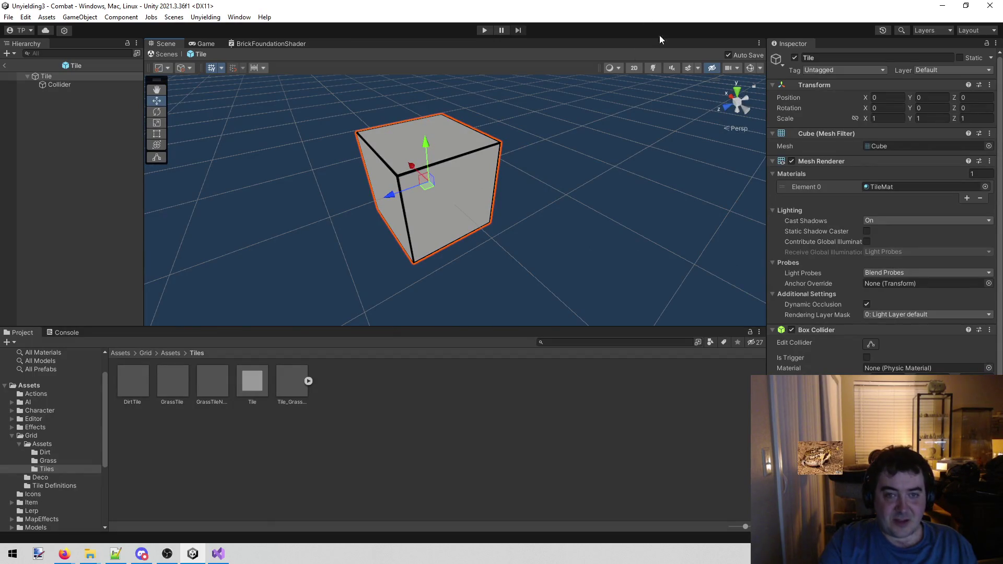
pyautogui.click(485, 29)
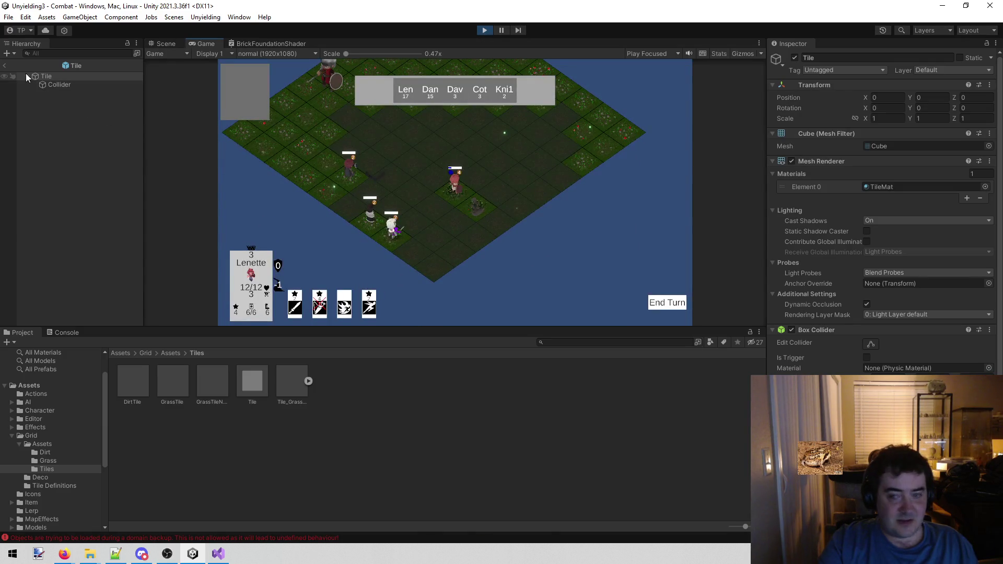
# Step: Leave Prefab Mode and inspect the 0, 0 tile under the 0, 0 map cell
pyautogui.click(5, 65)
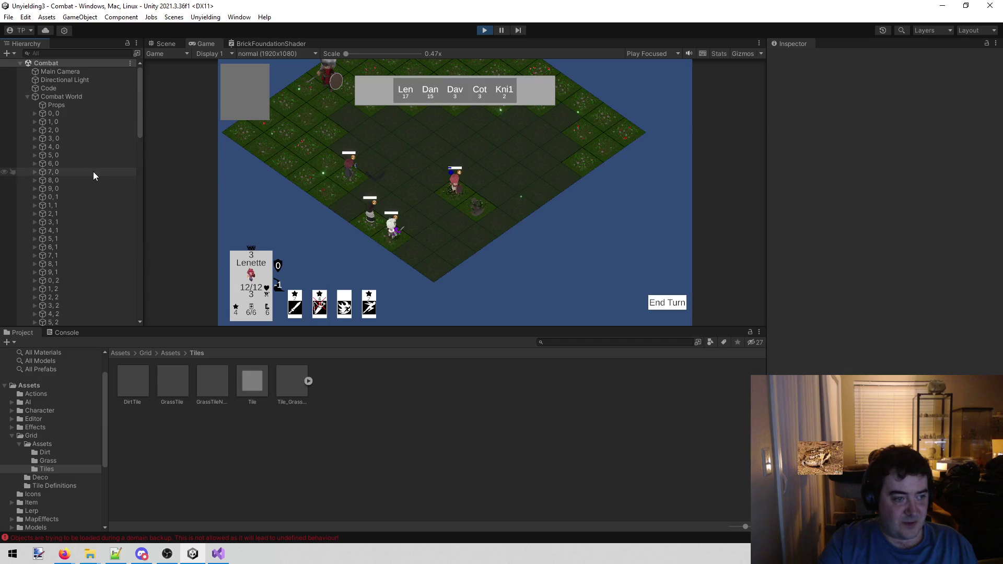
pyautogui.click(62, 112)
pyautogui.click(34, 113)
pyautogui.click(37, 121)
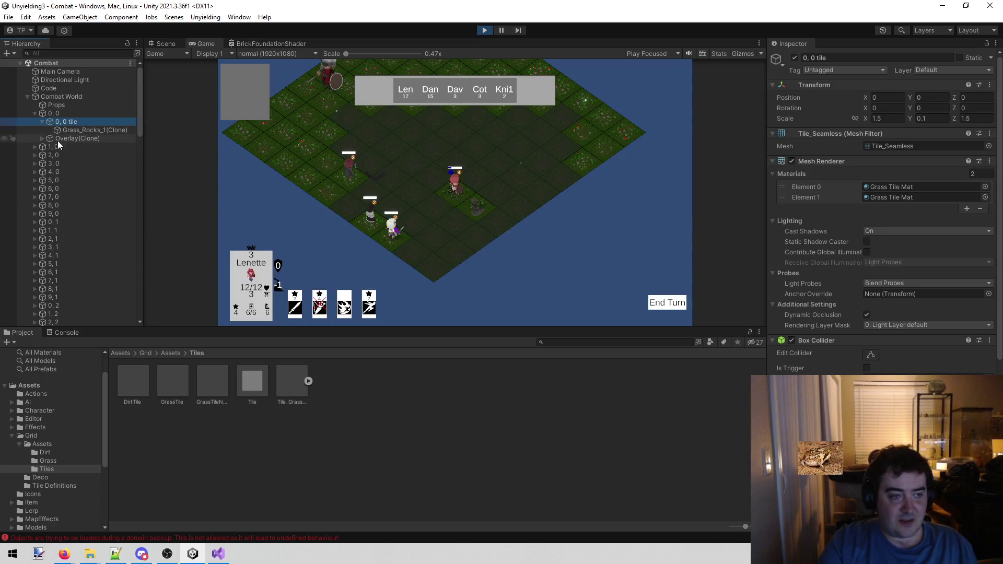
pyautogui.click(36, 114)
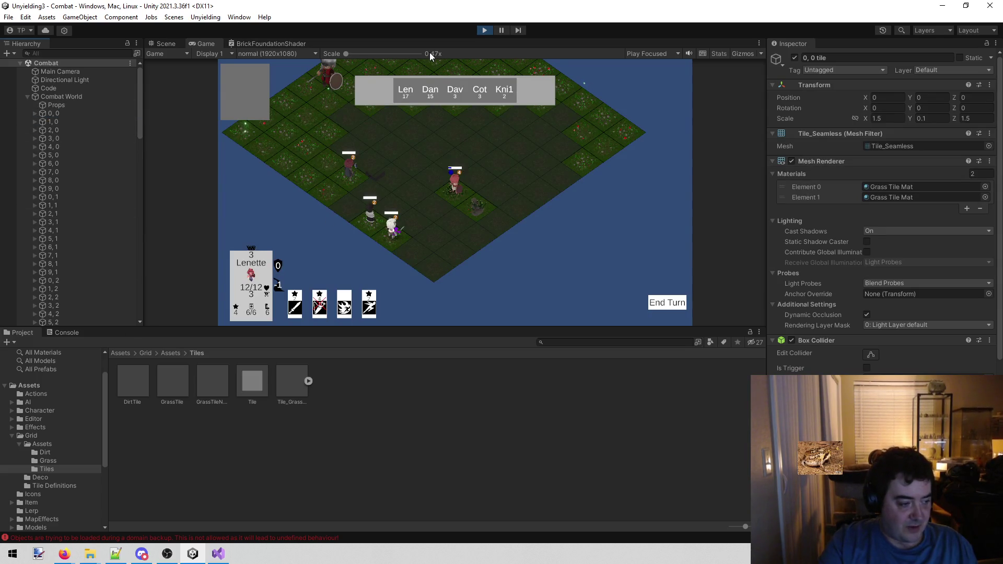
# Step: Stop Play mode and bring MapBuilder.cs up in Visual Studio at the props line
pyautogui.click(484, 30)
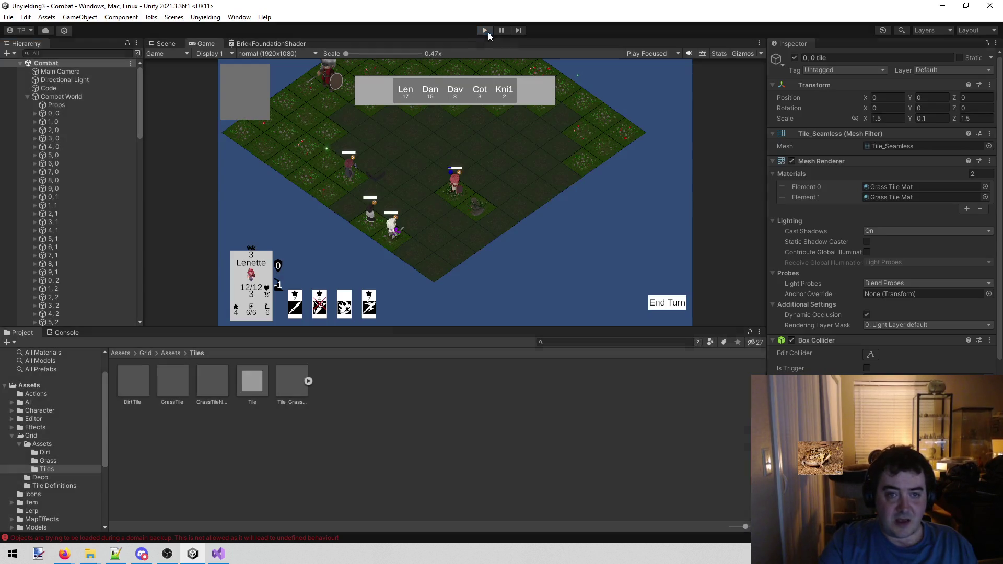
pyautogui.click(218, 553)
pyautogui.press('Down')
pyautogui.press('Down')
pyautogui.press('Down')
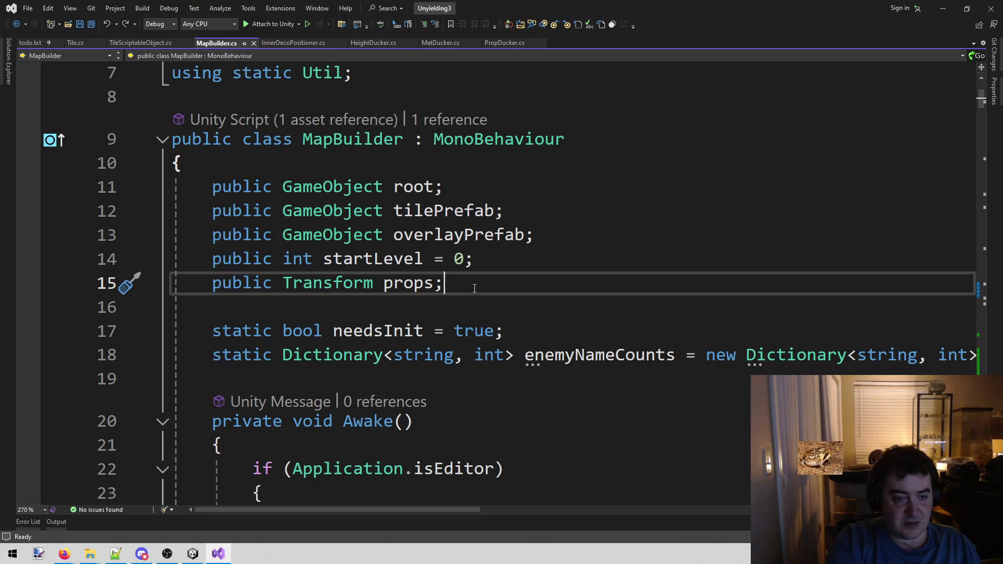
# Step: Begin a new 'public GameObject' declaration on the line below props
pyautogui.press('Return')
pyautogui.write('public')
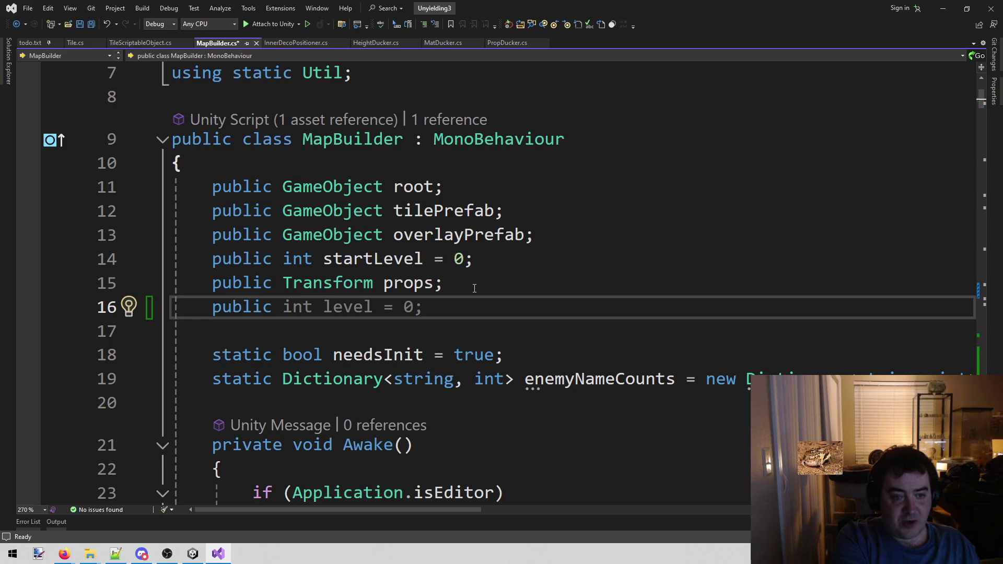
pyautogui.write('GameObject')
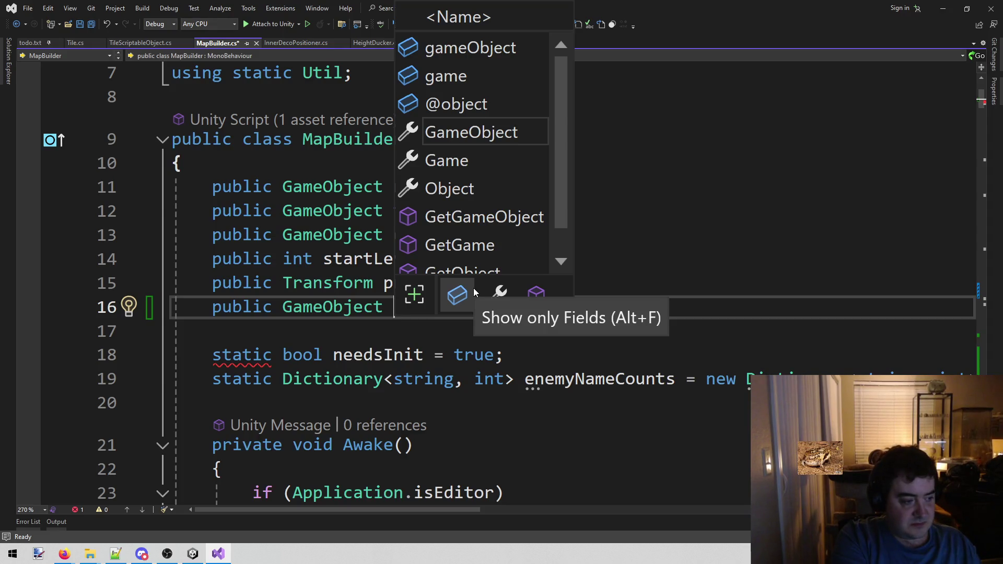
pyautogui.press('Escape')
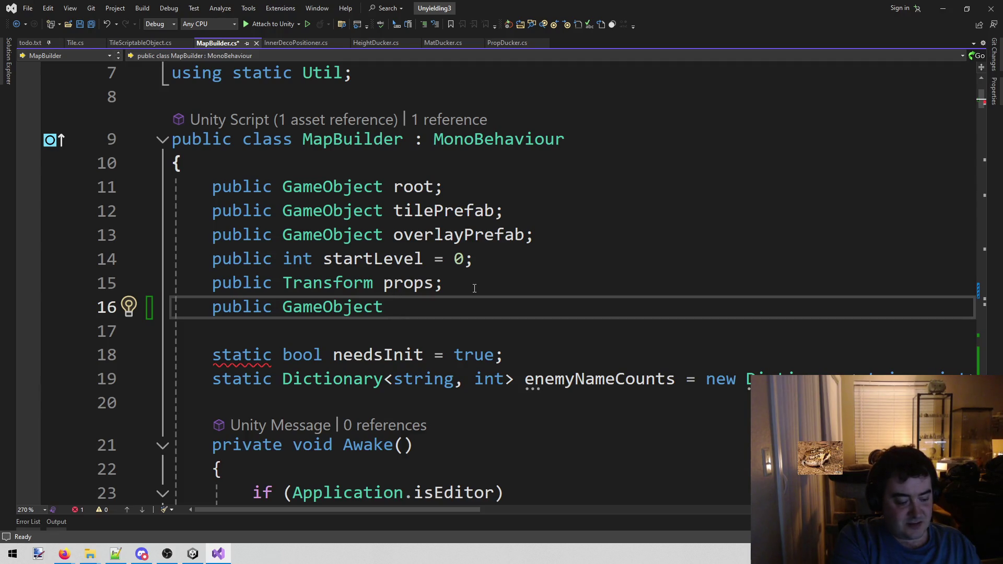
# Step: Name the field foudationPrefab, ending the line with a semicolon, and save MapBuilder.cs
pyautogui.write('founta')
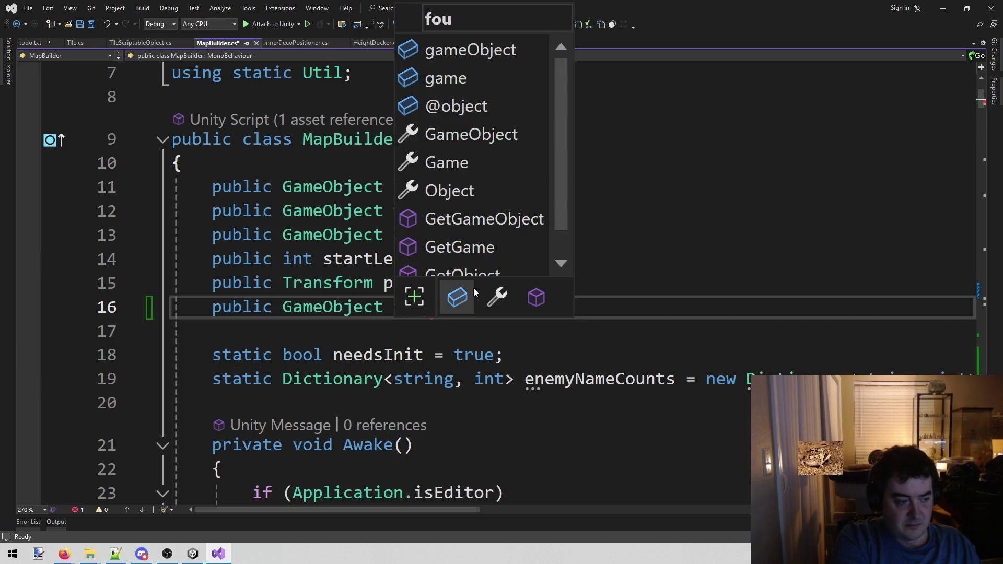
pyautogui.press('BackSpace')
pyautogui.press('BackSpace')
pyautogui.press('BackSpace')
pyautogui.press('Escape')
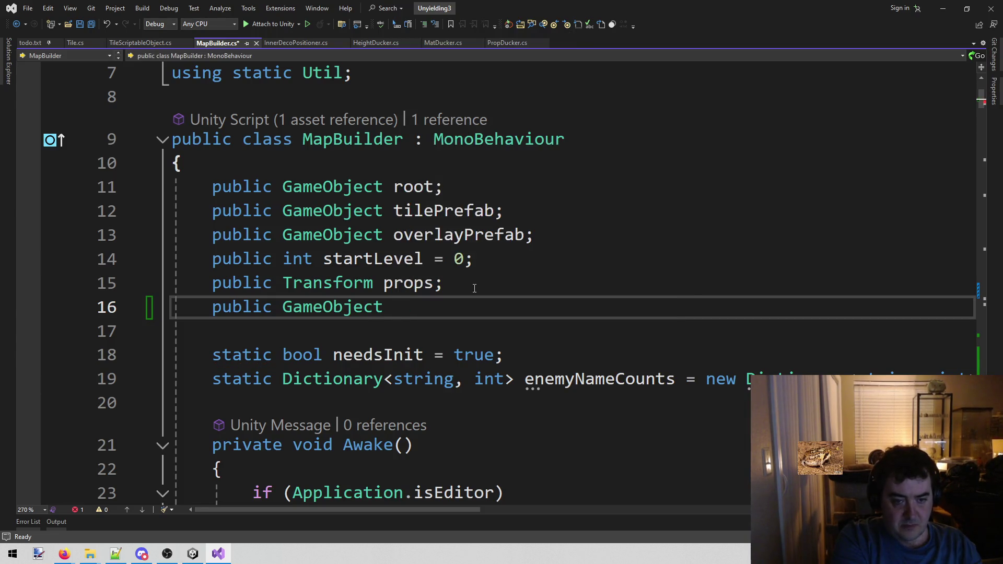
pyautogui.write('fou')
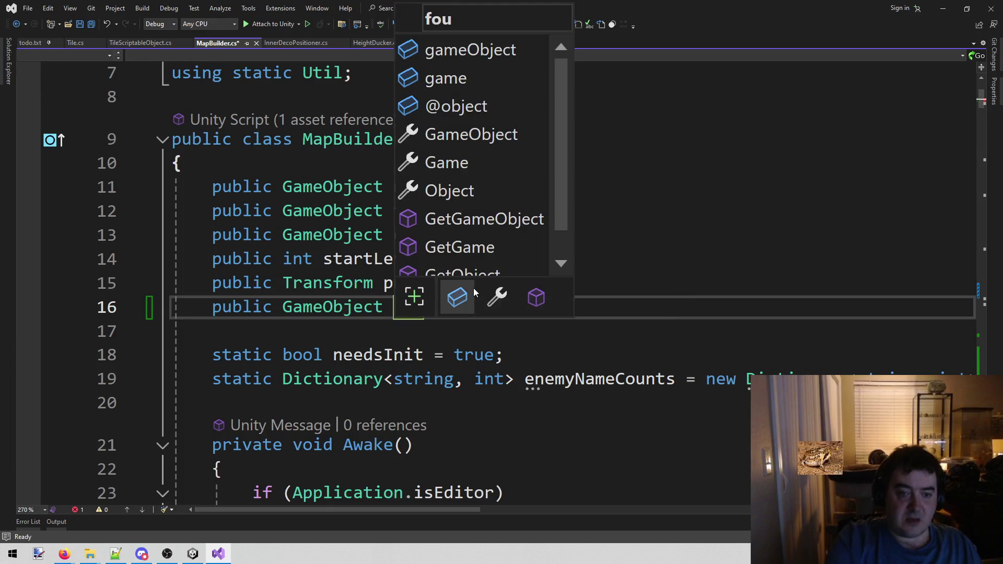
pyautogui.click(794, 232)
pyautogui.click(544, 286)
pyautogui.click(546, 306)
pyautogui.write('dation')
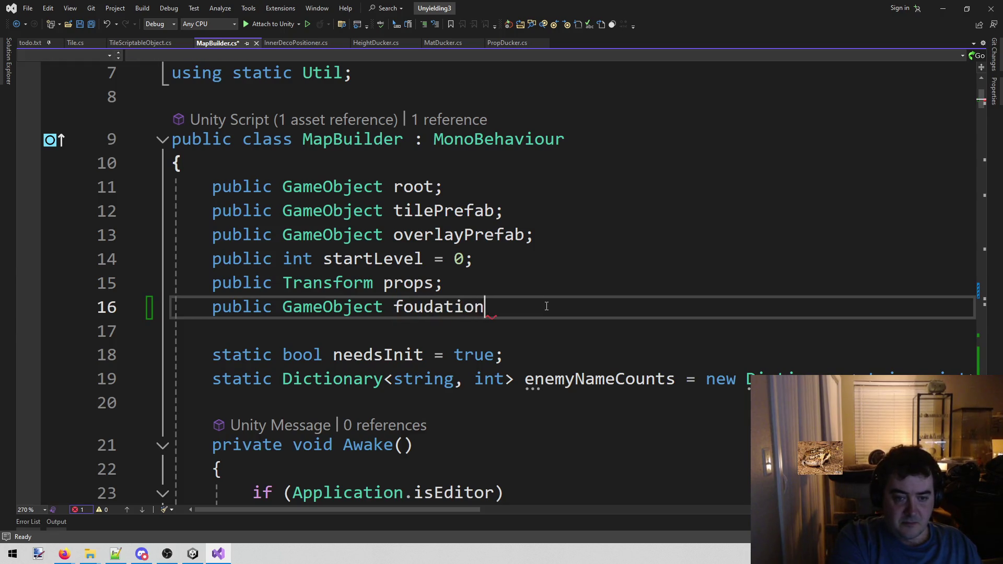
pyautogui.write('Prefab;')
pyautogui.hotkey('ctrl', 's')
pyautogui.doubleClick(497, 306)
pyautogui.hotkey('ctrl', 'c')
pyautogui.click(542, 272)
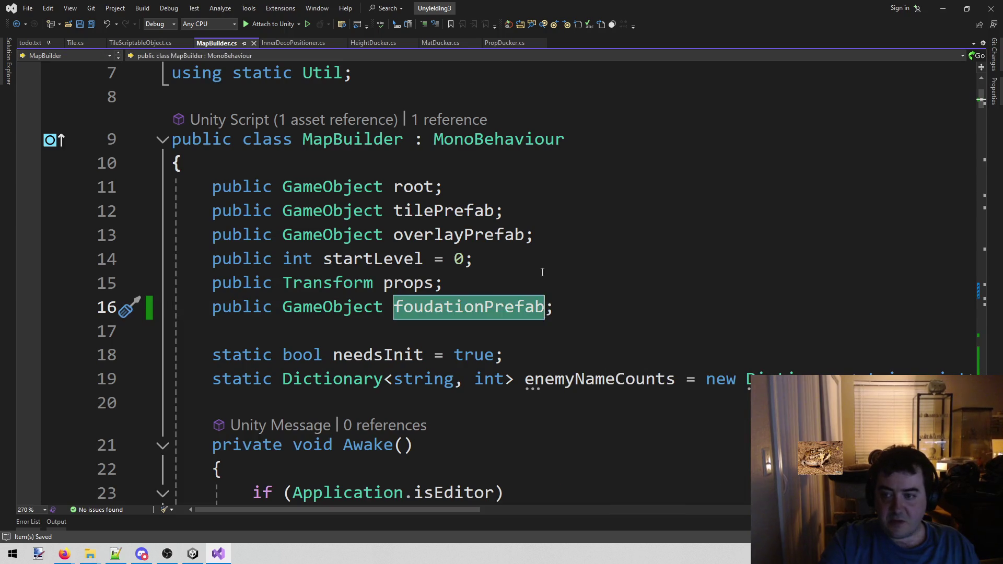
pyautogui.scroll(-20, 549, 239)
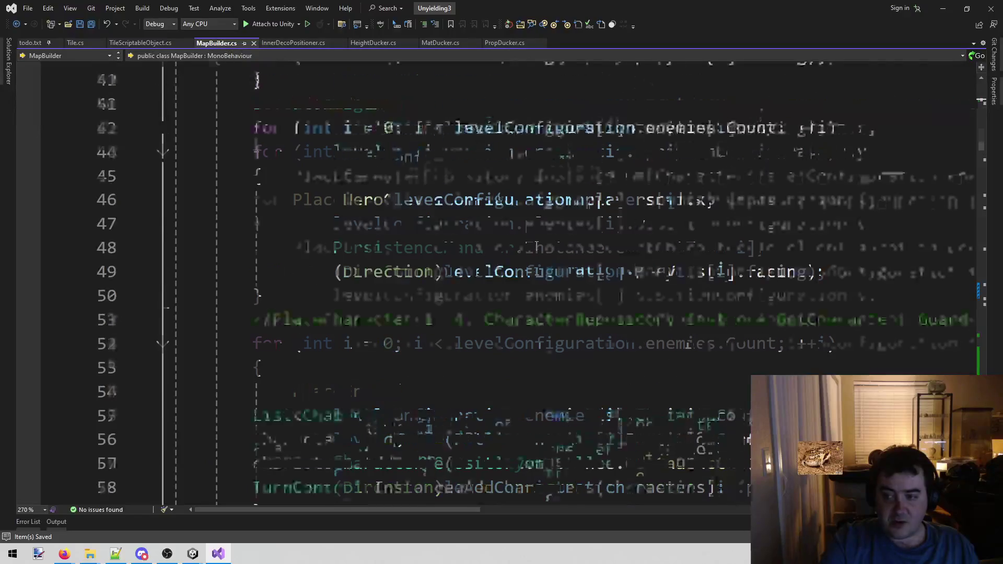
# Step: Find the end of the overlay block in the tile loop and open blank lines there
pyautogui.scroll(-20, 537, 245)
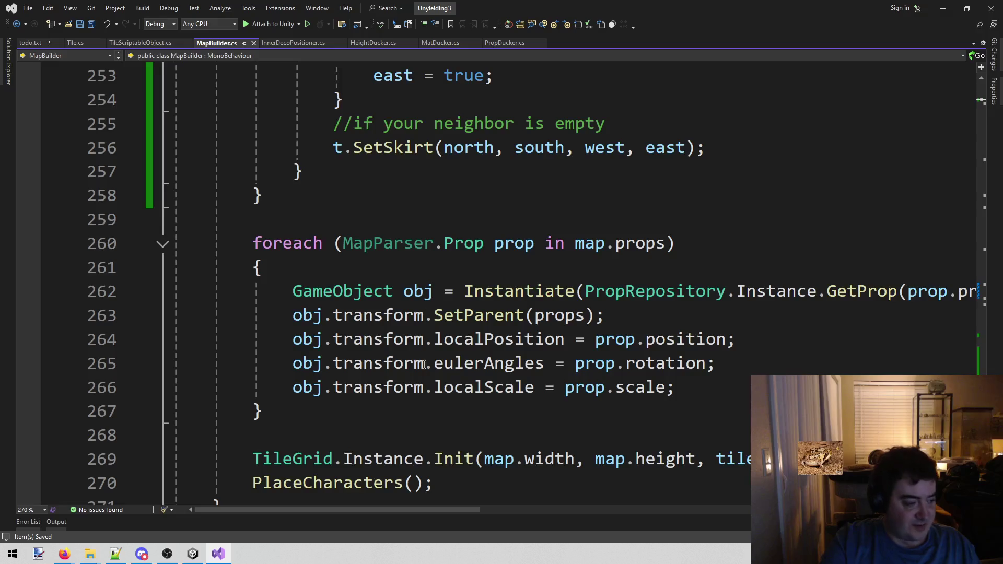
pyautogui.scroll(-2, 565, 215)
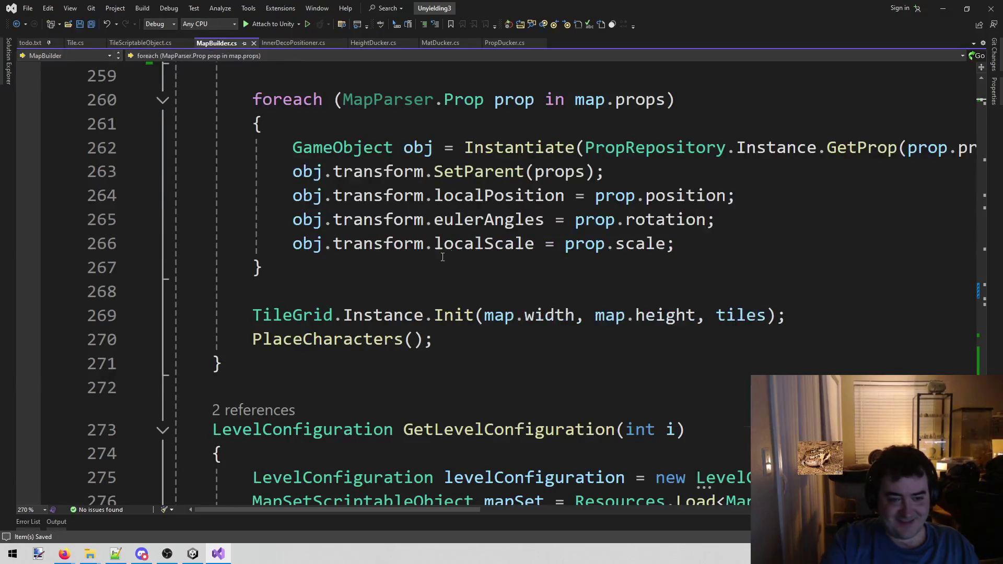
pyautogui.click(523, 265)
pyautogui.scroll(1, 574, 235)
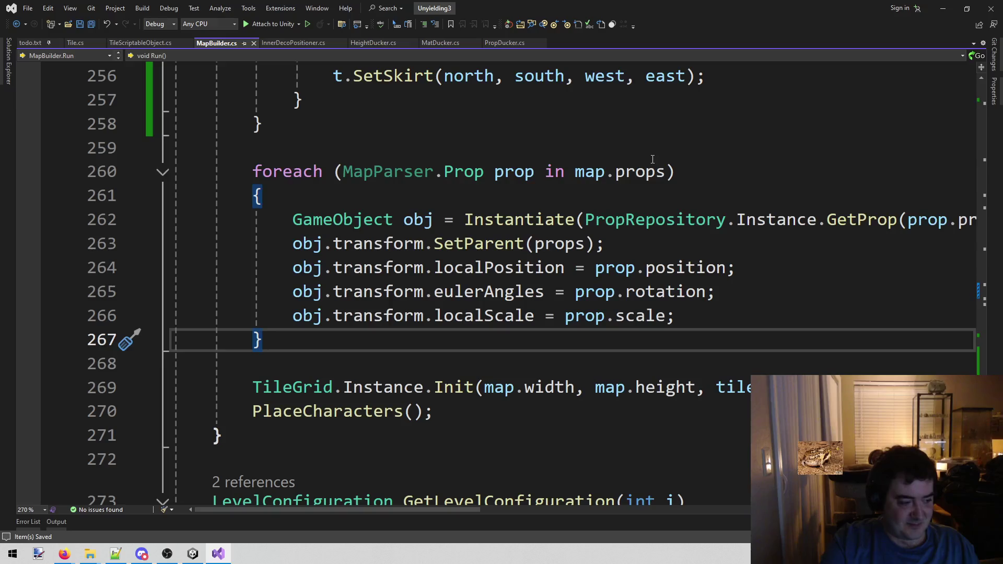
pyautogui.scroll(3, 503, 299)
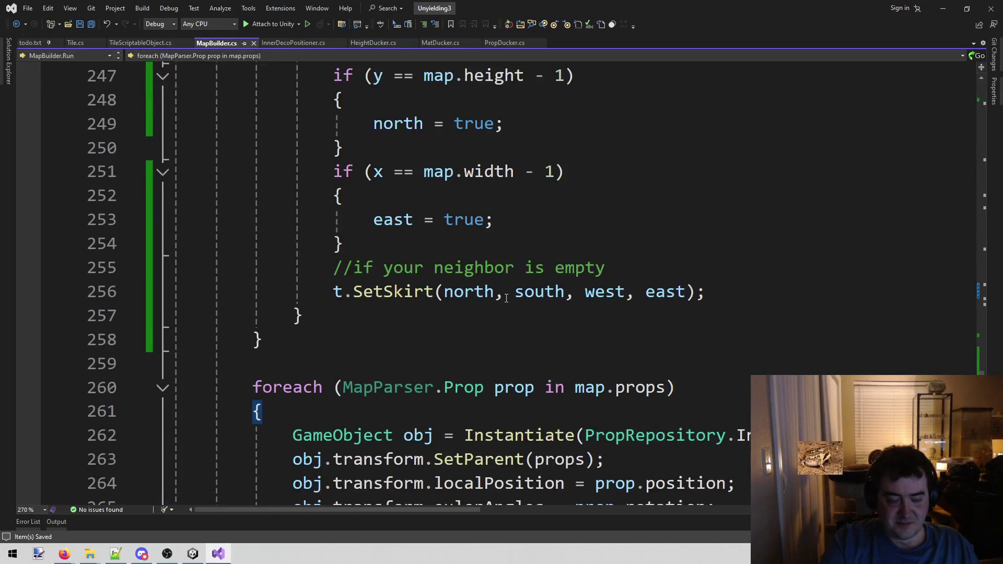
pyautogui.scroll(14, 506, 298)
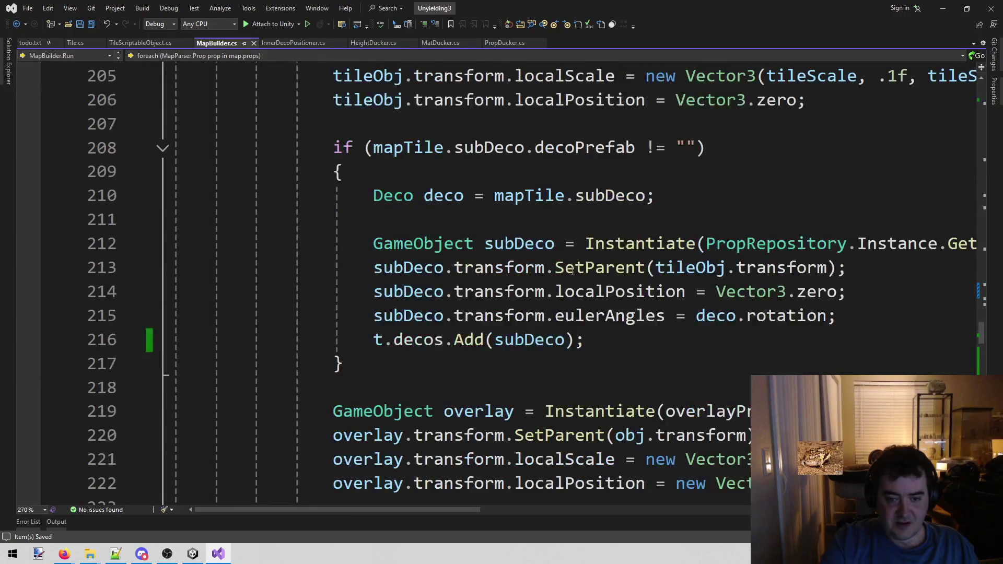
pyautogui.scroll(-1, 572, 270)
pyautogui.click(387, 435)
pyautogui.press('Return')
pyautogui.press('Return')
pyautogui.press('Up')
# Step: Write 'GameObject foudation = Instantiate(foudationPrefab);' on line 224 and start a new line
pyautogui.hotkey('ctrl', 'v')
pyautogui.press('Home')
pyautogui.press('Left')
pyautogui.write('GameObject')
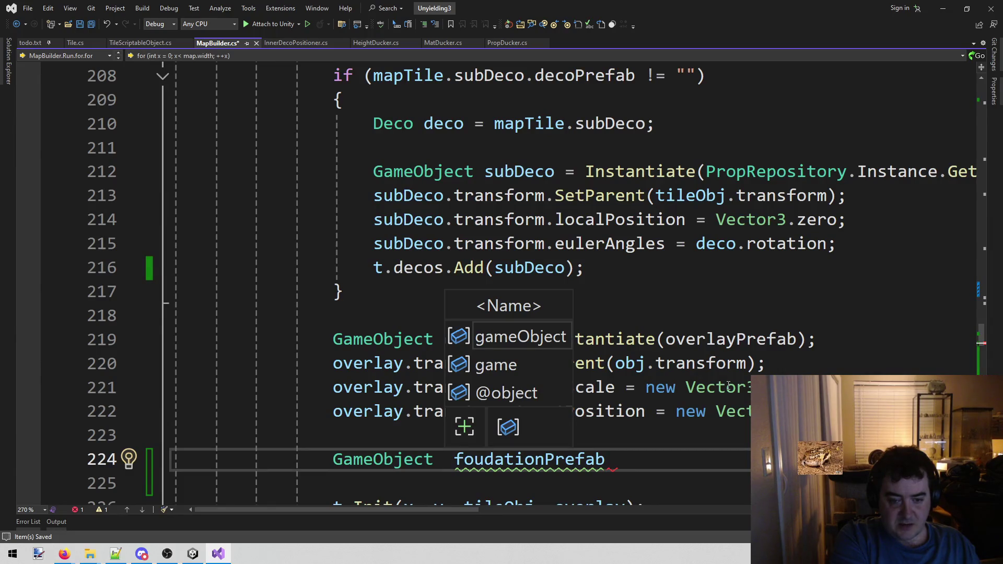
pyautogui.write(' foudation ')
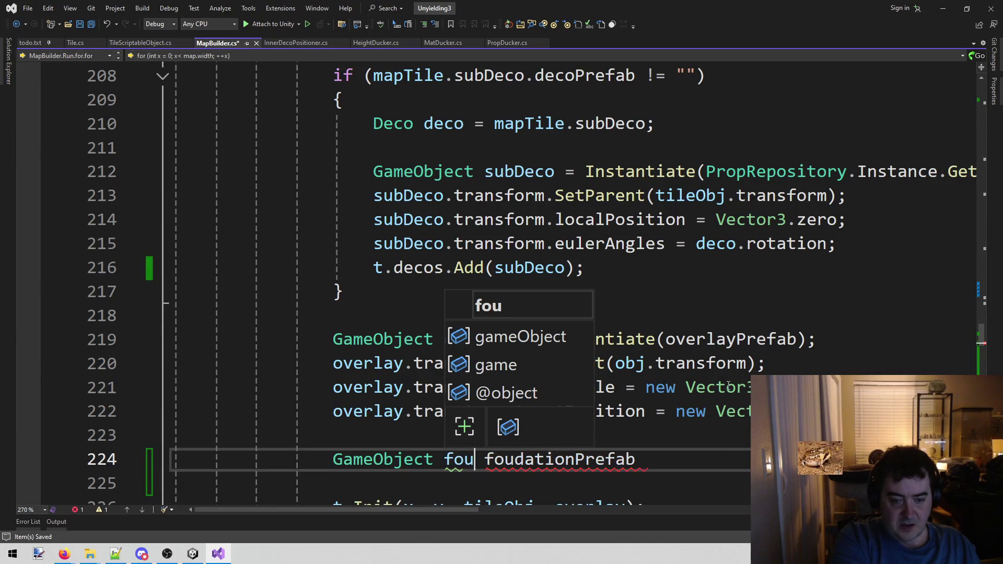
pyautogui.write('= Instantiate')
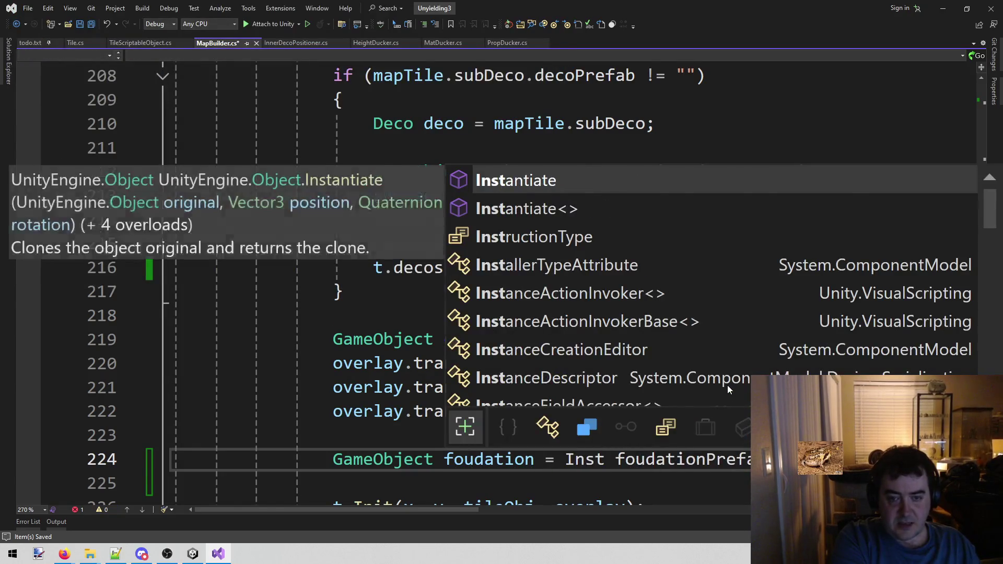
pyautogui.write('(')
pyautogui.press('Delete')
pyautogui.scroll(-2, 729, 386)
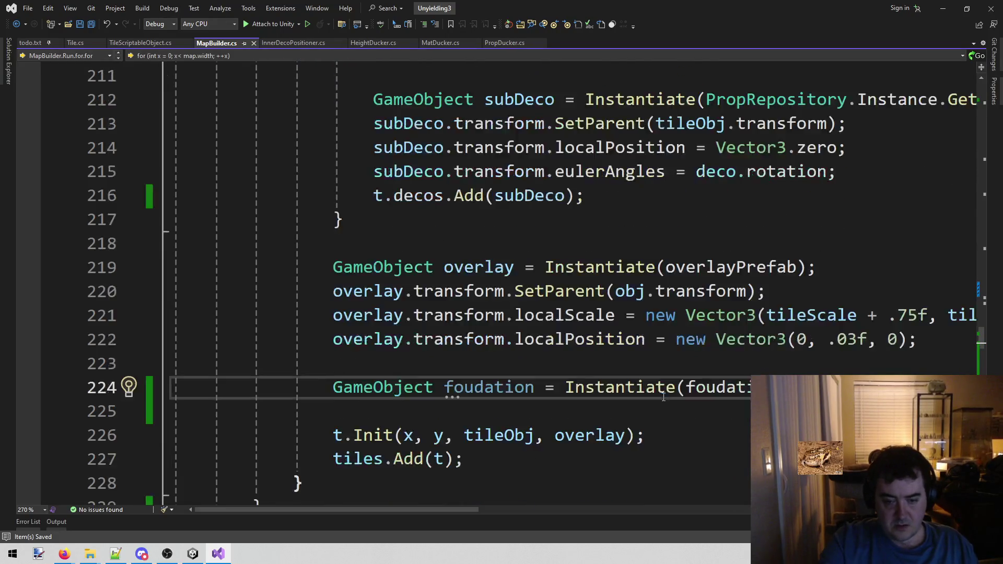
pyautogui.doubleClick(631, 315)
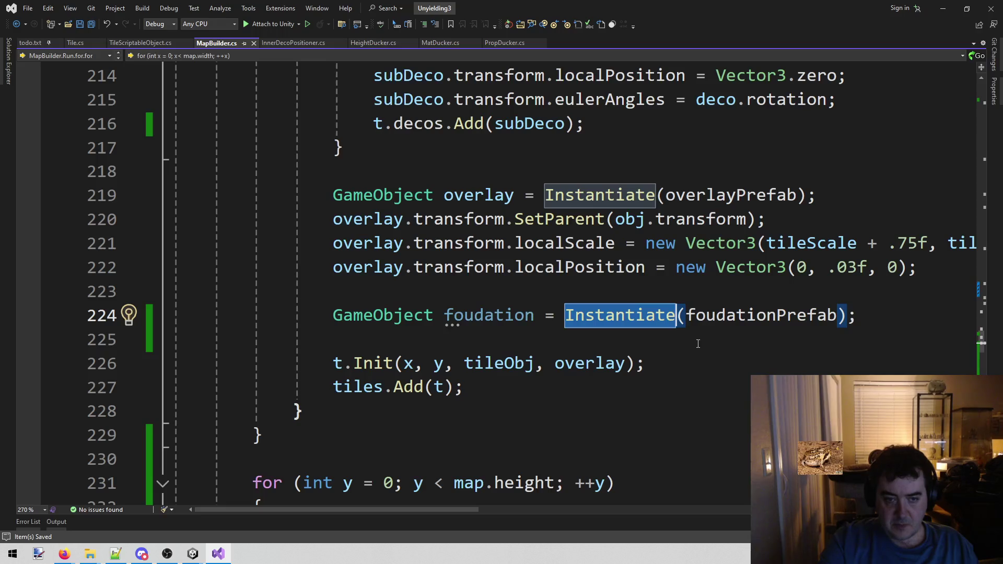
pyautogui.click(882, 315)
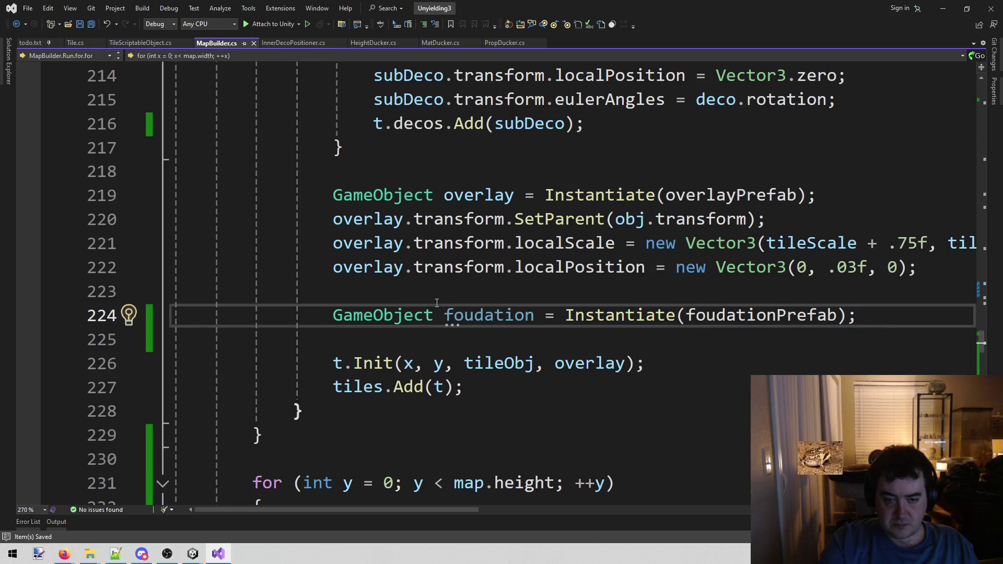
pyautogui.press('Return')
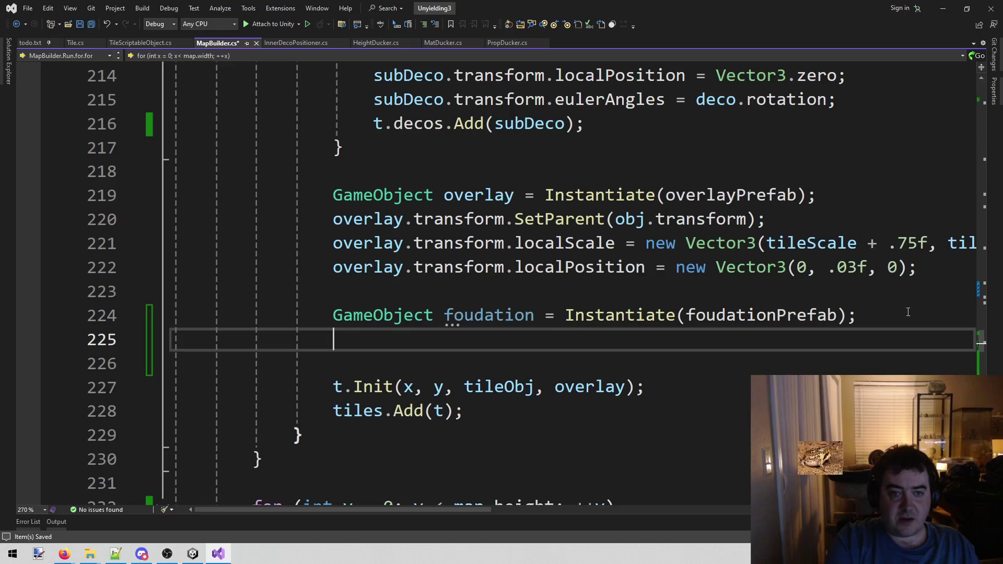
# Step: Check how the tile's obj variable is created, then return to empty line 225
pyautogui.scroll(11, 901, 312)
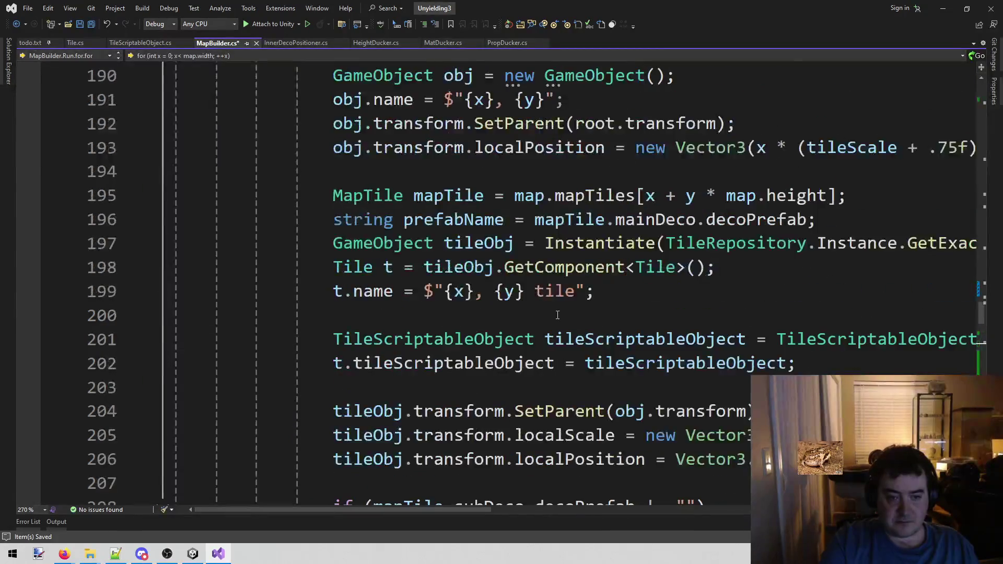
pyautogui.scroll(-1, 575, 345)
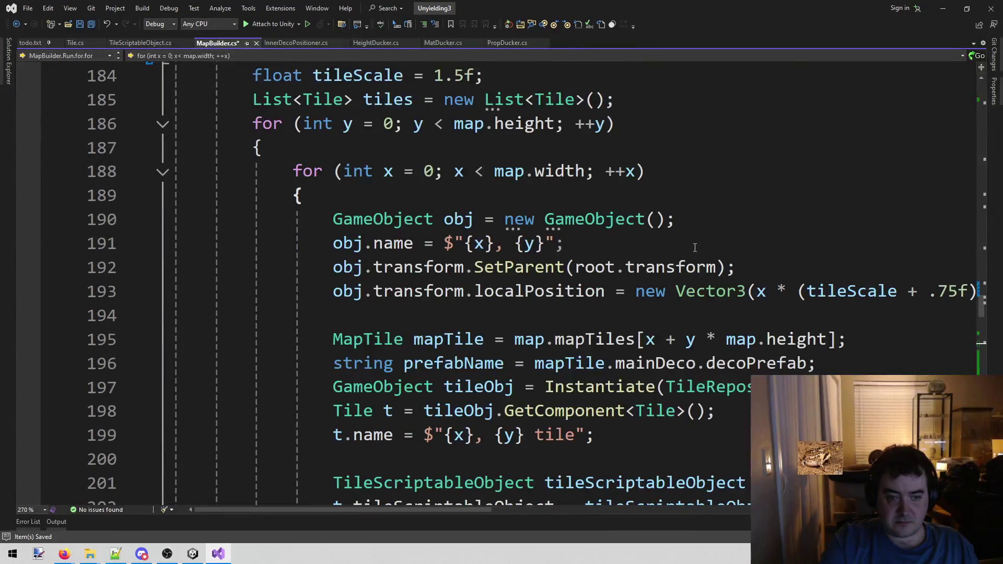
pyautogui.click(454, 220)
pyautogui.scroll(-6, 551, 245)
pyautogui.scroll(-3, 551, 246)
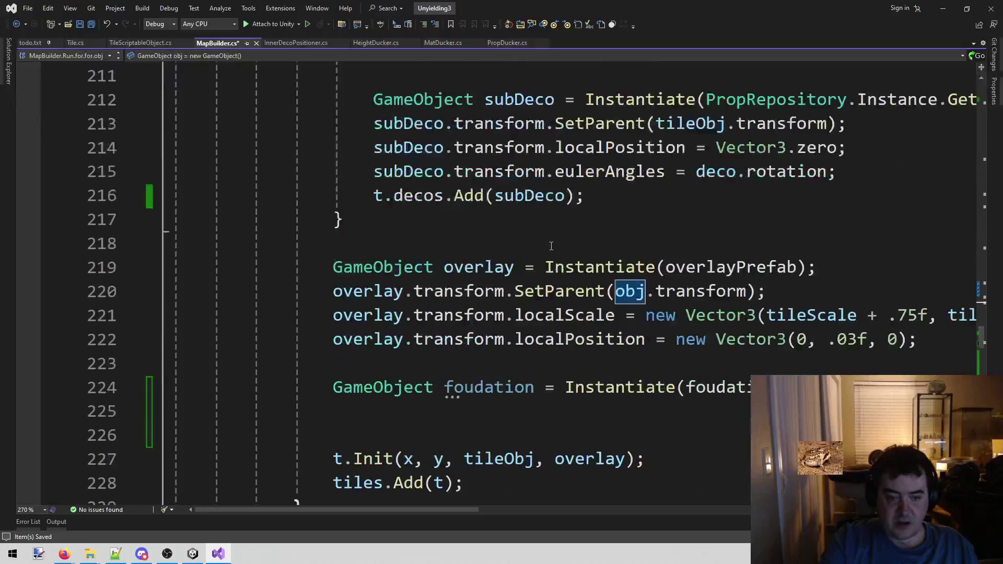
pyautogui.scroll(-1, 601, 320)
pyautogui.click(523, 317)
pyautogui.click(449, 342)
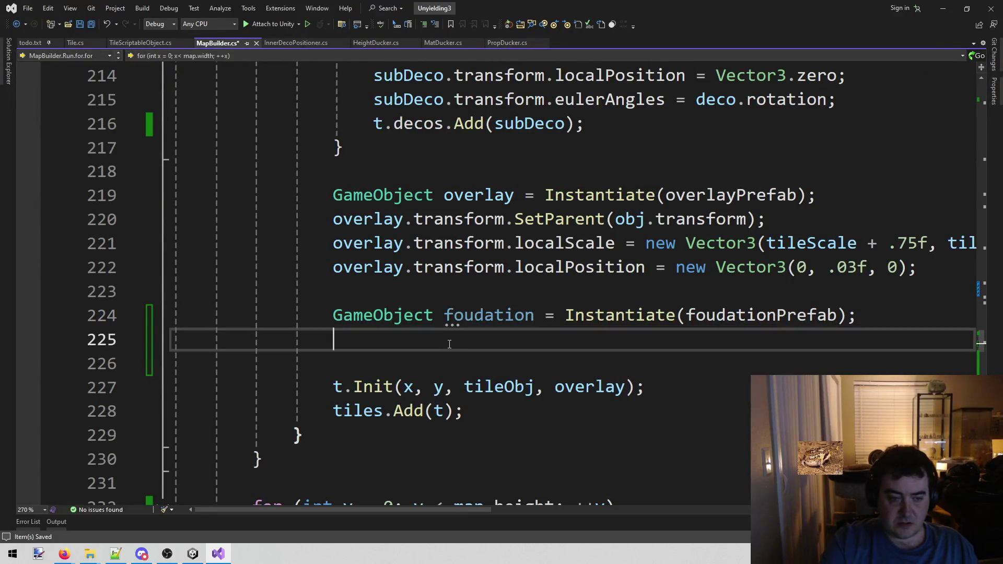
# Step: Write a SetParent call on line 225 parenting foudation to obj.transform
pyautogui.write('faou')
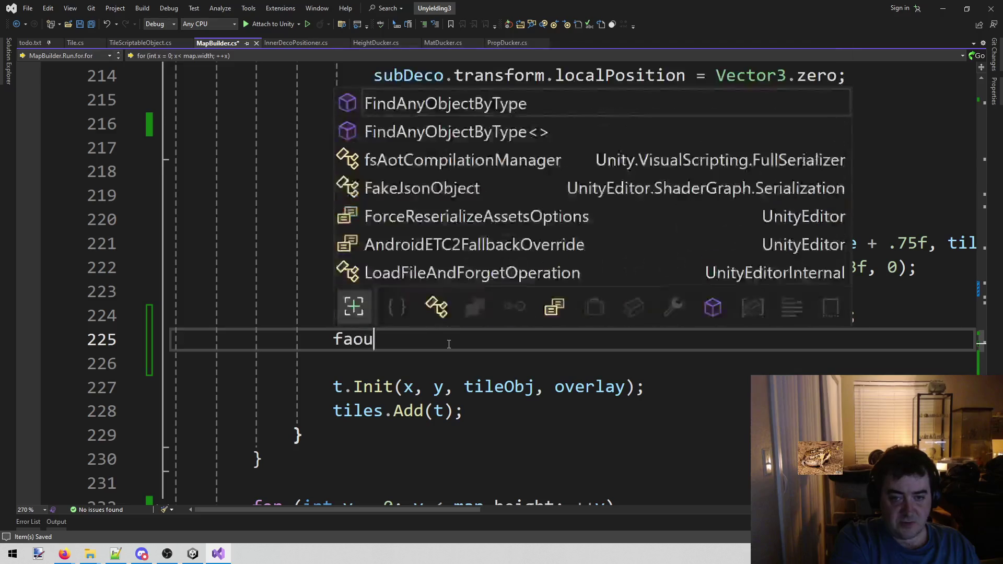
pyautogui.press('BackSpace')
pyautogui.press('BackSpace')
pyautogui.press('BackSpace')
pyautogui.write('oun')
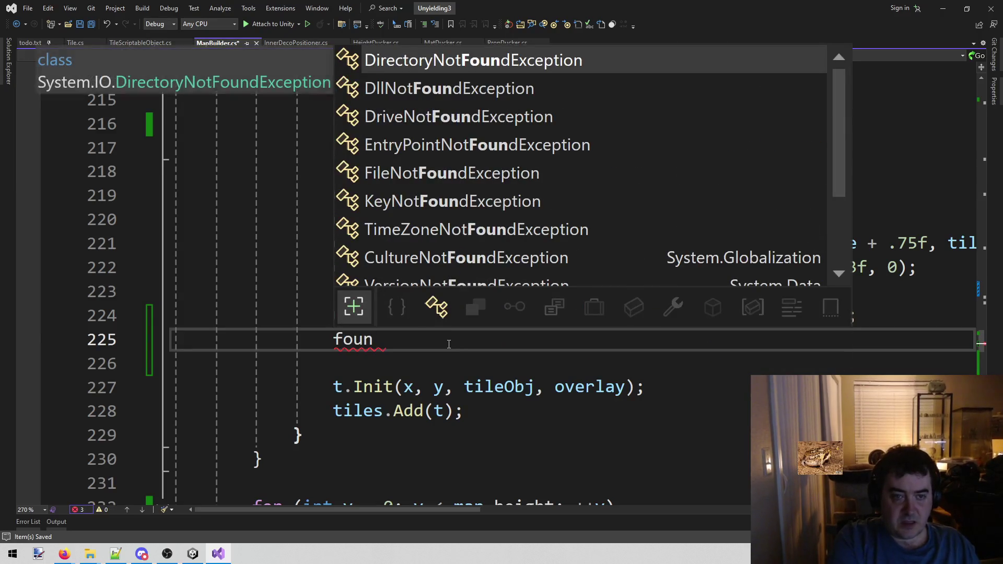
pyautogui.press('BackSpace')
pyautogui.write('d')
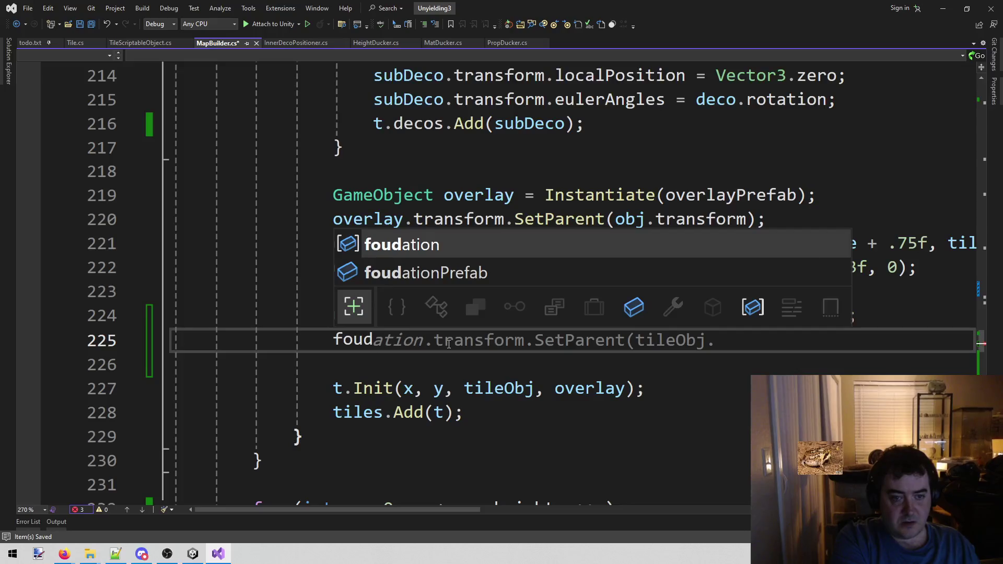
pyautogui.press('Tab')
pyautogui.write('.')
pyautogui.press('Tab')
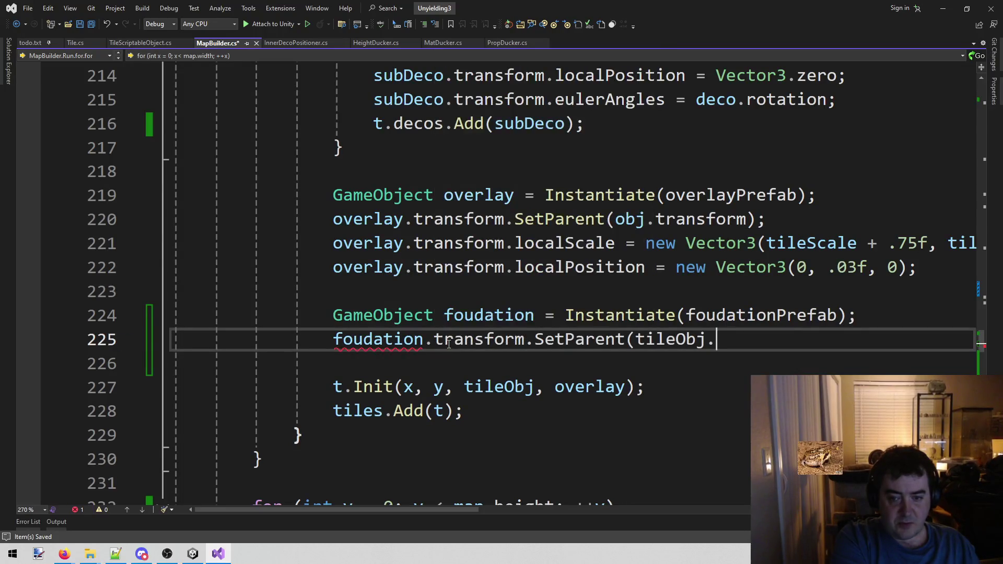
pyautogui.press('BackSpace')
pyautogui.press('BackSpace')
pyautogui.press('BackSpace')
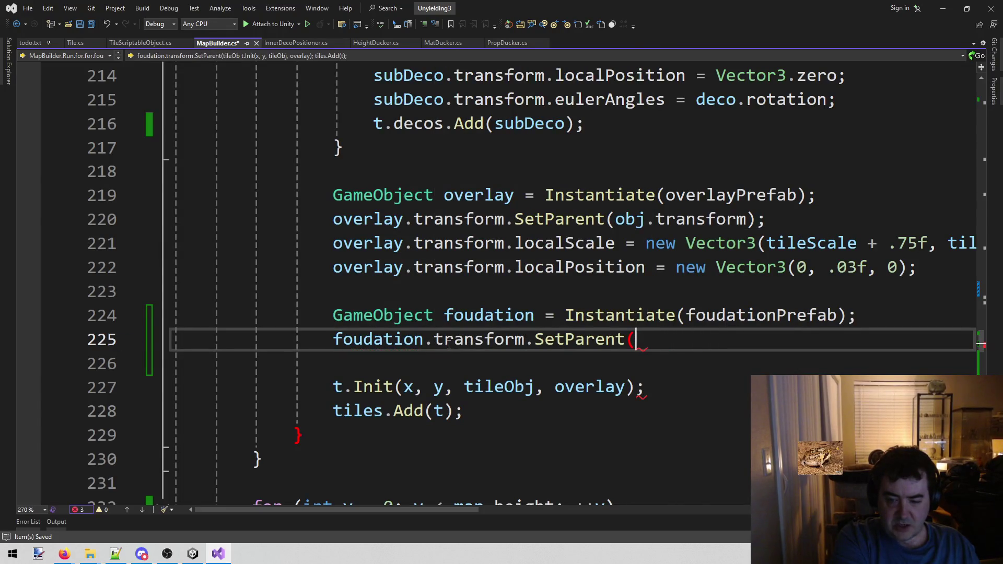
pyautogui.write('obj.tra')
pyautogui.press('Tab')
pyautogui.write(');')
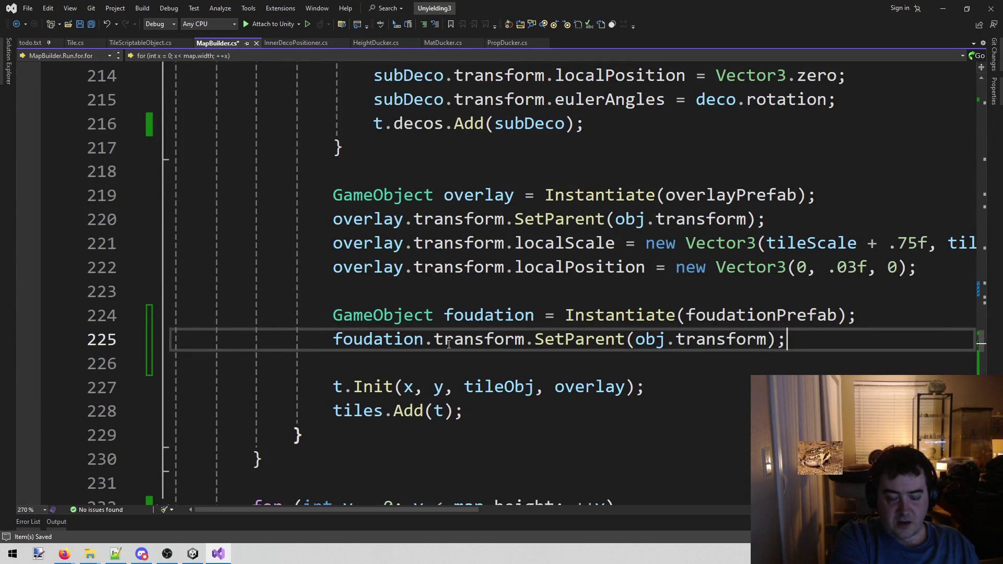
pyautogui.press('Return')
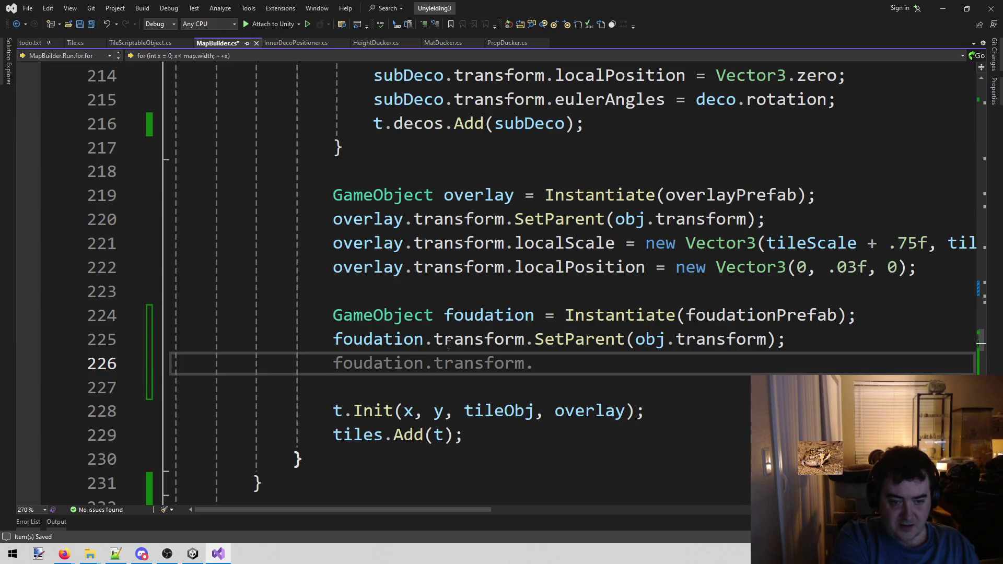
# Step: Add the missing 'n' to foudation and foudationPrefab on lines 224 and 225
pyautogui.click(471, 324)
pyautogui.write('n')
pyautogui.press('Down')
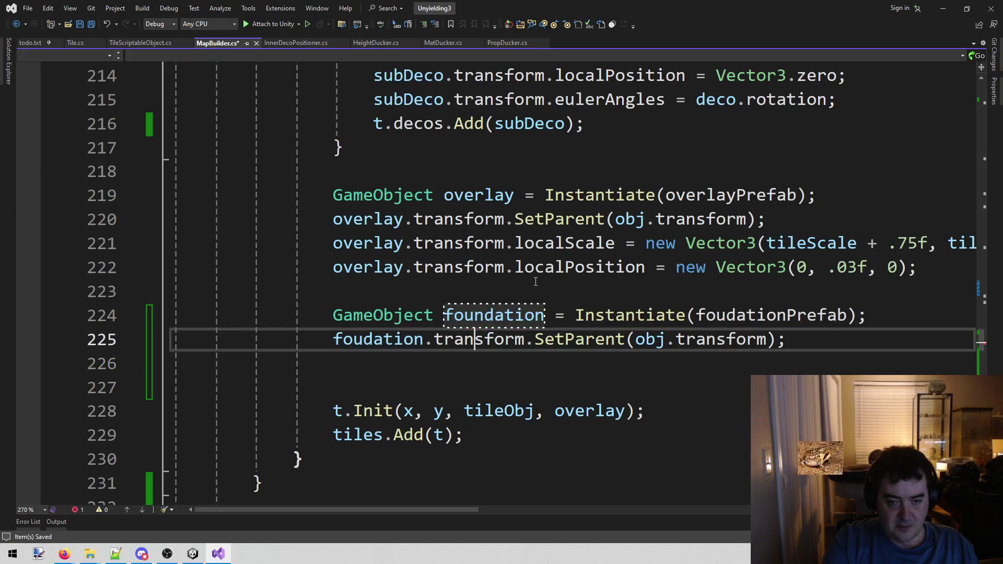
pyautogui.press('Home')
pyautogui.press('Right')
pyautogui.press('Right')
pyautogui.press('Right')
pyautogui.write('n')
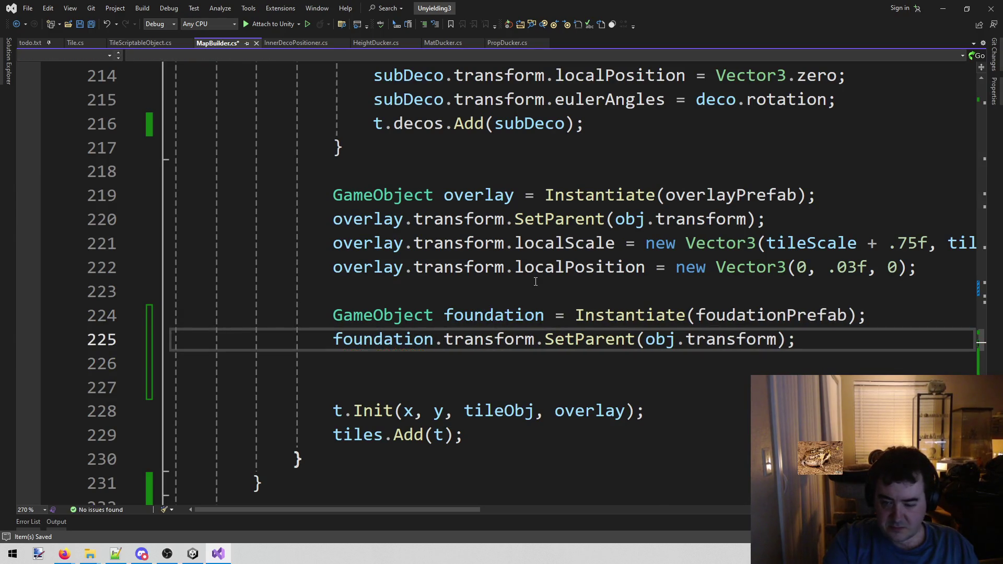
pyautogui.press('Up')
pyautogui.hotkey('ctrl', 'Right')
pyautogui.hotkey('ctrl', 'Right')
pyautogui.hotkey('ctrl', 'Right')
pyautogui.press('Right')
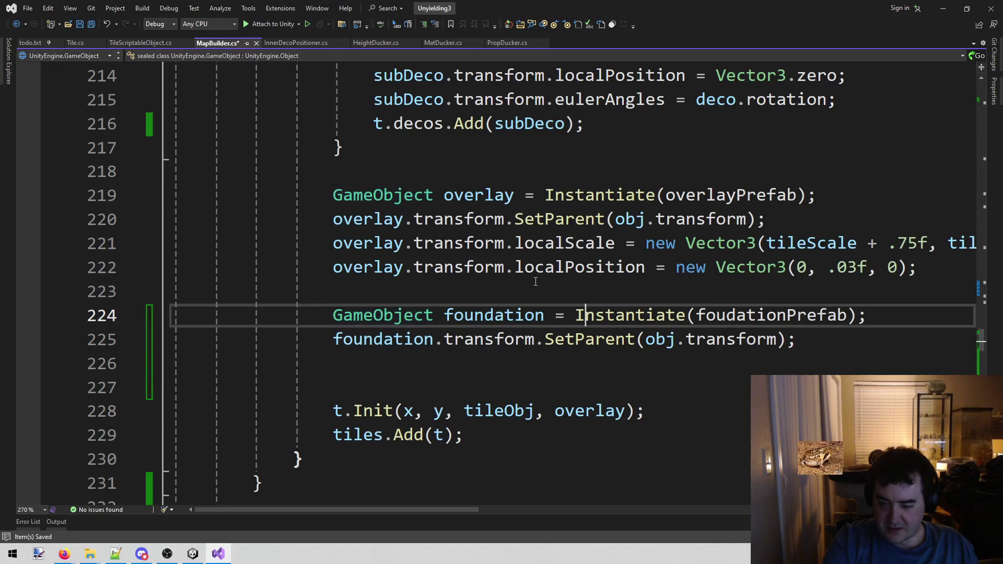
pyautogui.hotkey('ctrl', 'Right')
pyautogui.hotkey('ctrl', 'Right')
pyautogui.press('Right')
pyautogui.press('Right')
pyautogui.press('Right')
pyautogui.write('n')
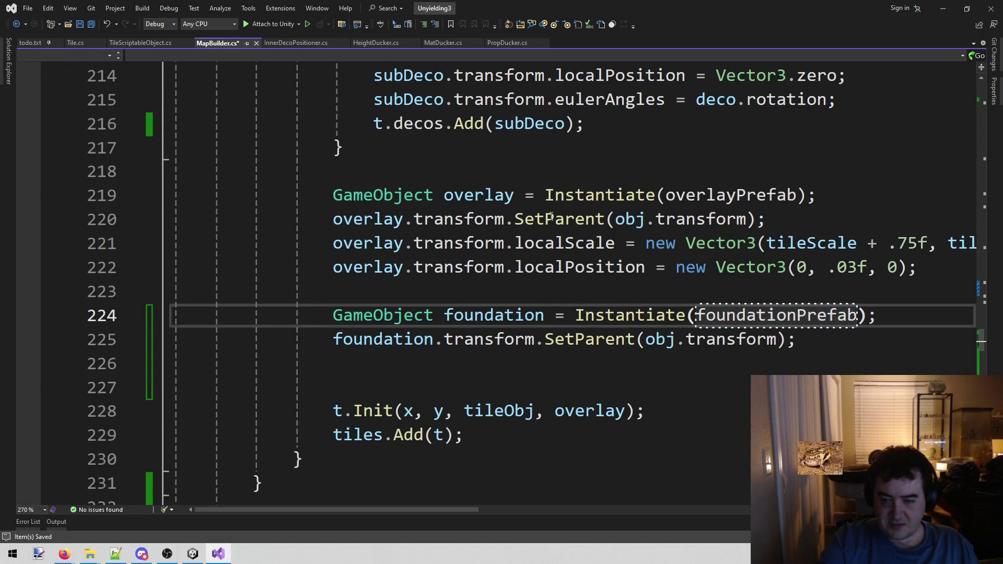
# Step: Select the corrected foundationPrefab reference and type placeholder asdf on line 226
pyautogui.doubleClick(809, 316)
pyautogui.hotkey('ctrl', 'c')
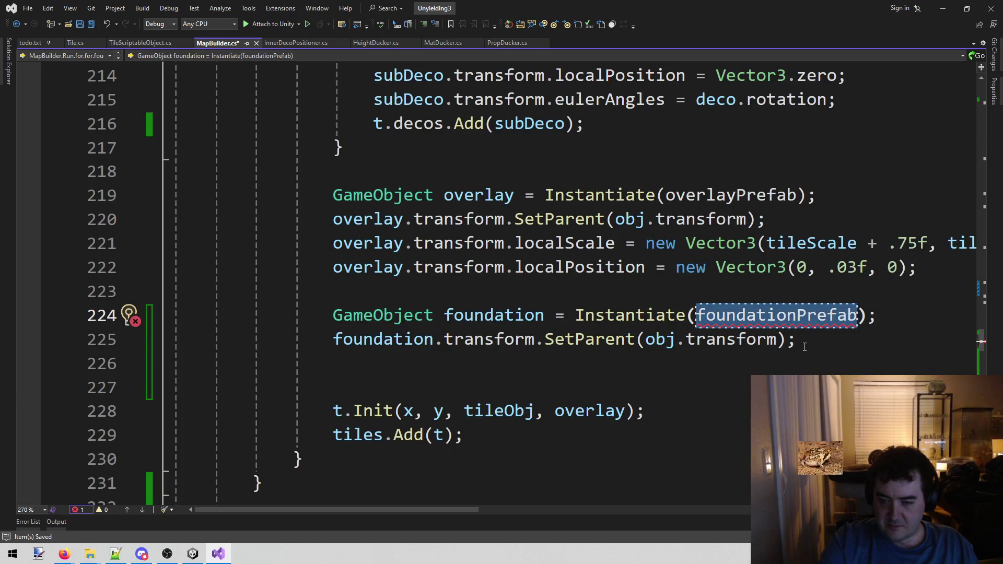
pyautogui.press('Down')
pyautogui.press('Down')
pyautogui.write('asdf')
# Step: Rename the line 16 field declaration to foundationPrefab and save MapBuilder.cs
pyautogui.moveTo(981, 342); pyautogui.dragTo(980, 89)
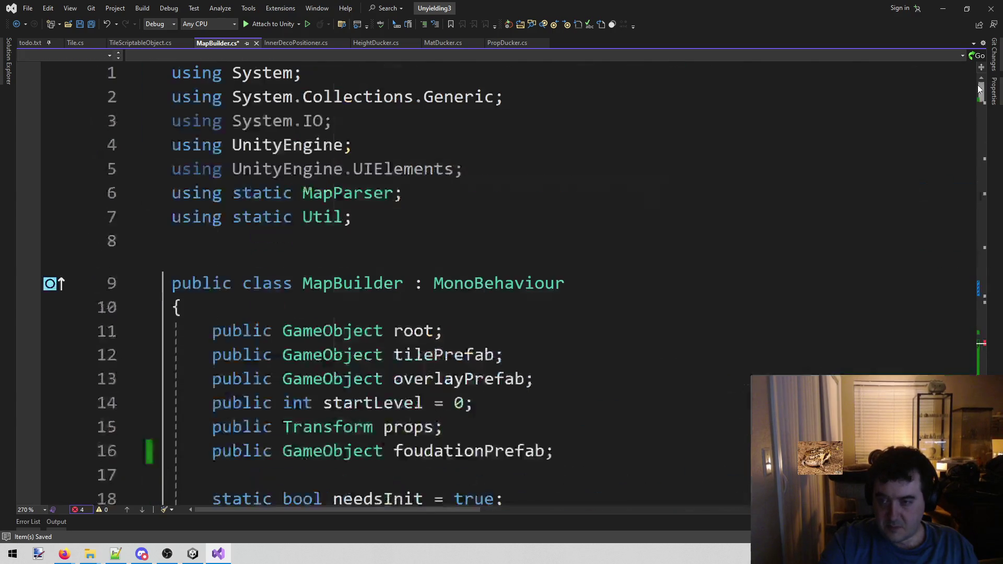
pyautogui.scroll(-2, 458, 308)
pyautogui.doubleClick(459, 307)
pyautogui.hotkey('ctrl', 'v')
pyautogui.hotkey('ctrl', 's')
pyautogui.moveTo(981, 99); pyautogui.dragTo(980, 345)
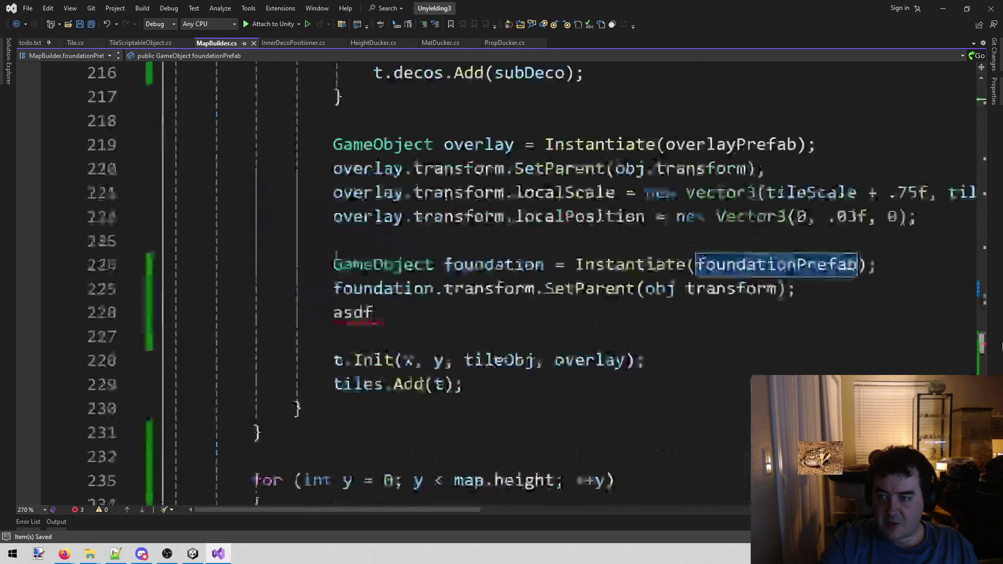
pyautogui.moveTo(335, 241); pyautogui.dragTo(381, 242)
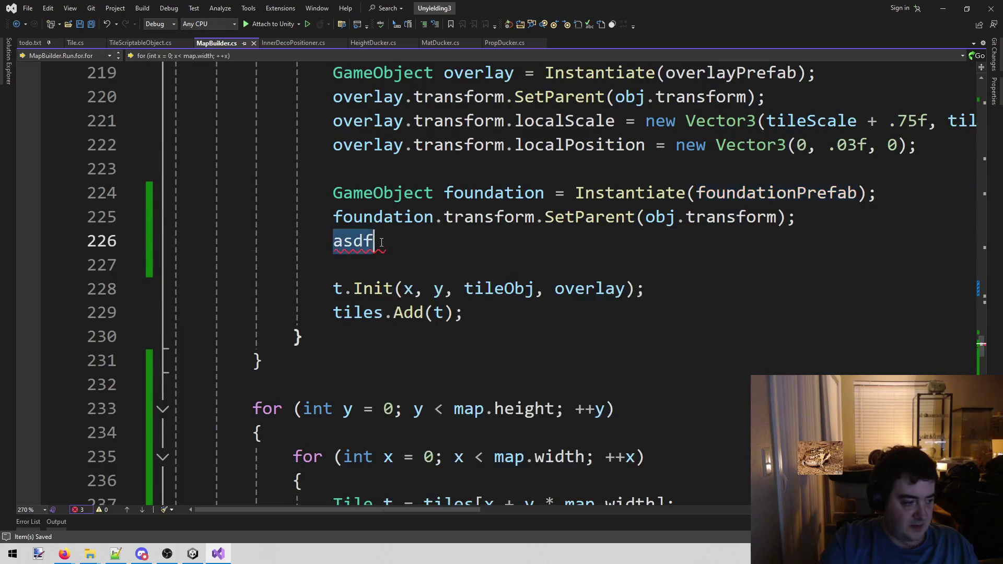
pyautogui.scroll(1, 430, 253)
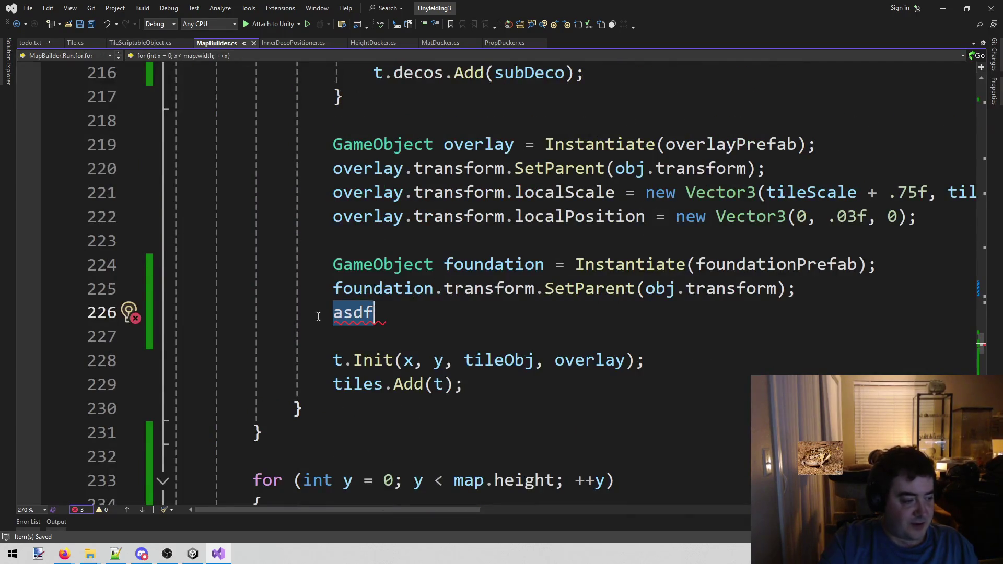
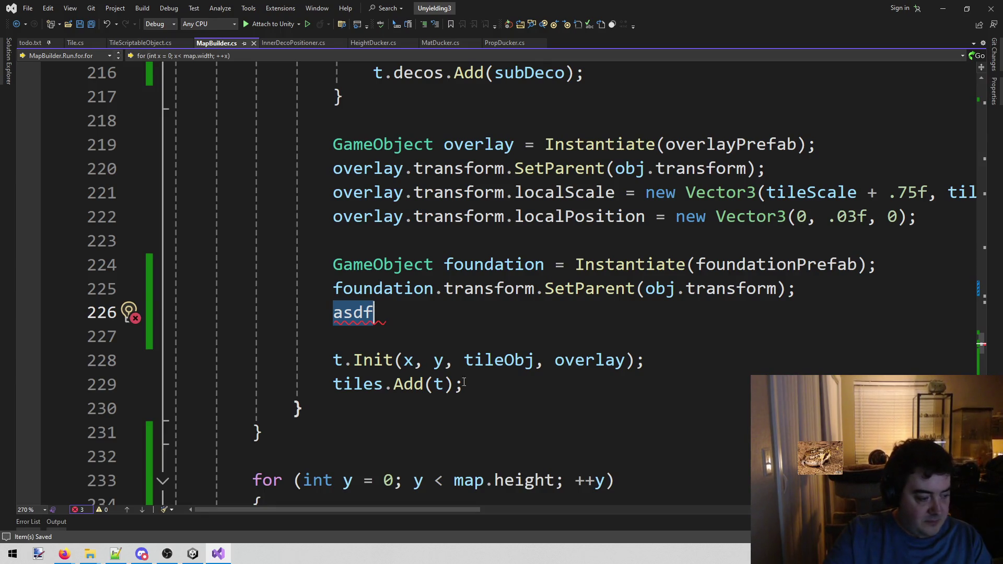
# Step: Delete the stray 'asdf' text on line 226 of MapBuilder.cs and save the file
pyautogui.moveTo(407, 315); pyautogui.dragTo(333, 313)
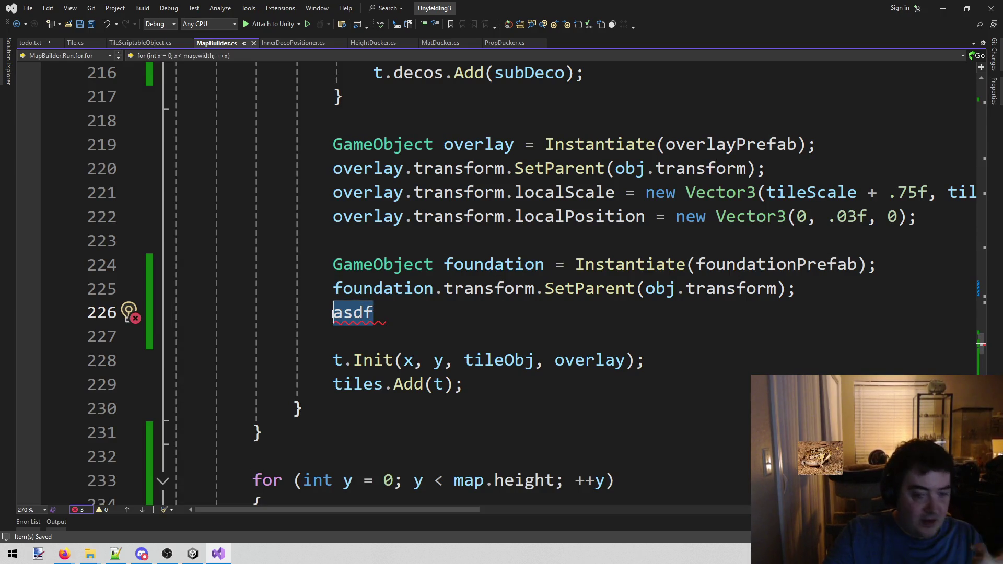
pyautogui.click(434, 308)
pyautogui.moveTo(410, 307); pyautogui.dragTo(332, 312)
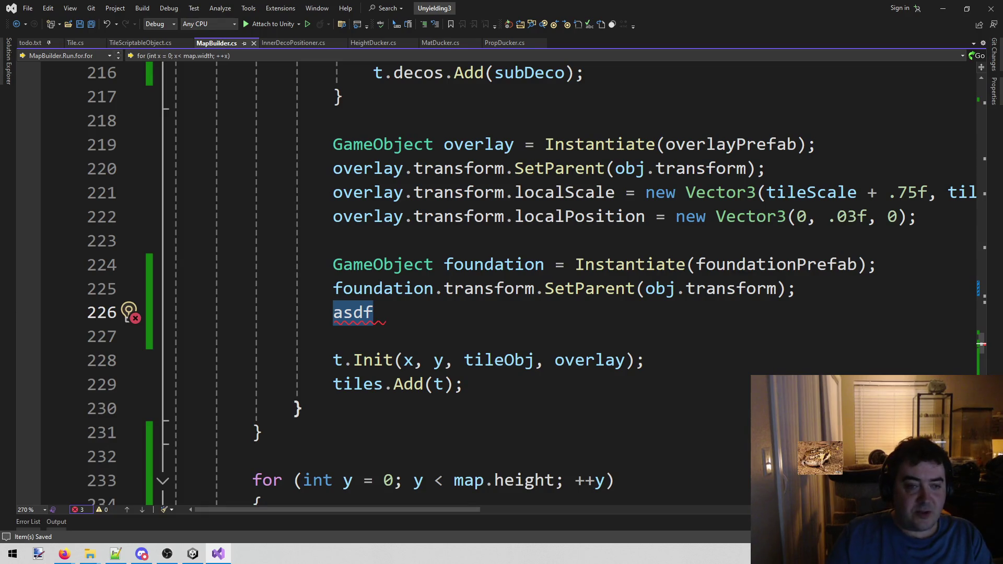
pyautogui.doubleClick(360, 291)
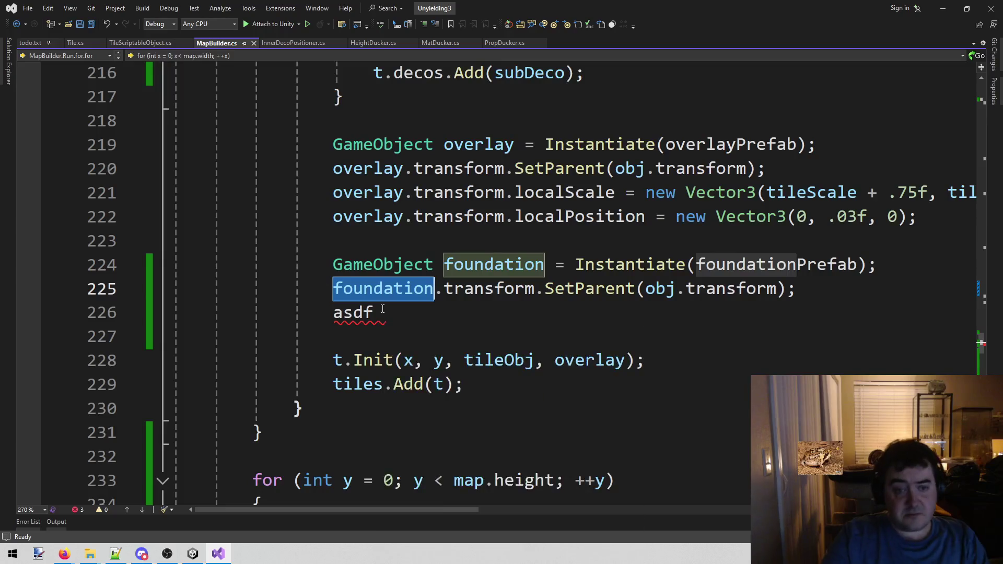
pyautogui.click(400, 319)
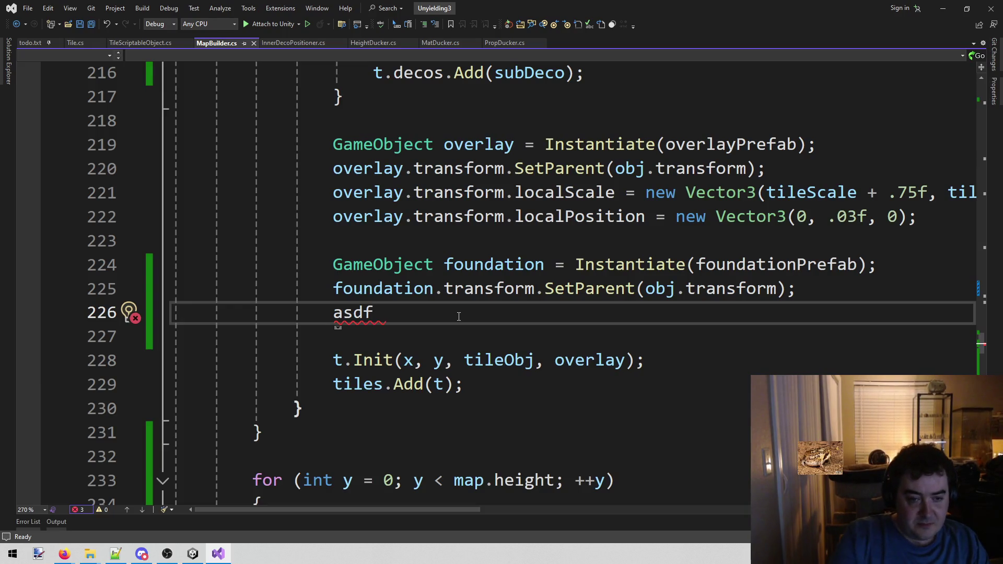
pyautogui.moveTo(367, 316)
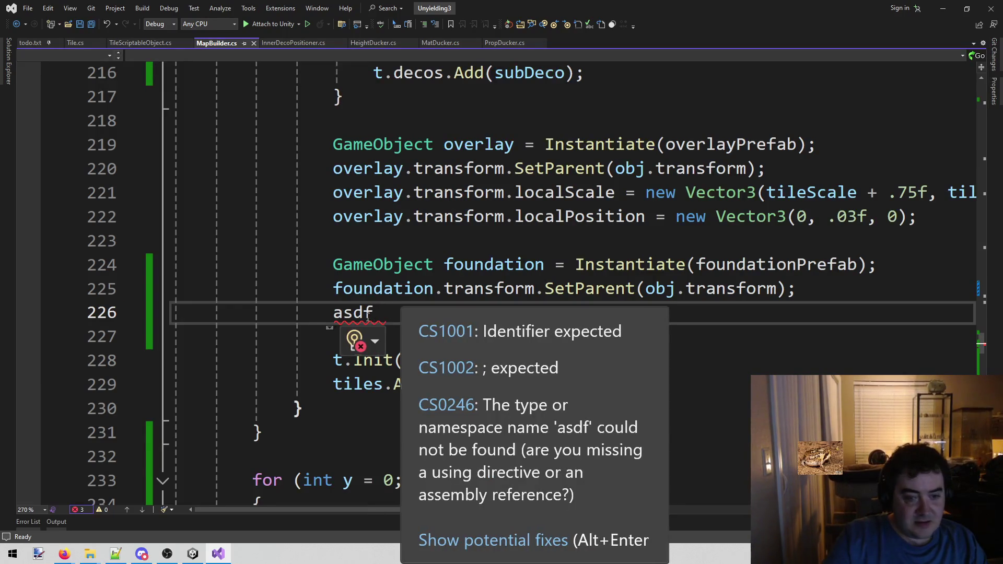
pyautogui.hotkey('shift', 'Home')
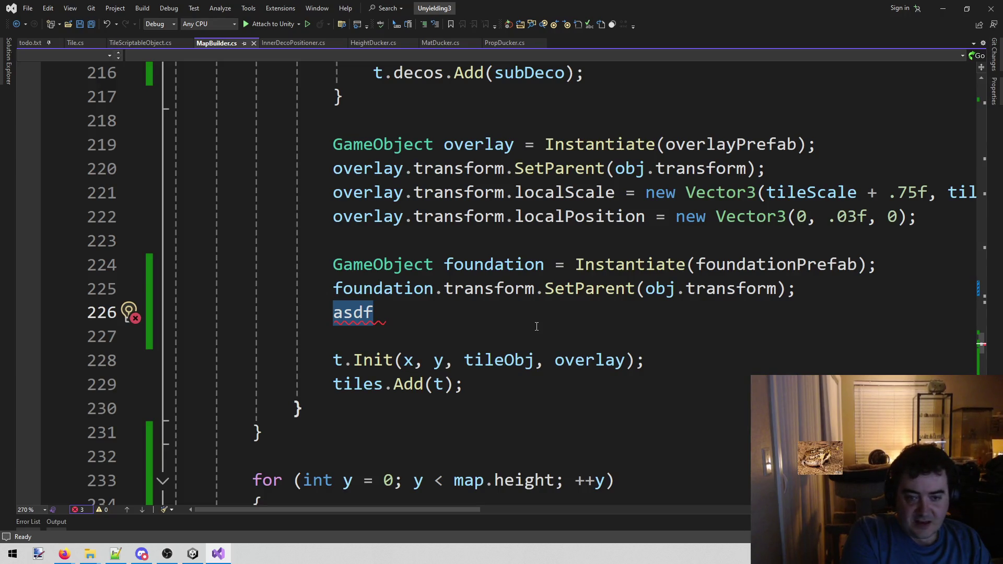
pyautogui.press('Delete')
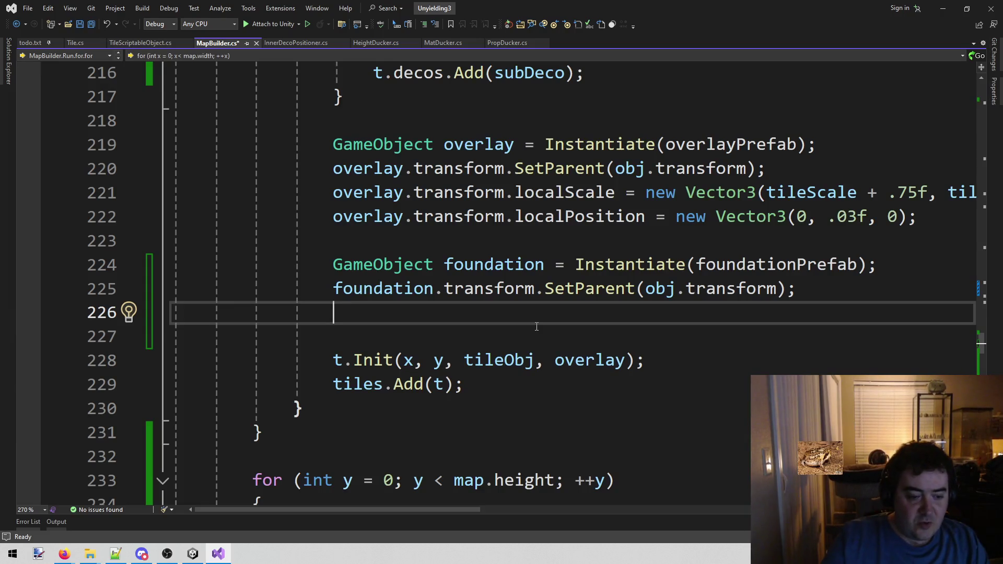
pyautogui.hotkey('ctrl', 's')
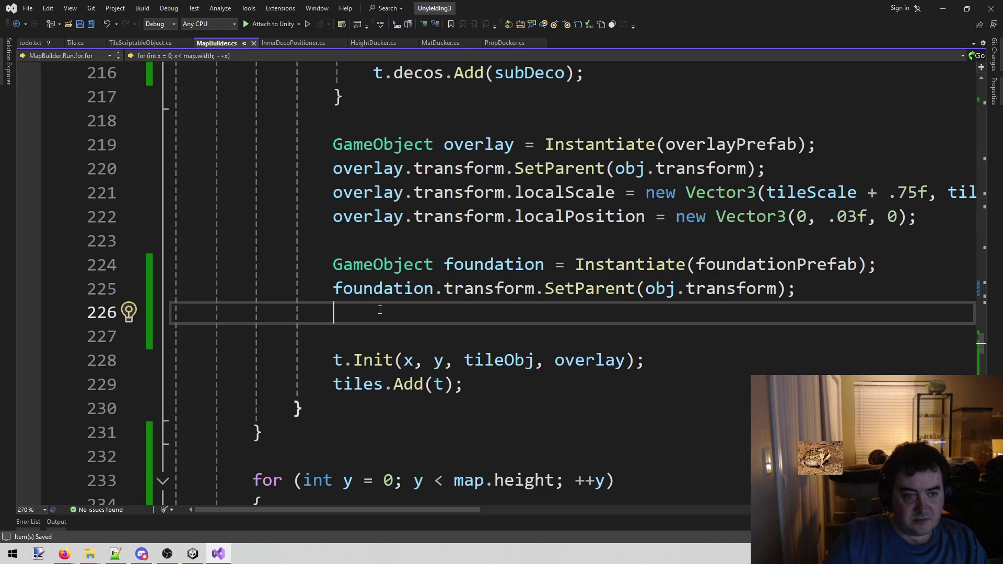
pyautogui.click(194, 552)
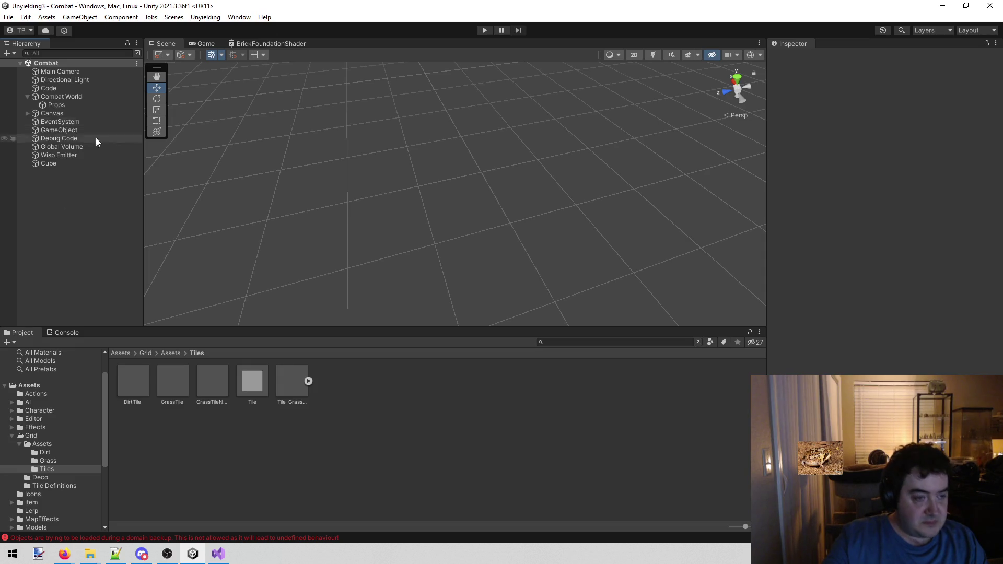
# Step: Drag the Foundation prefab from Assets/Test into the Code object's Foundation Prefab slot
pyautogui.click(70, 91)
pyautogui.scroll(-10, 777, 282)
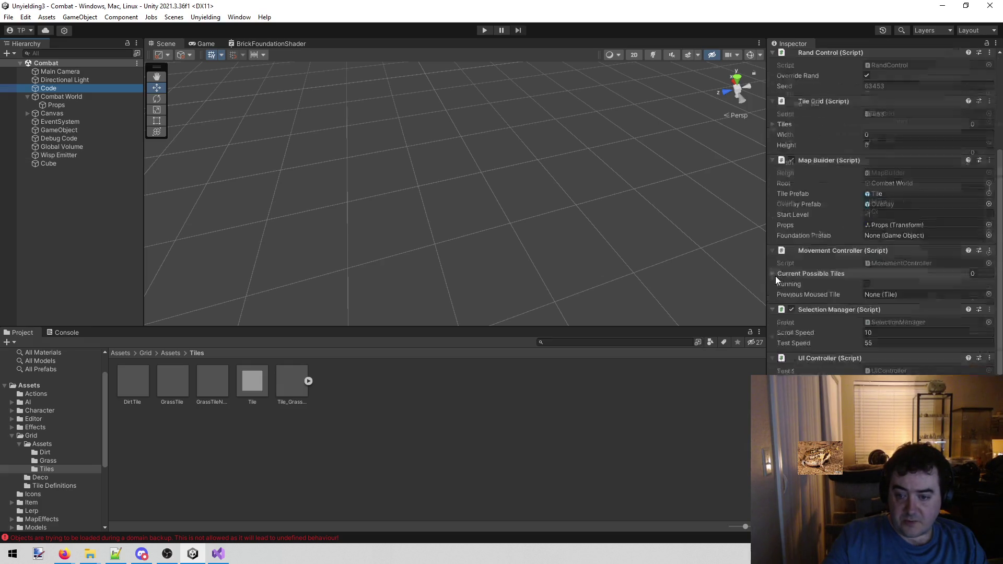
pyautogui.scroll(5, 777, 282)
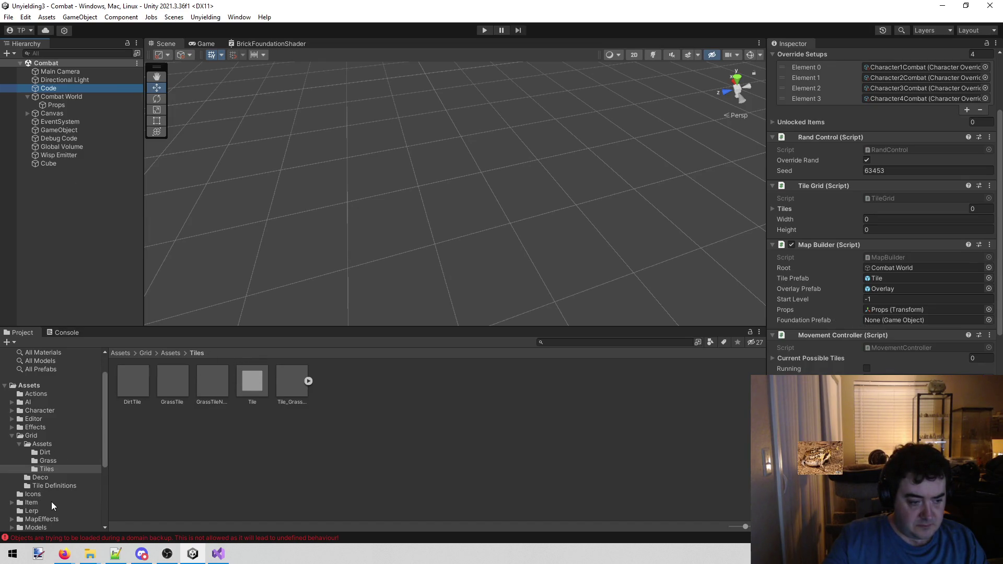
pyautogui.scroll(-4, 52, 501)
pyautogui.click(54, 485)
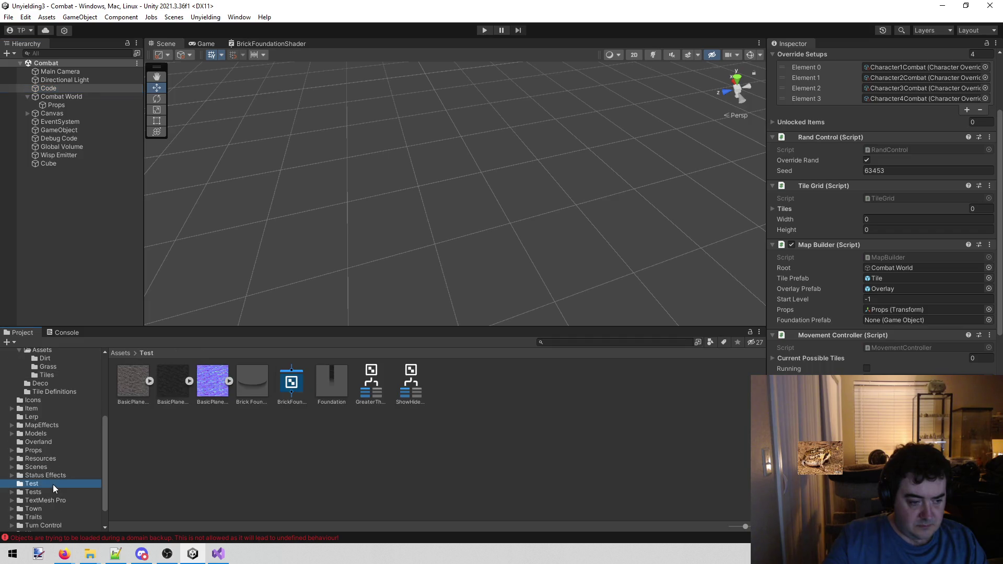
pyautogui.moveTo(321, 385)
pyautogui.mouseDown()
pyautogui.moveTo(888, 358)
pyautogui.moveTo(882, 313)
pyautogui.moveTo(885, 321)
pyautogui.mouseUp()
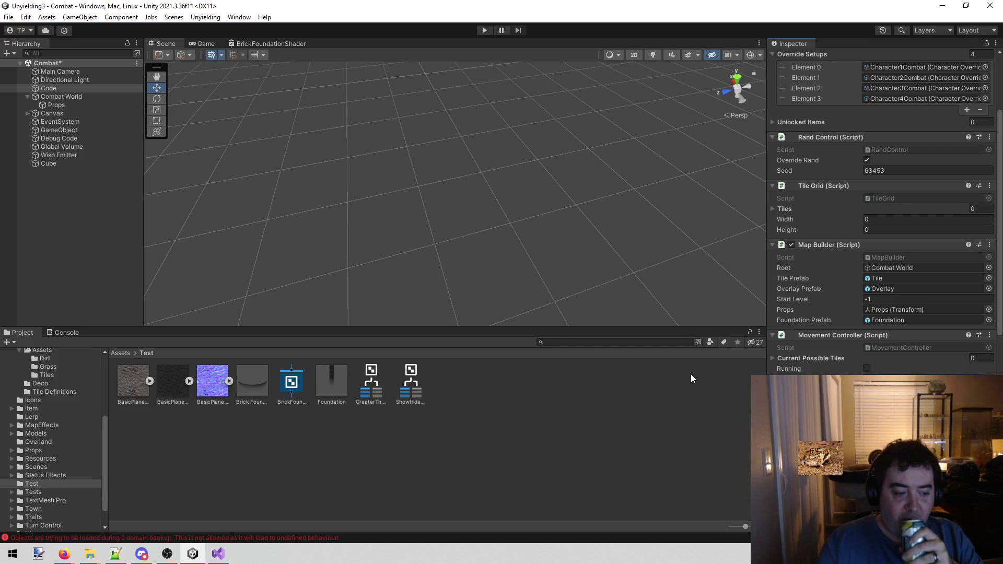
pyautogui.click(73, 337)
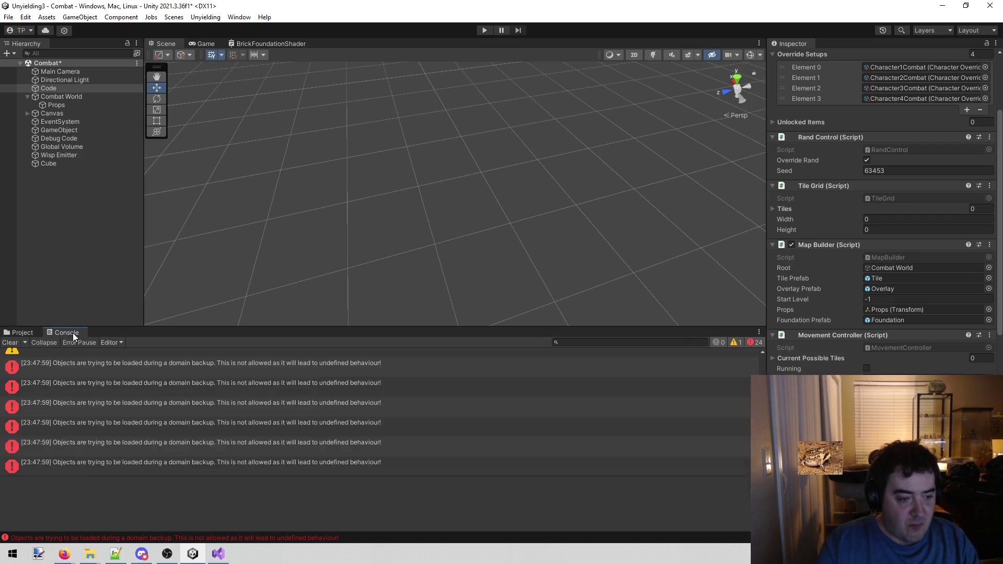
# Step: Inspect the console error, the Cube, the Code object and the Foundation prefab
pyautogui.scroll(10, 120, 383)
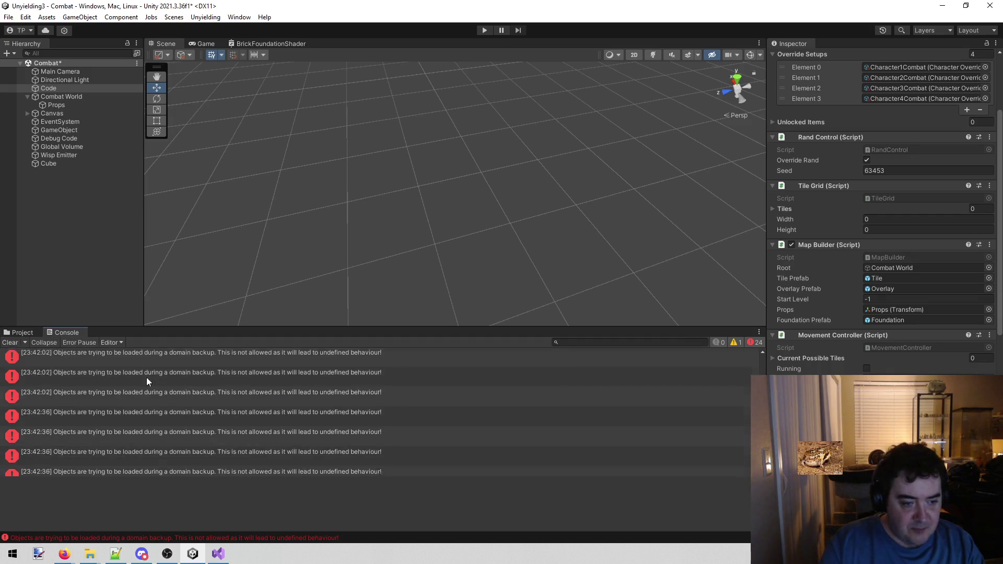
pyautogui.click(152, 362)
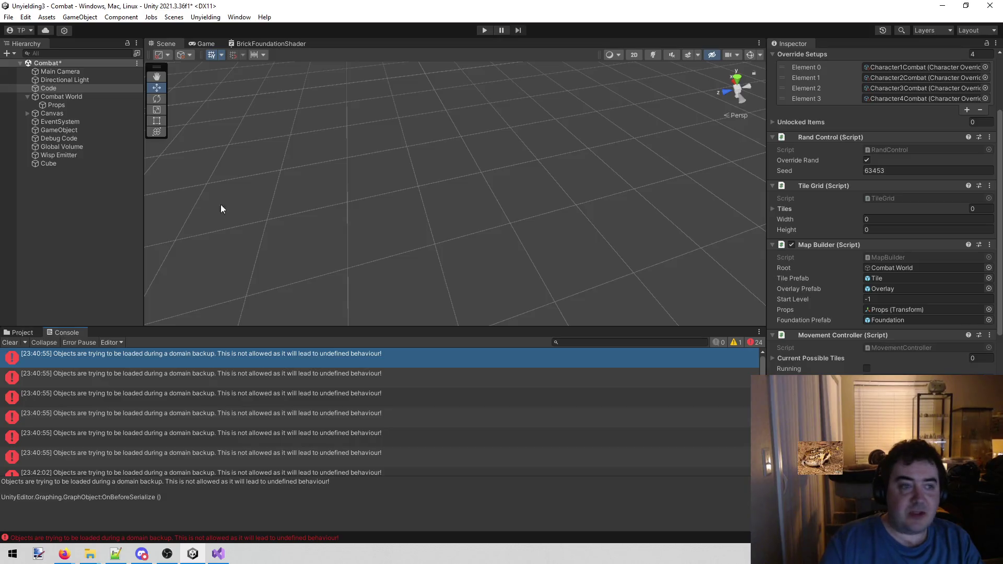
pyautogui.click(48, 265)
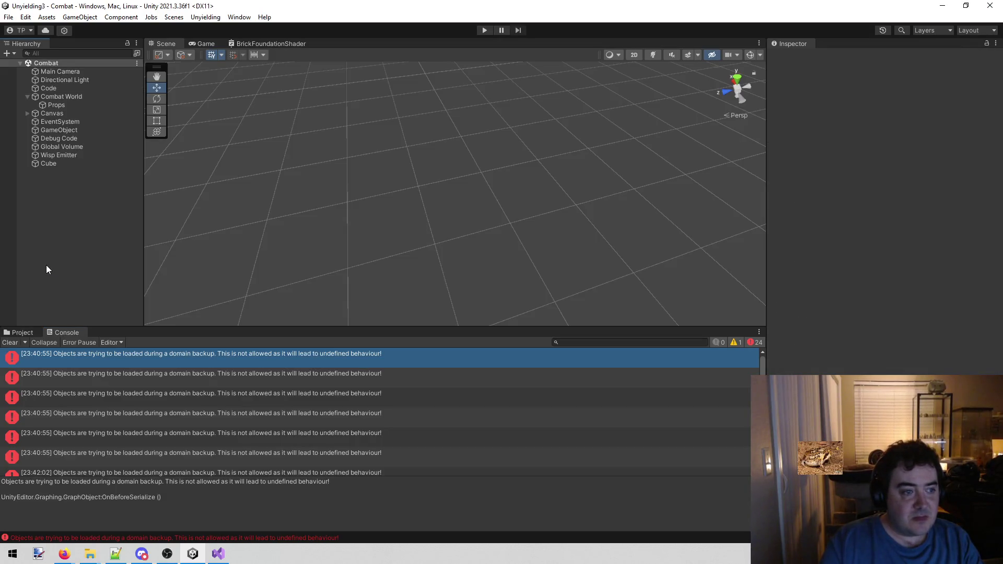
pyautogui.click(49, 165)
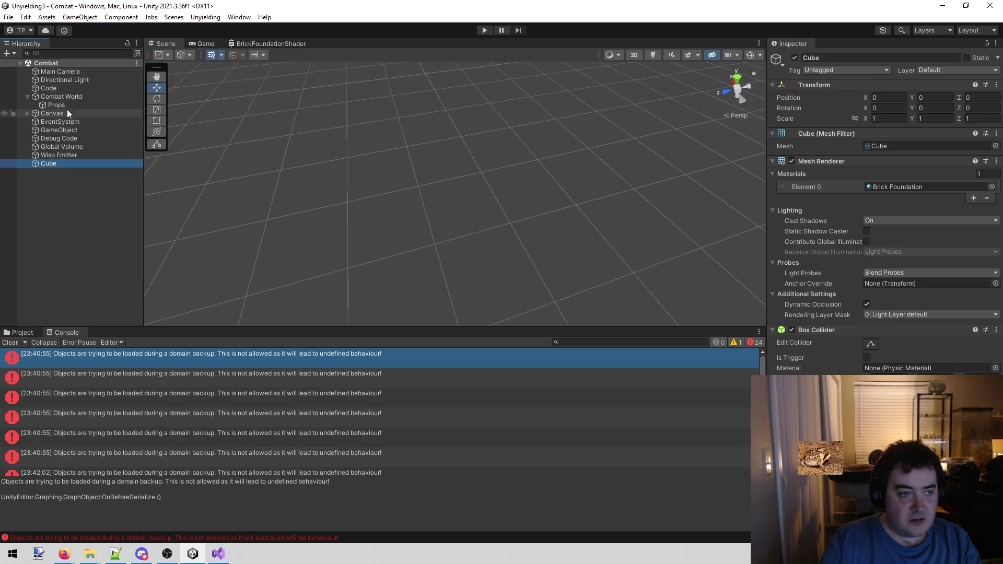
pyautogui.click(23, 333)
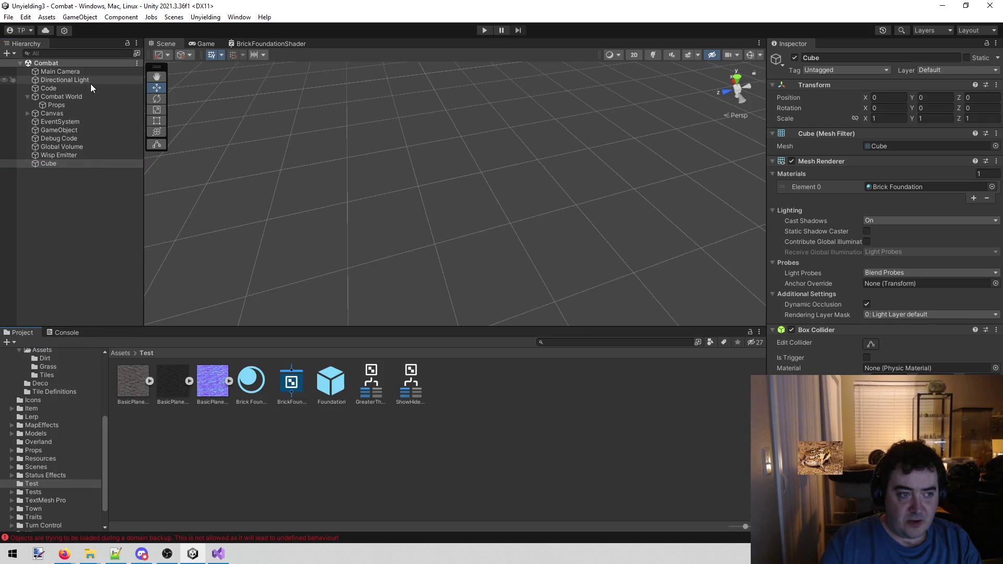
pyautogui.click(54, 87)
pyautogui.scroll(-10, 921, 255)
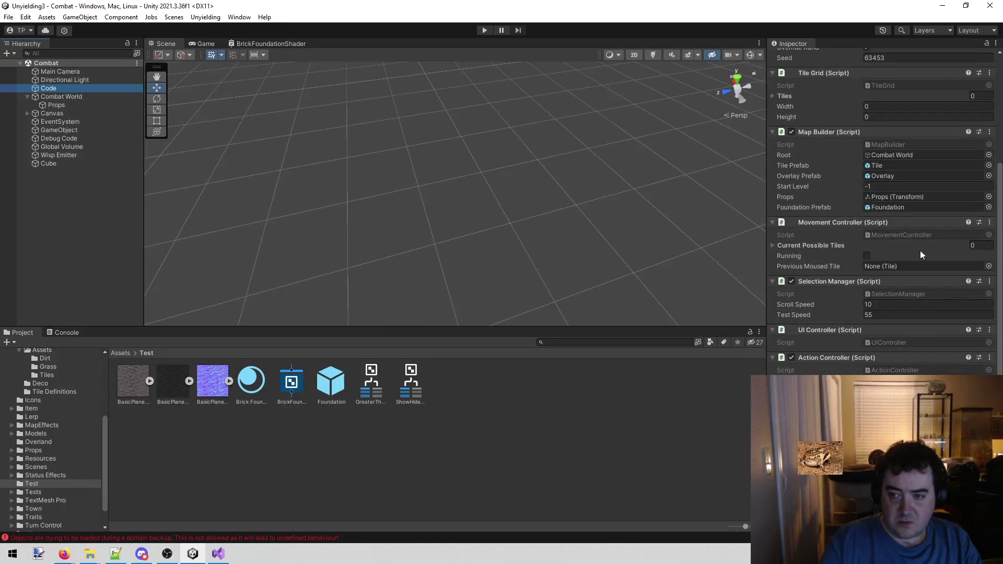
pyautogui.click(67, 165)
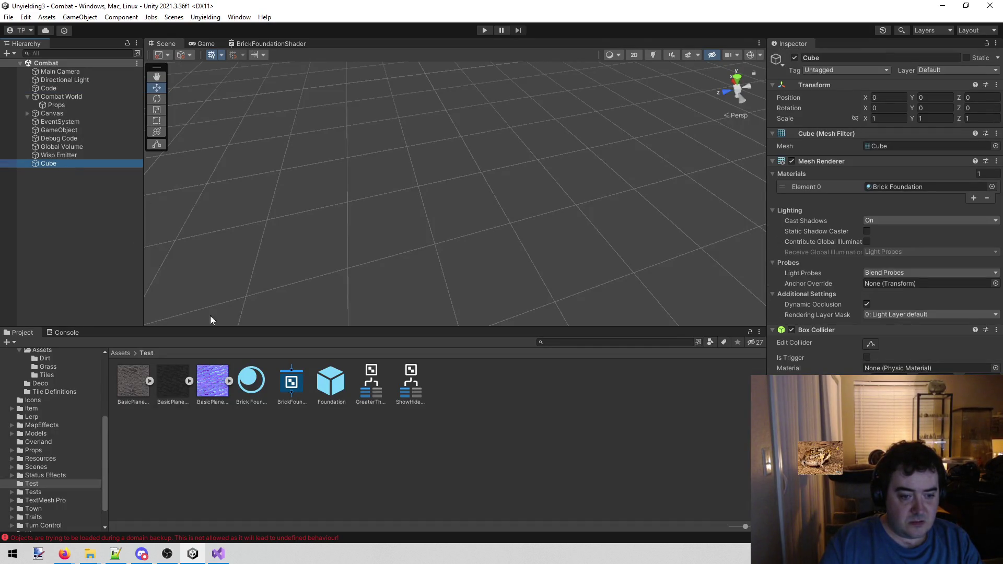
pyautogui.click(333, 388)
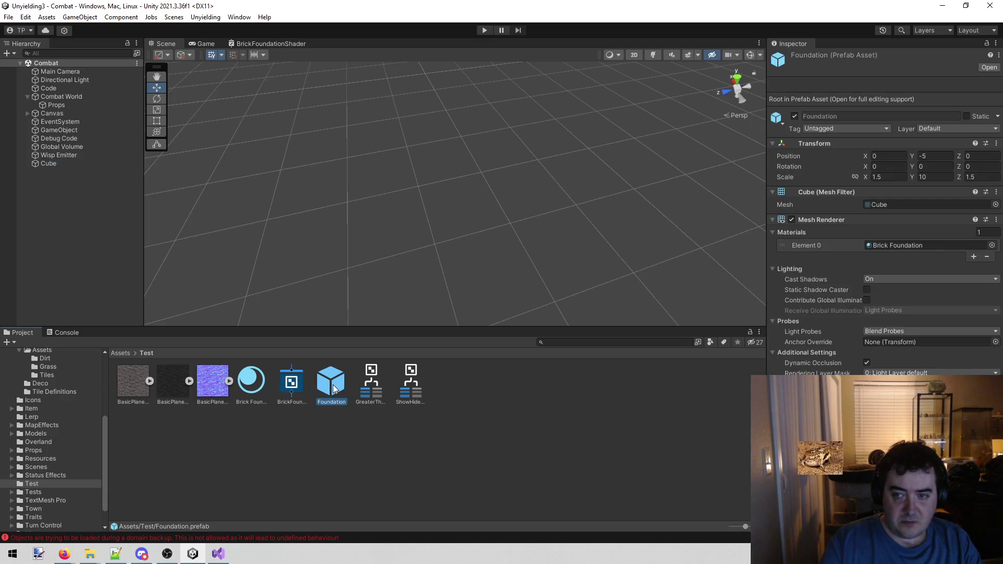
# Step: Delete the Cube and its duplicate from the Combat scene and save the scene
pyautogui.rightClick(52, 165)
pyautogui.click(78, 233)
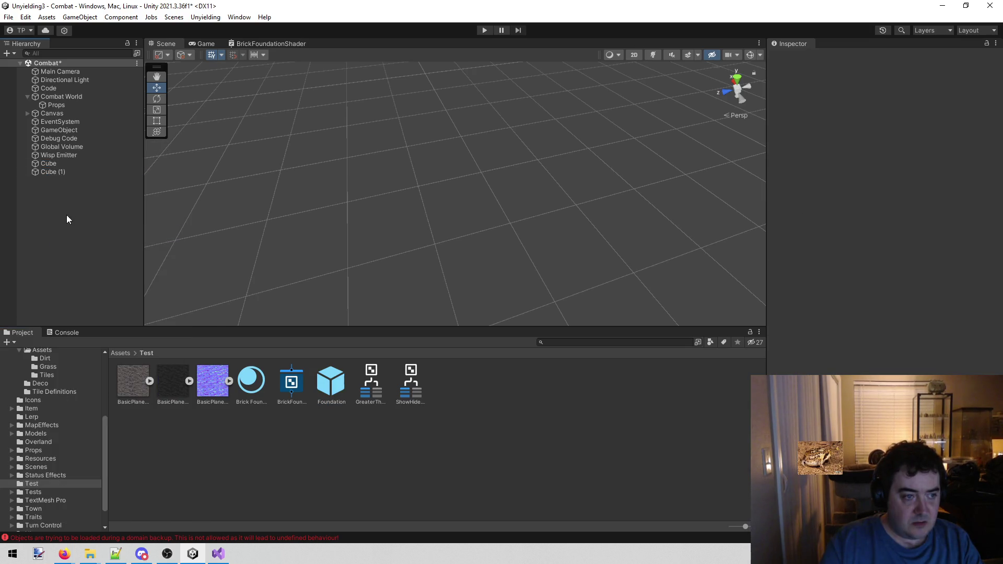
pyautogui.keyDown('ctrl'); pyautogui.click(51, 166); pyautogui.keyUp('ctrl')
pyautogui.press('Delete')
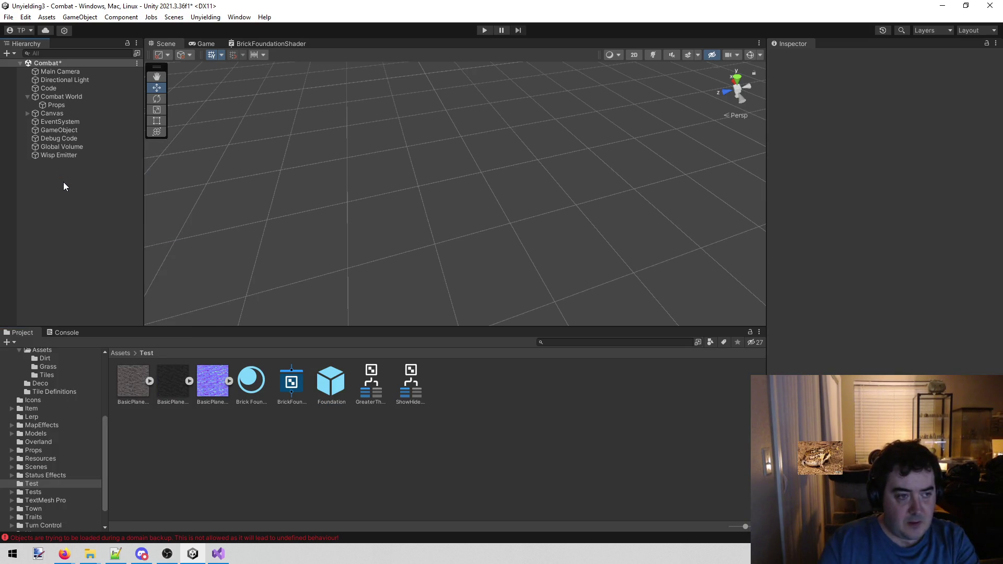
pyautogui.hotkey('ctrl', 's')
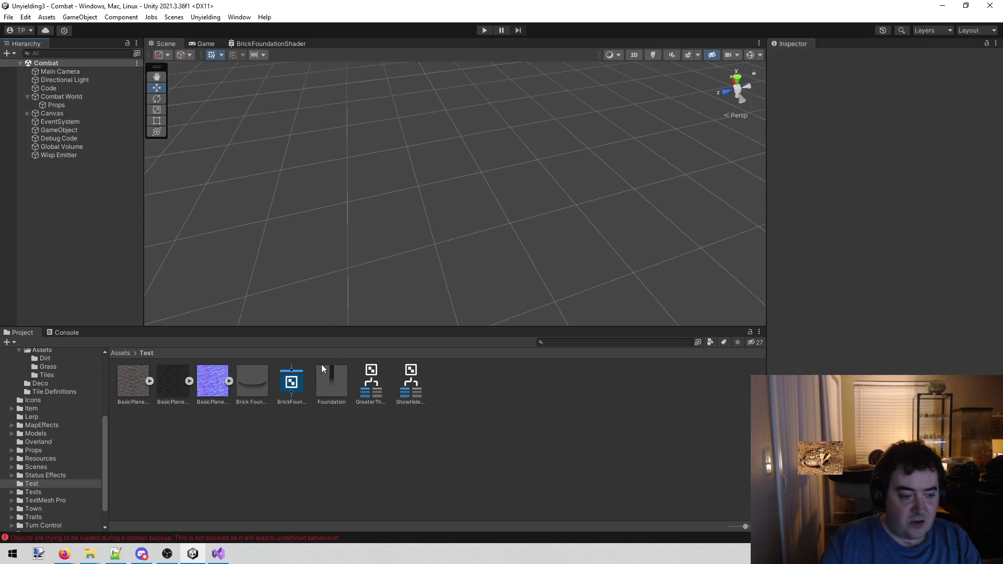
# Step: Clear the Console errors and close the Unity editor
pyautogui.click(71, 331)
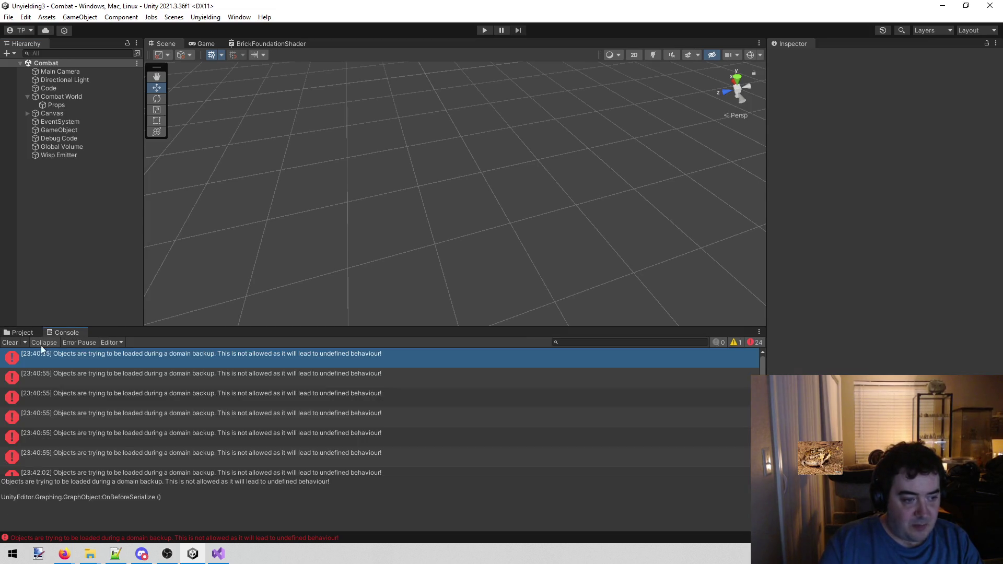
pyautogui.click(11, 344)
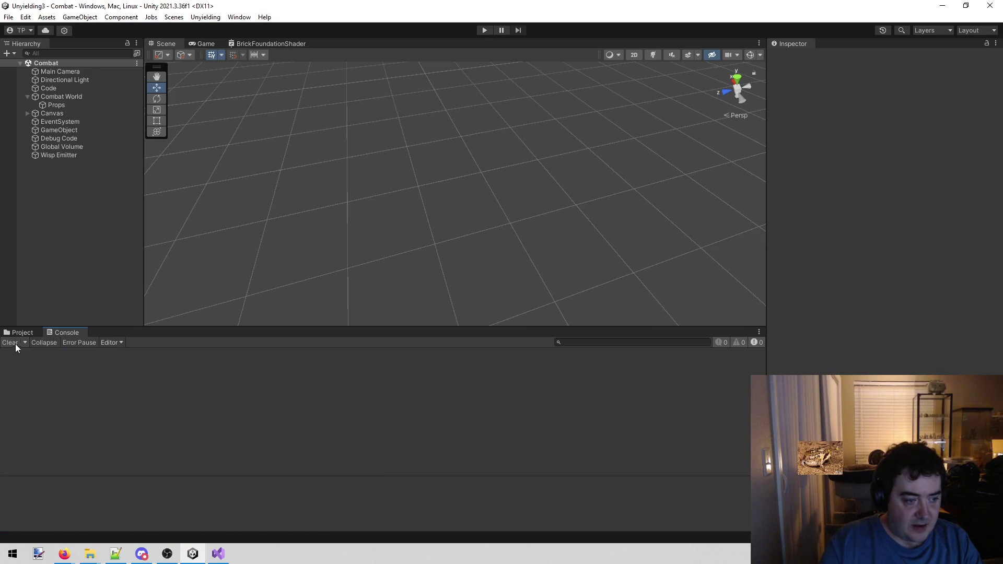
pyautogui.click(981, 9)
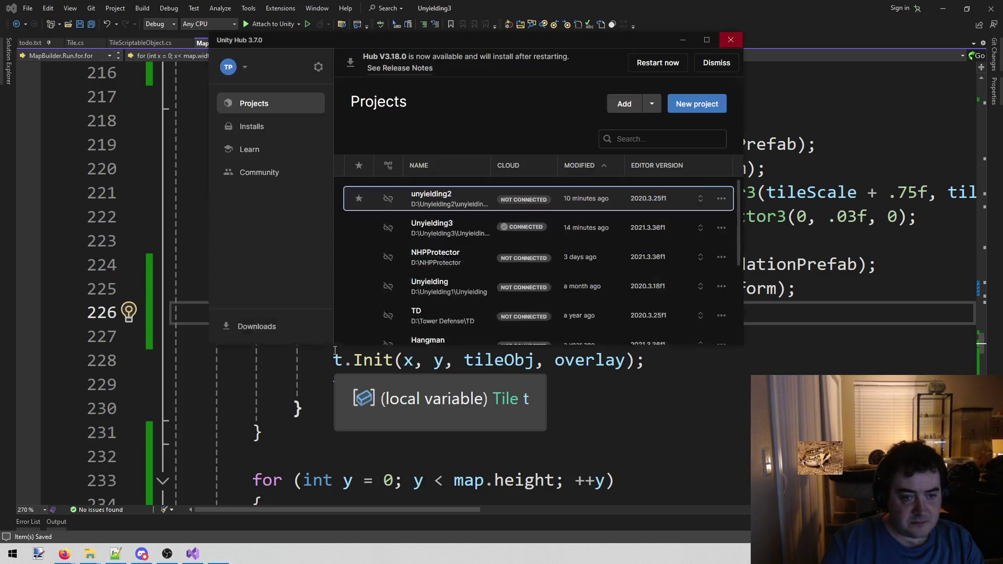
# Step: Reopen Unyielding3 from Unity Hub and bring the loaded Unity editor forward
pyautogui.click(434, 228)
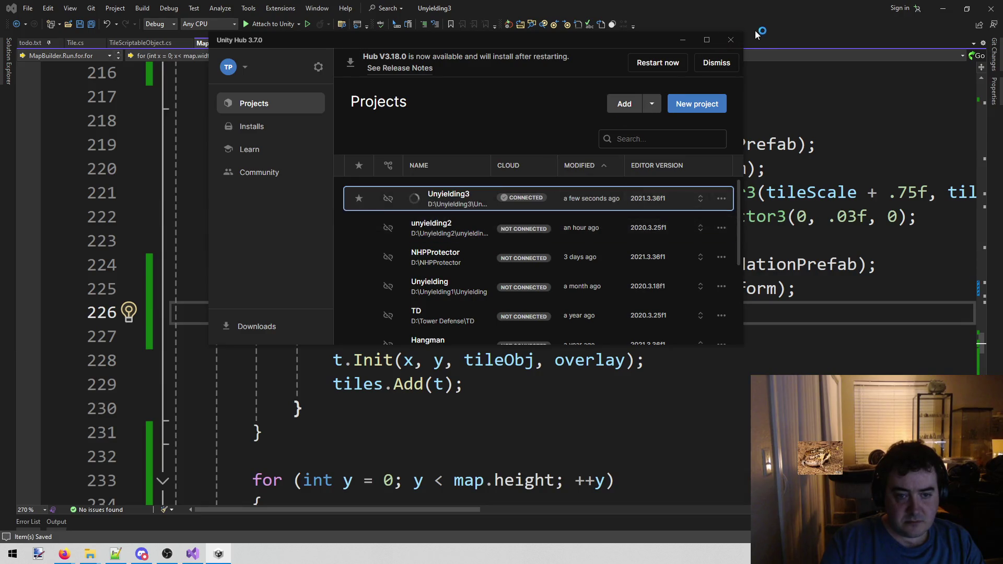
pyautogui.click(739, 39)
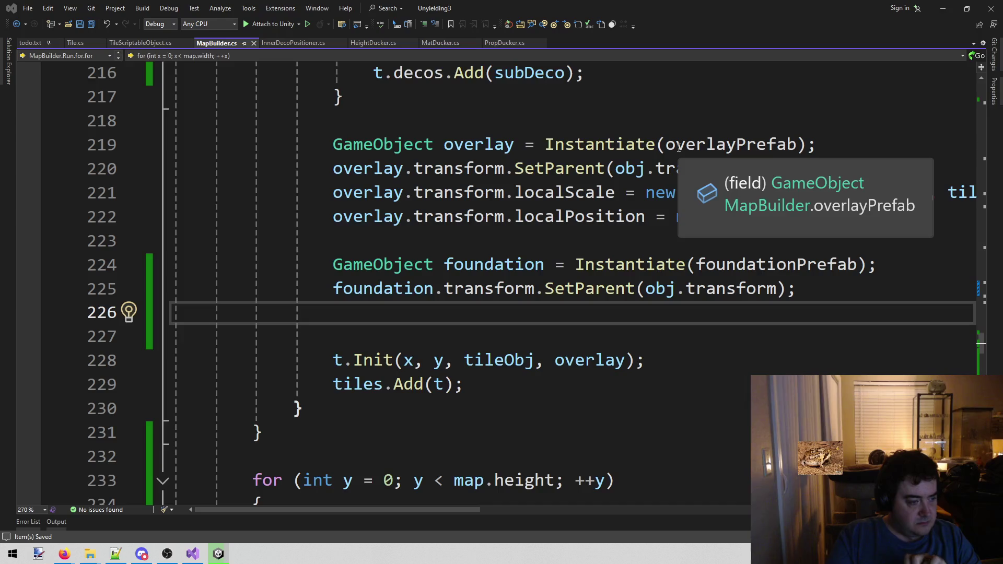
pyautogui.hotkey('alt', 'Tab')
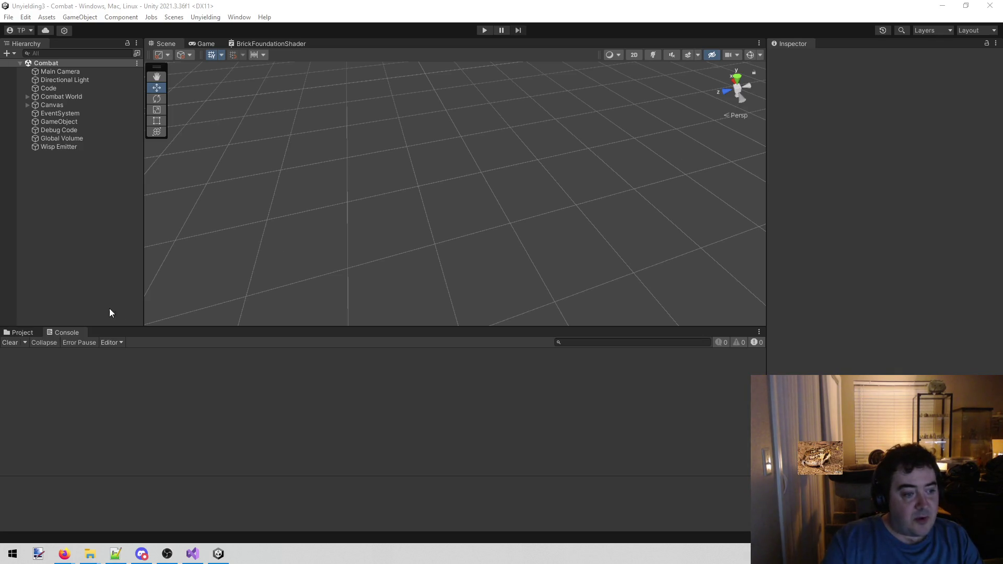
# Step: Switch the bottom panel from the Console to the Project view of Assets/Test
pyautogui.click(24, 334)
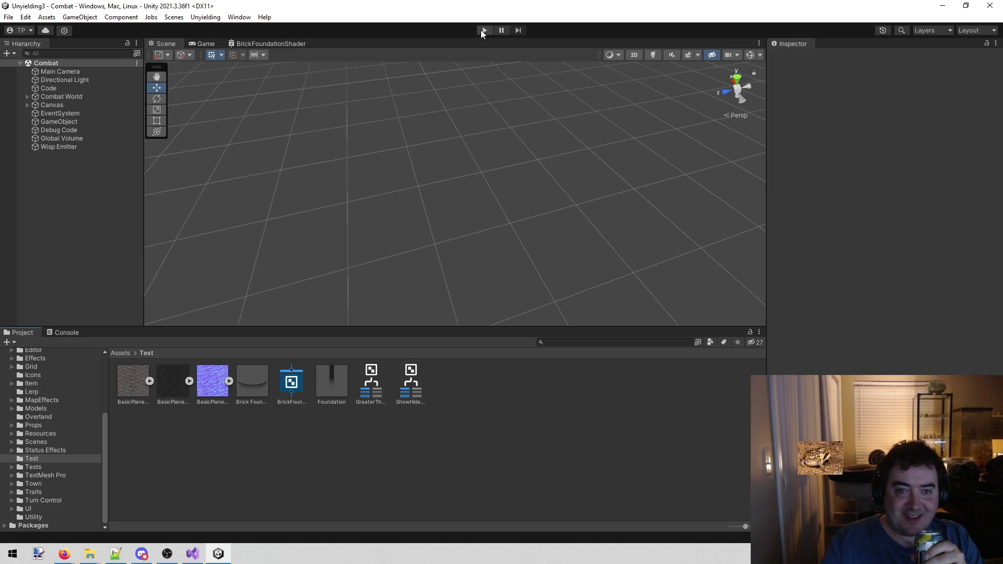
pyautogui.click(484, 30)
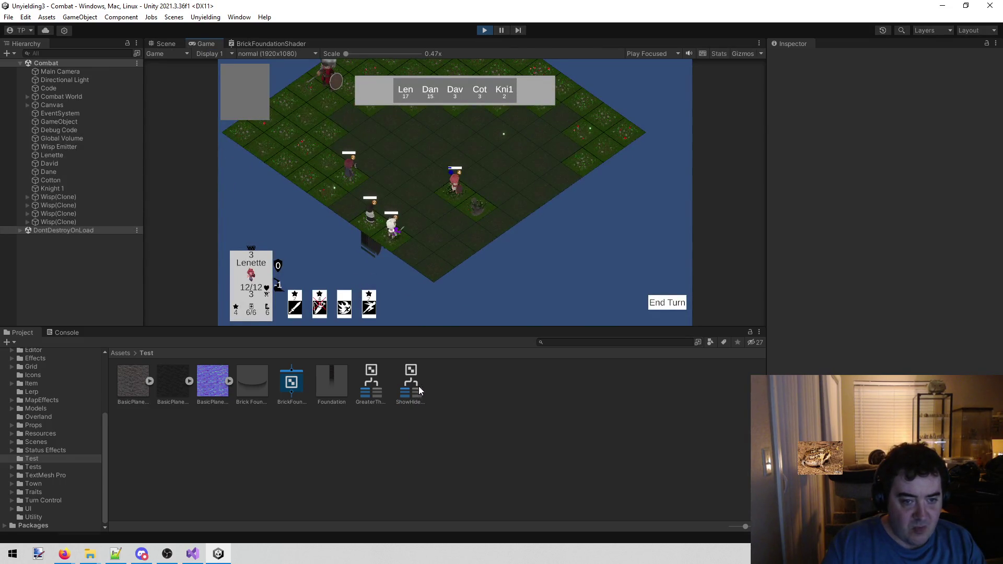
pyautogui.click(161, 43)
pyautogui.moveTo(293, 156)
pyautogui.mouseDown()
pyautogui.moveTo(302, 95)
pyautogui.moveTo(345, 39)
pyautogui.moveTo(153, 192)
pyautogui.moveTo(396, 146)
pyautogui.moveTo(392, 76)
pyautogui.moveTo(610, 31)
pyautogui.moveTo(580, 17)
pyautogui.moveTo(383, 18)
pyautogui.moveTo(416, 544)
pyautogui.mouseUp()
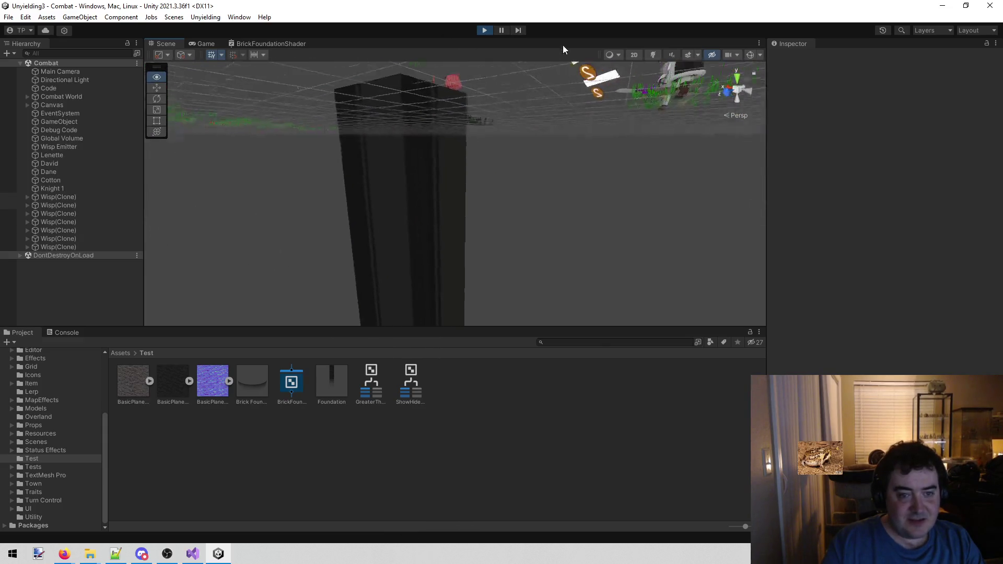
pyautogui.click(416, 187)
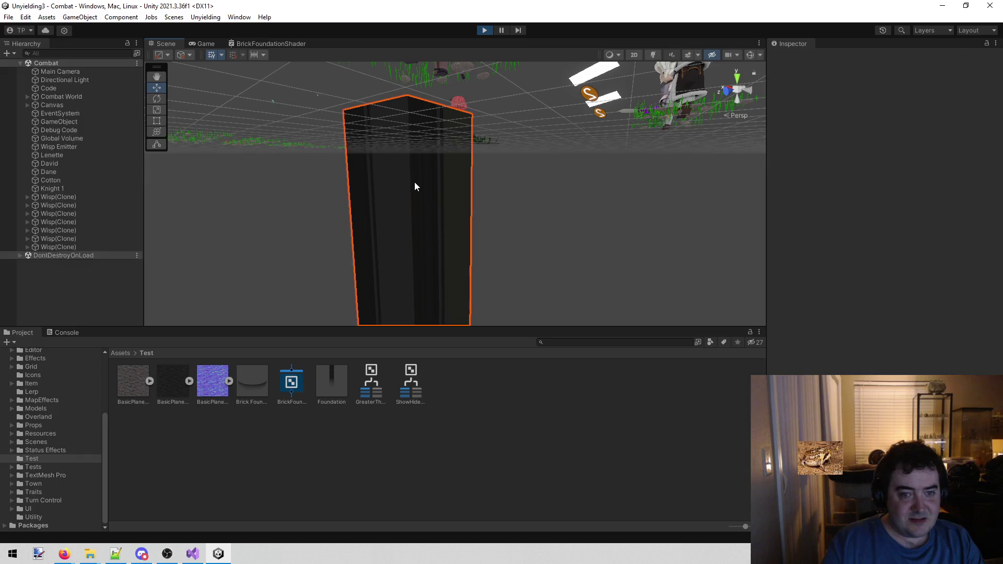
pyautogui.scroll(-2, 109, 237)
pyautogui.click(81, 246)
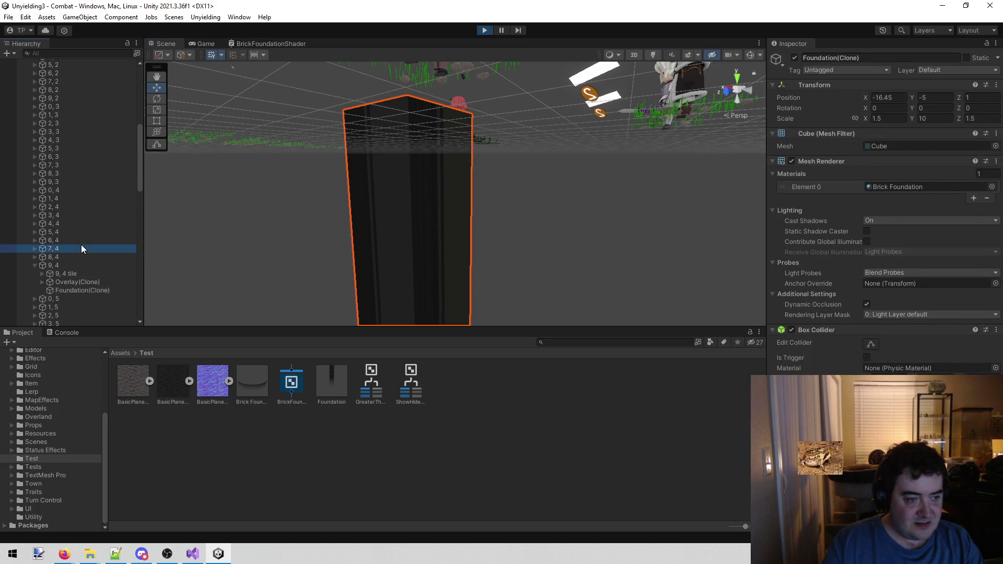
pyautogui.click(35, 249)
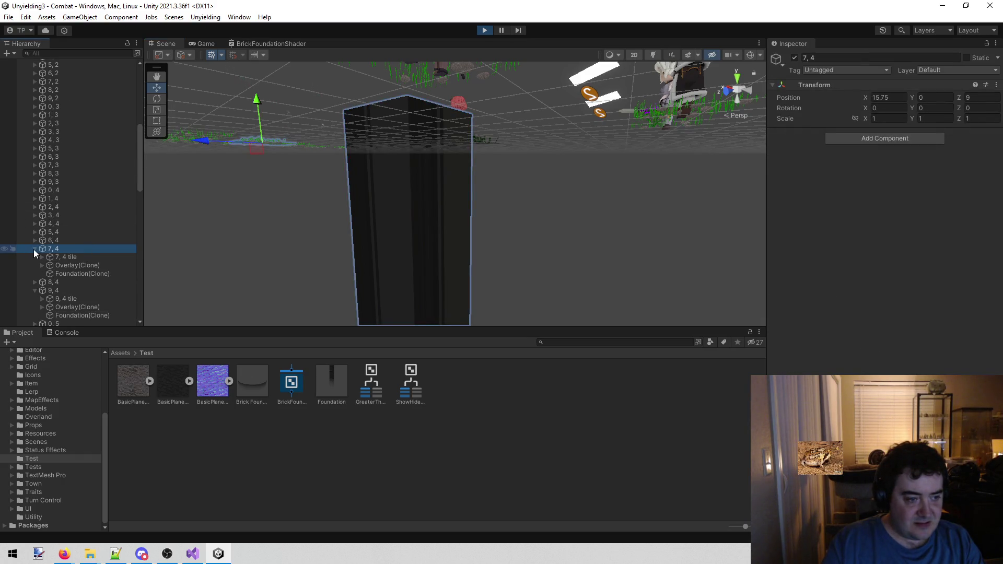
pyautogui.click(92, 273)
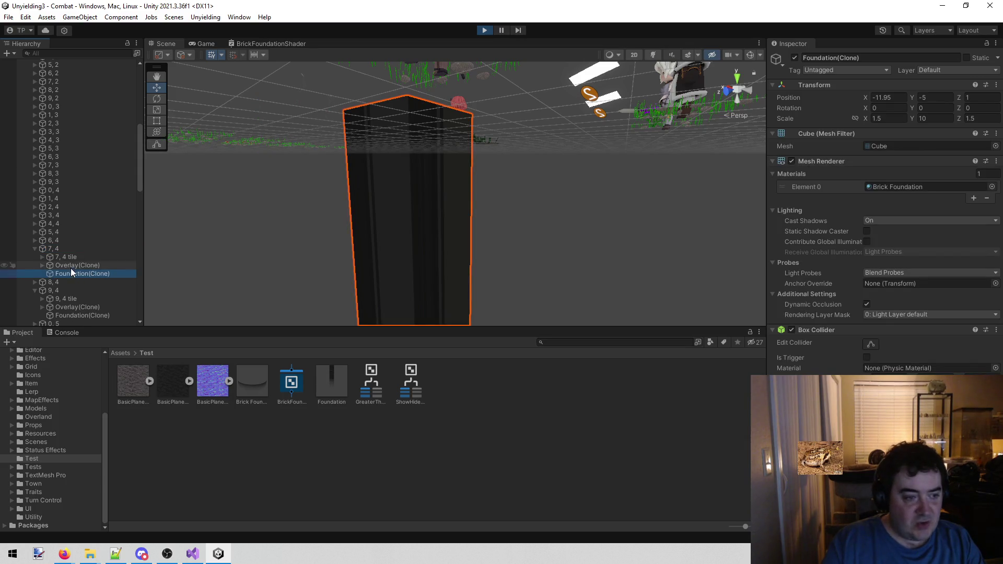
pyautogui.click(68, 255)
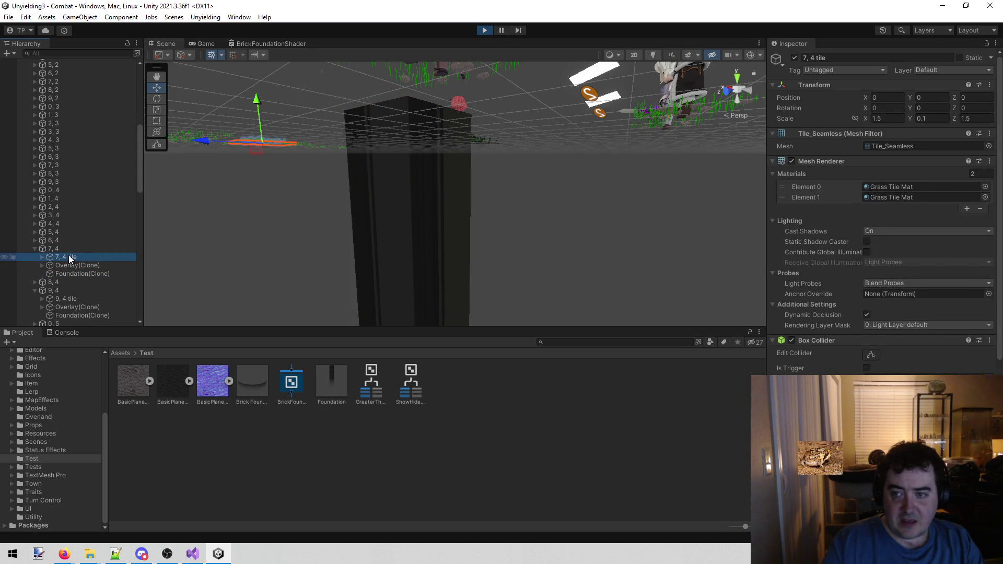
pyautogui.click(88, 274)
pyautogui.click(83, 257)
pyautogui.click(80, 249)
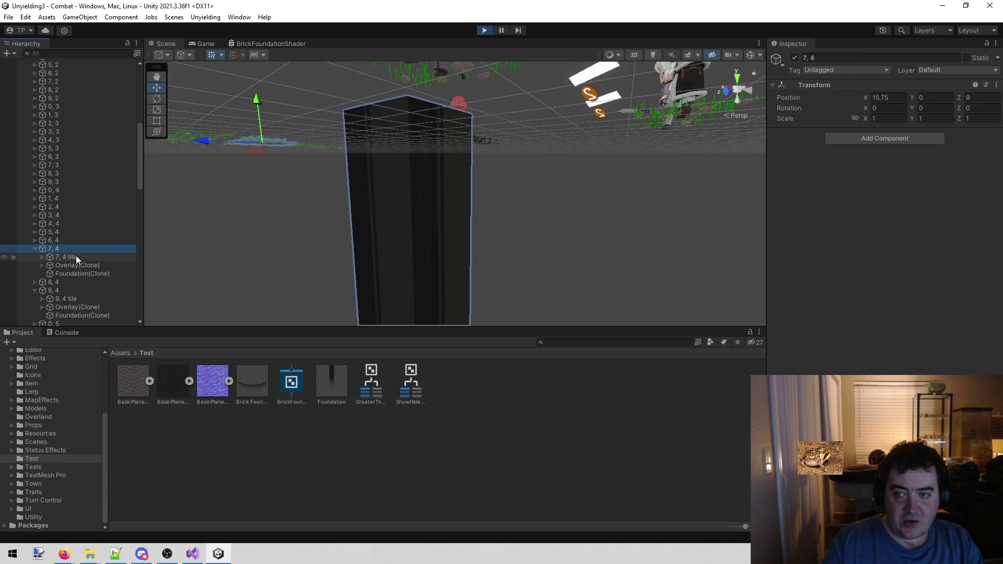
pyautogui.click(76, 255)
pyautogui.click(481, 33)
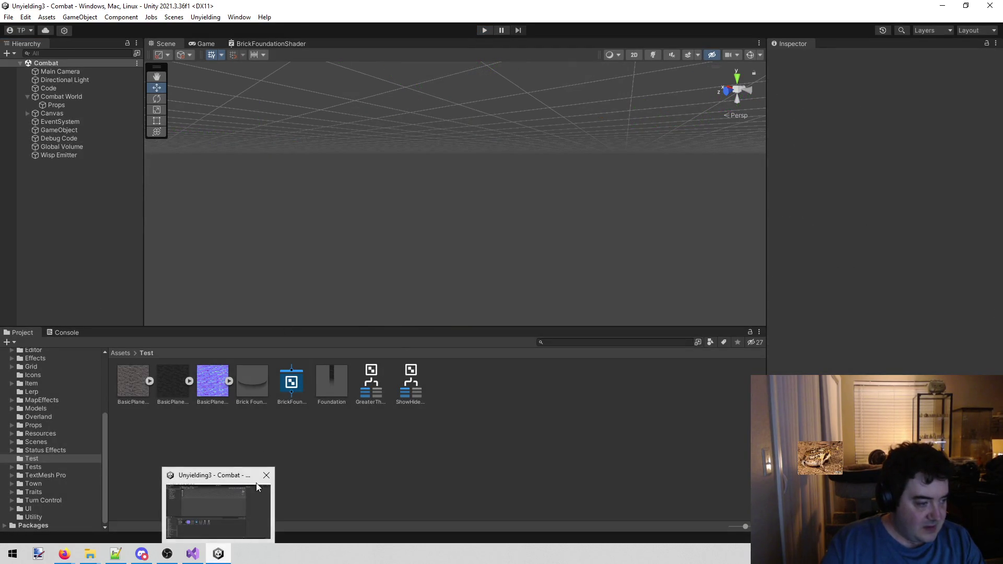
pyautogui.click(195, 556)
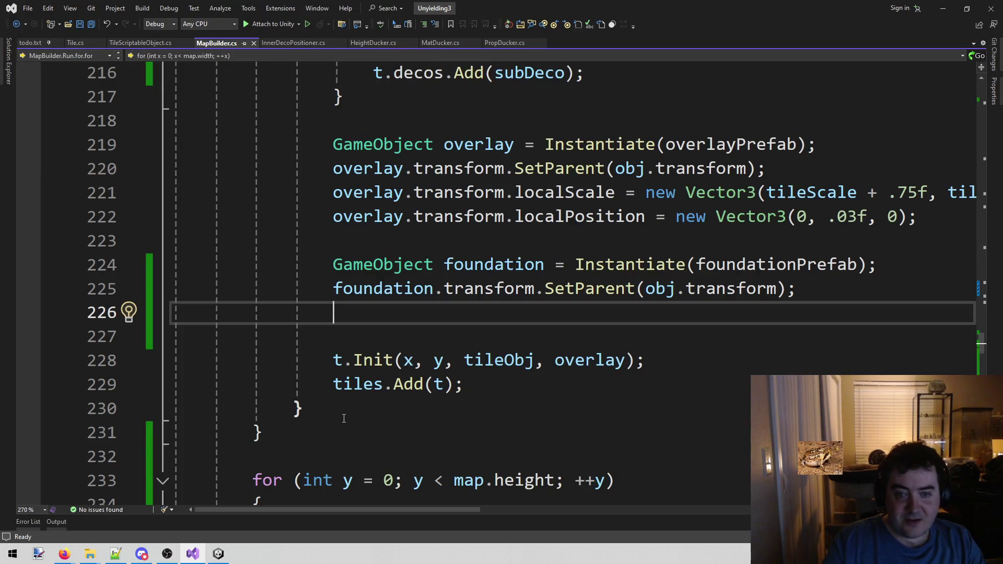
# Step: Replace obj with tileObj in the foundation's SetParent call on line 225 and save
pyautogui.scroll(7, 606, 303)
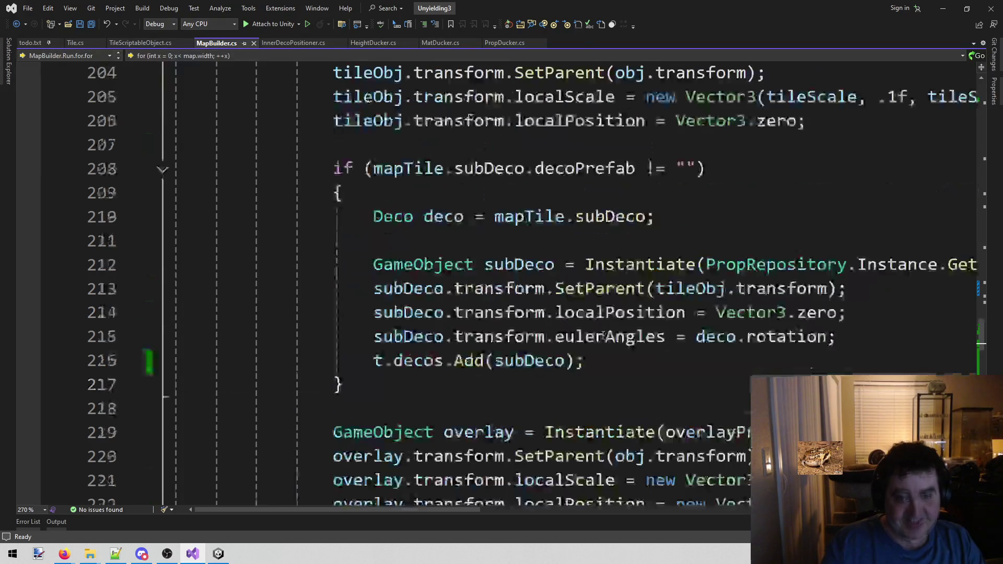
pyautogui.scroll(-6, 602, 336)
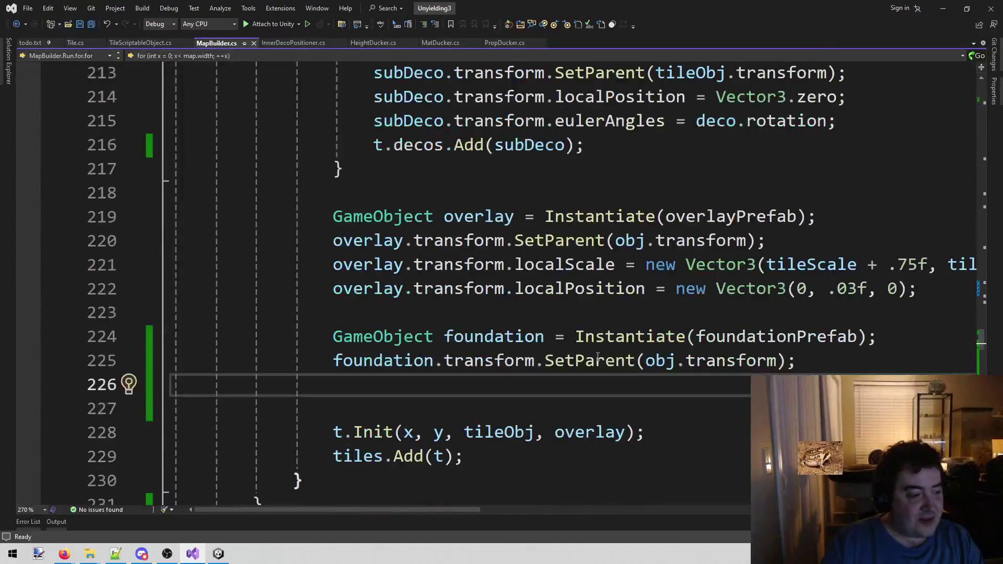
pyautogui.scroll(-2, 595, 362)
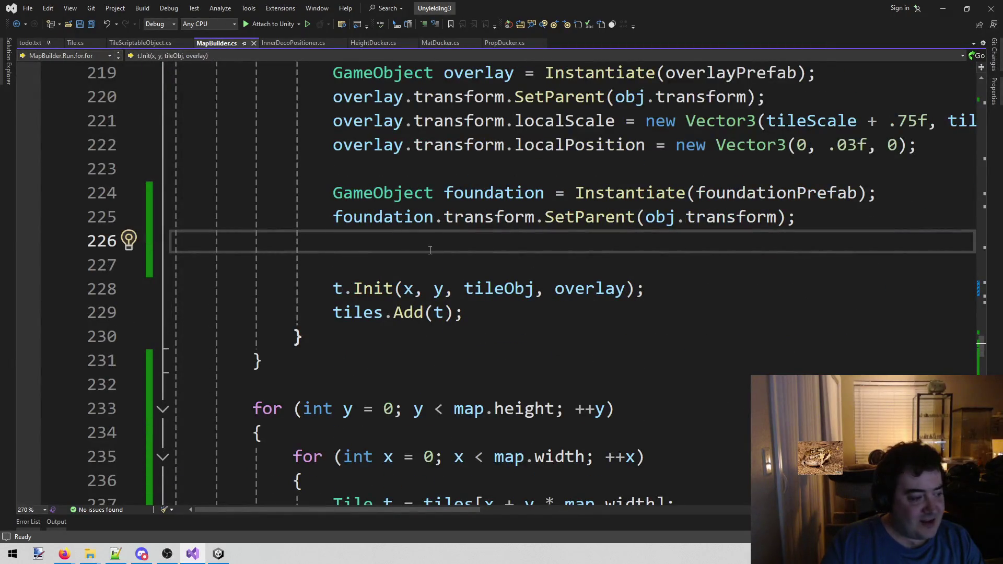
pyautogui.scroll(1, 417, 283)
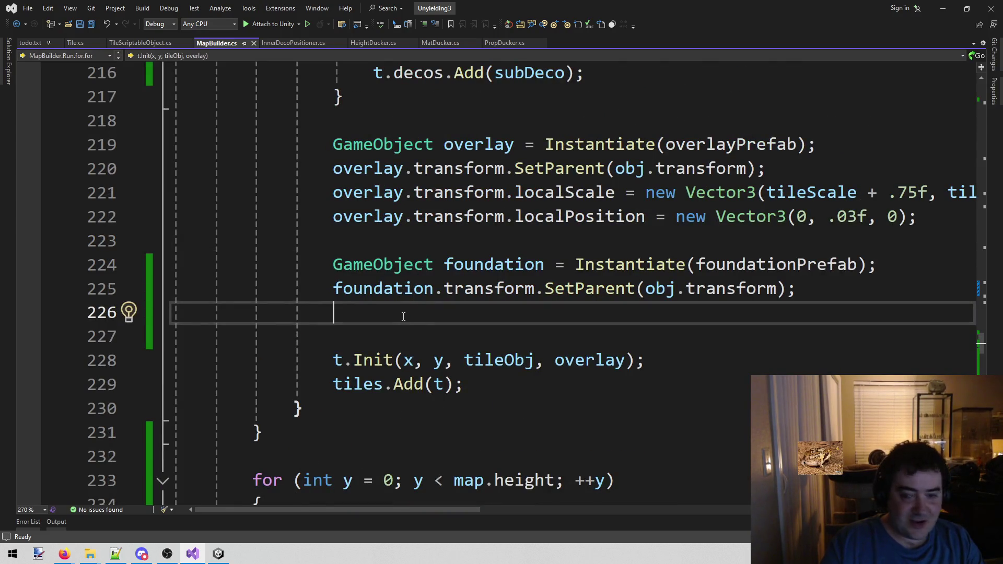
pyautogui.scroll(2, 611, 275)
pyautogui.scroll(6, 612, 275)
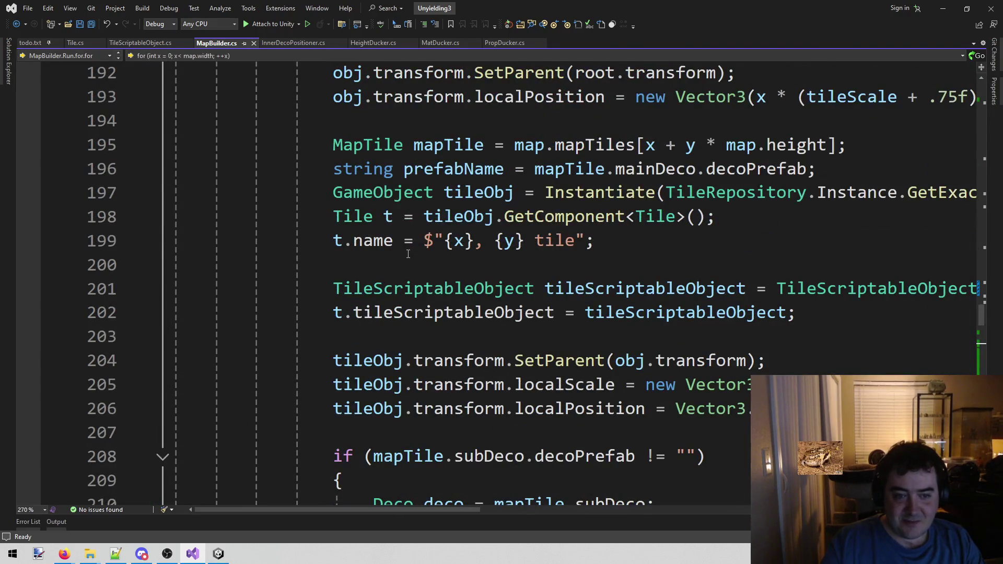
pyautogui.click(392, 213)
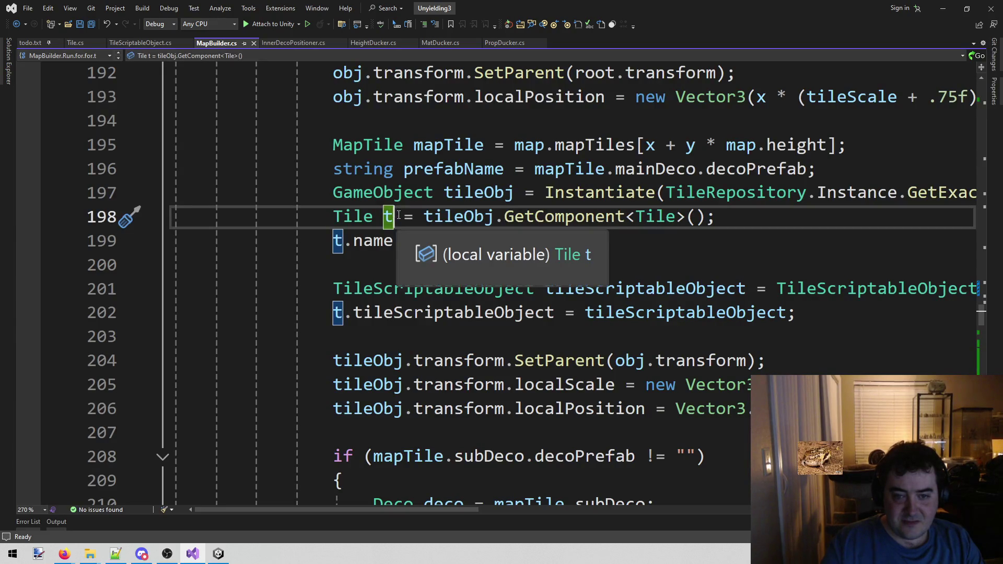
pyautogui.doubleClick(478, 192)
pyautogui.hotkey('ctrl', 'c')
pyautogui.scroll(-8, 490, 370)
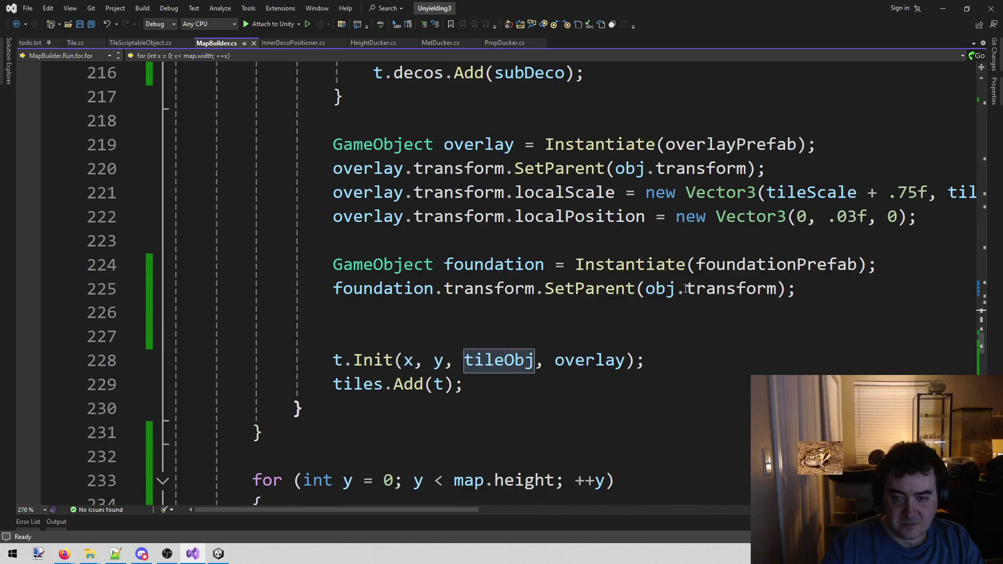
pyautogui.doubleClick(660, 289)
pyautogui.hotkey('ctrl', 'v')
pyautogui.hotkey('ctrl', 's')
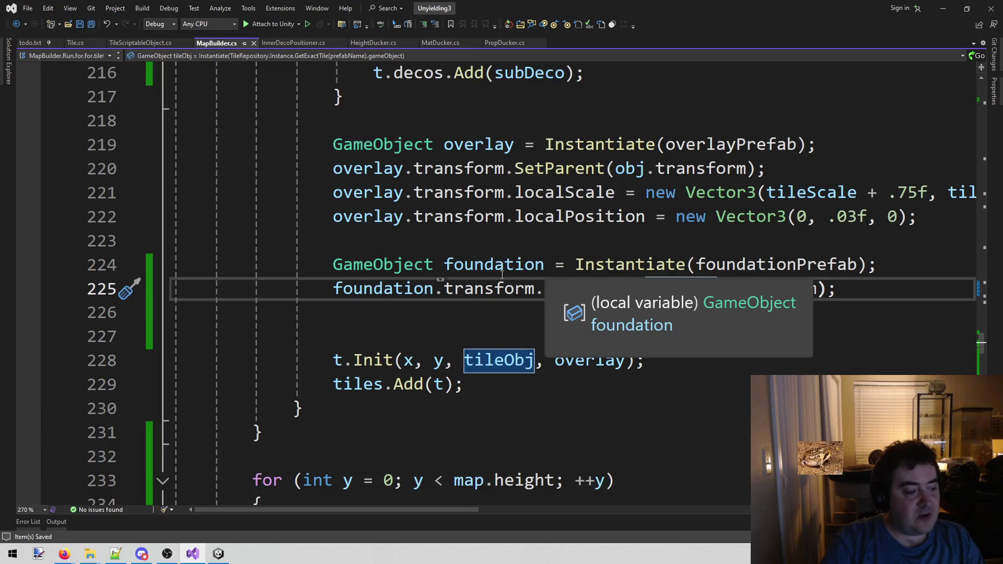
# Step: Remove the blank line after the foundation SetParent call and let Unity recompile
pyautogui.click(359, 313)
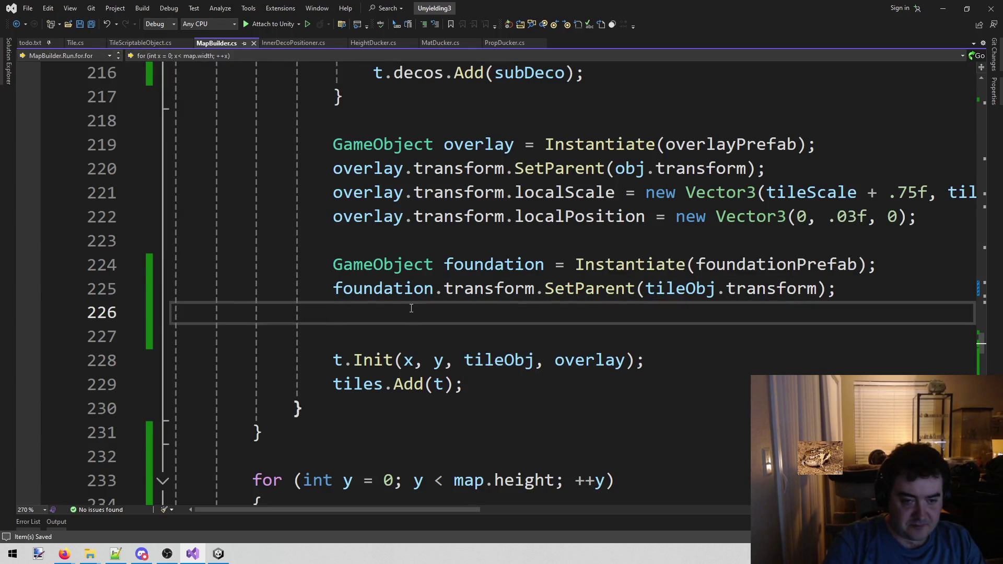
pyautogui.press('BackSpace')
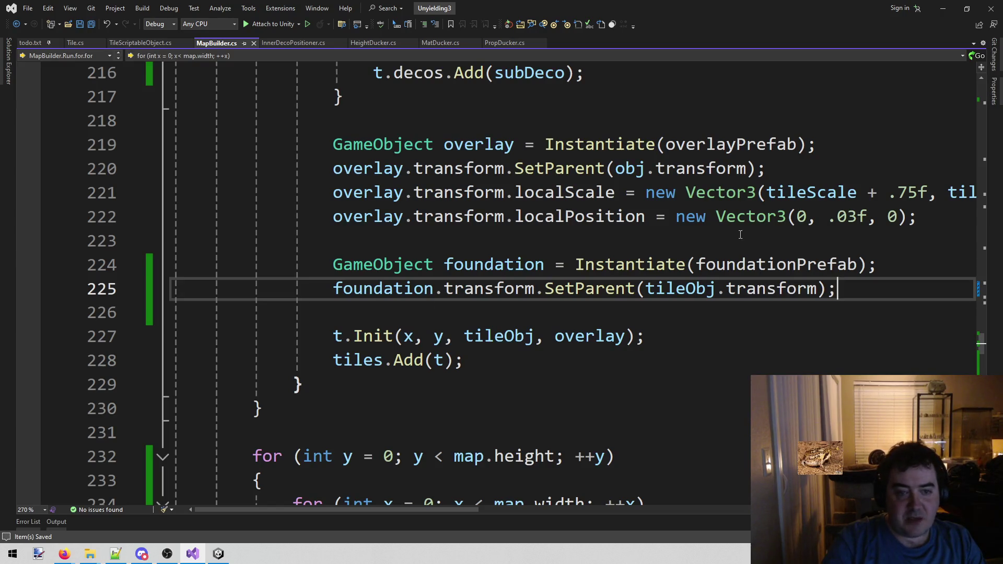
pyautogui.click(640, 256)
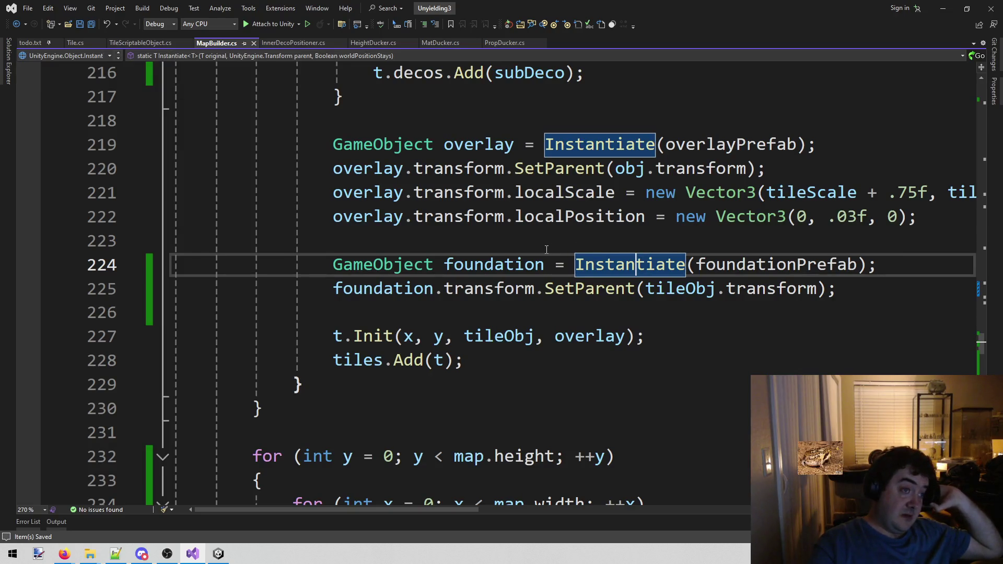
pyautogui.moveTo(523, 270)
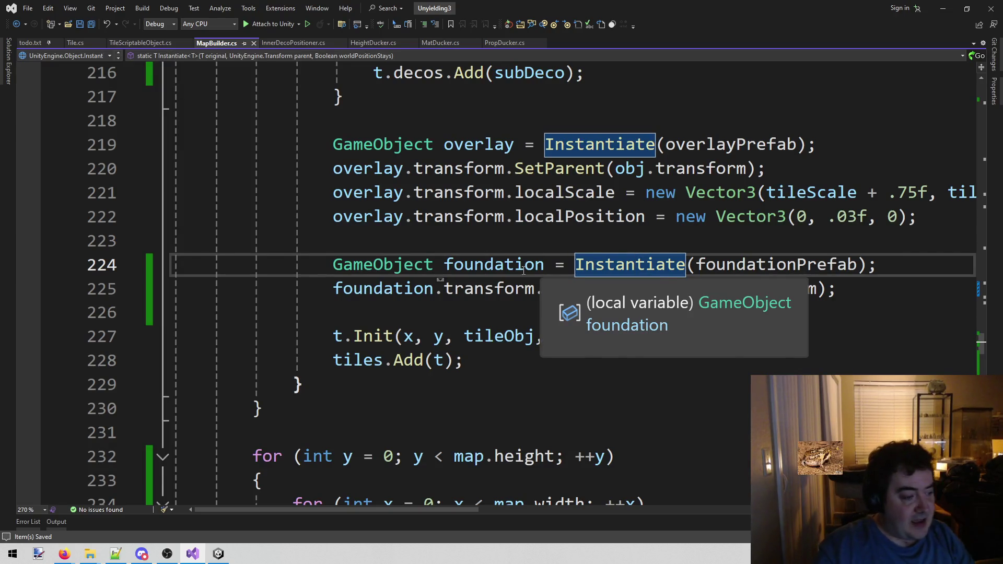
pyautogui.click(865, 291)
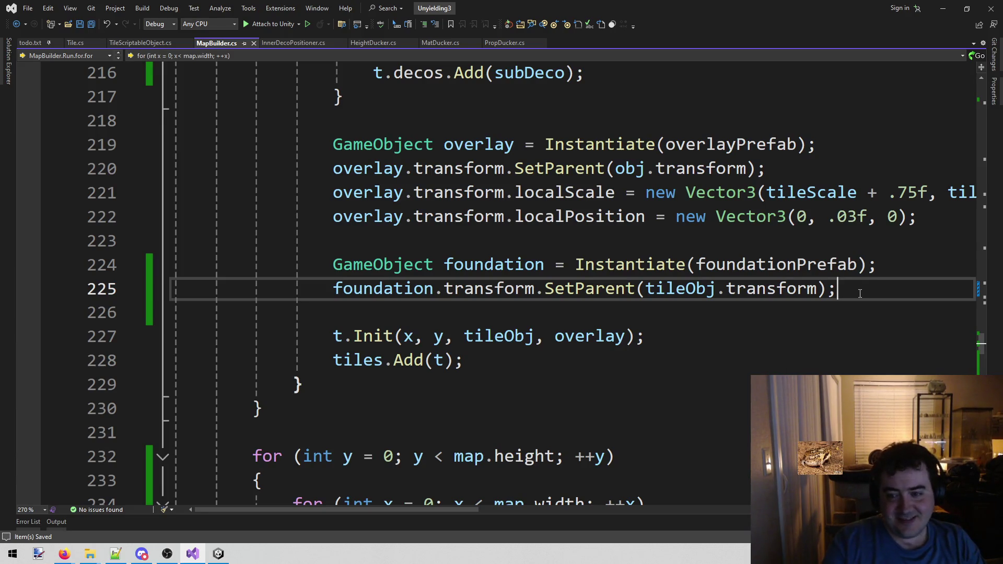
pyautogui.hotkey('shift', 'Home')
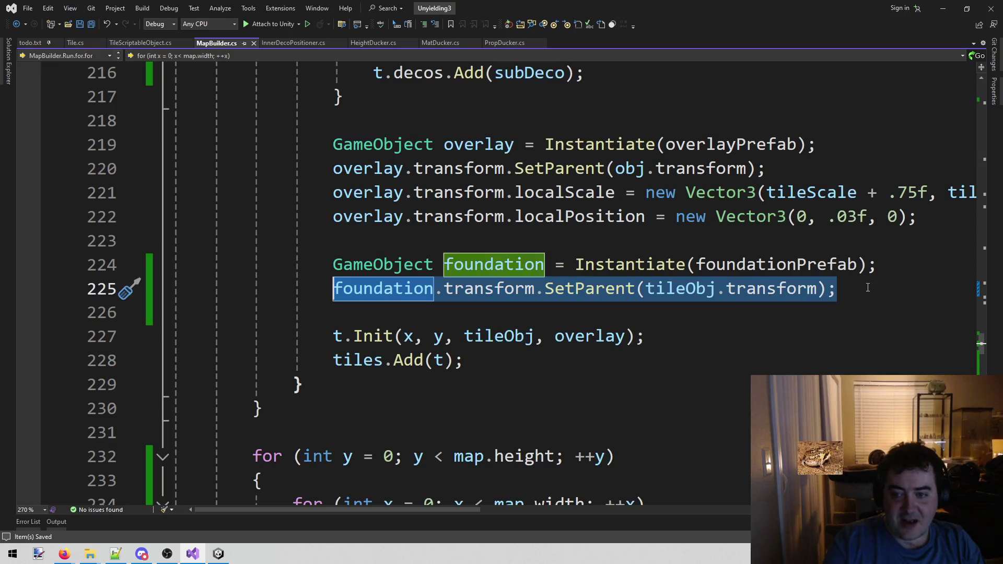
pyautogui.click(867, 288)
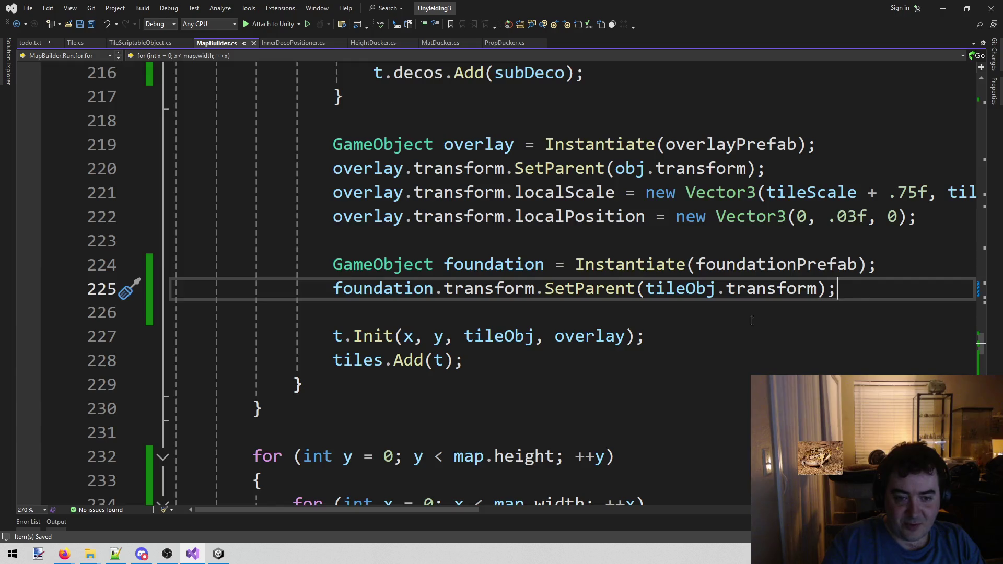
pyautogui.click(194, 559)
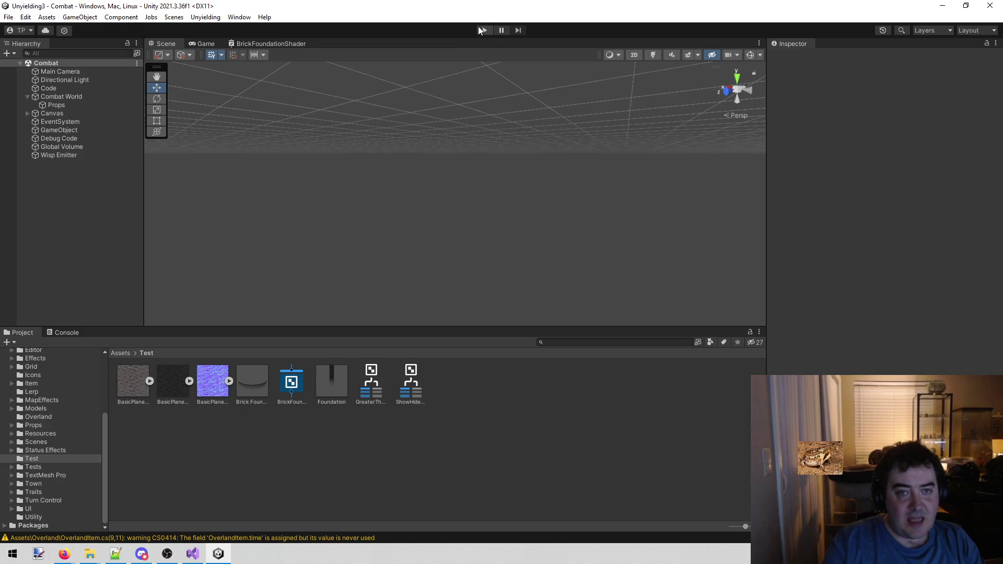
# Step: Run the game, inspect the Foundation(Clone) column in the Scene view, then stop Play mode
pyautogui.click(483, 29)
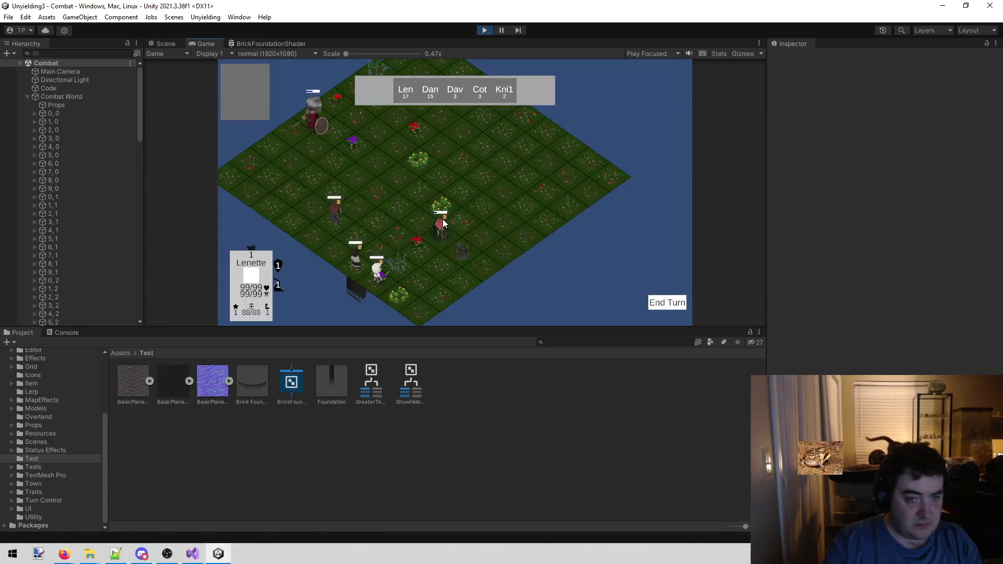
pyautogui.click(166, 43)
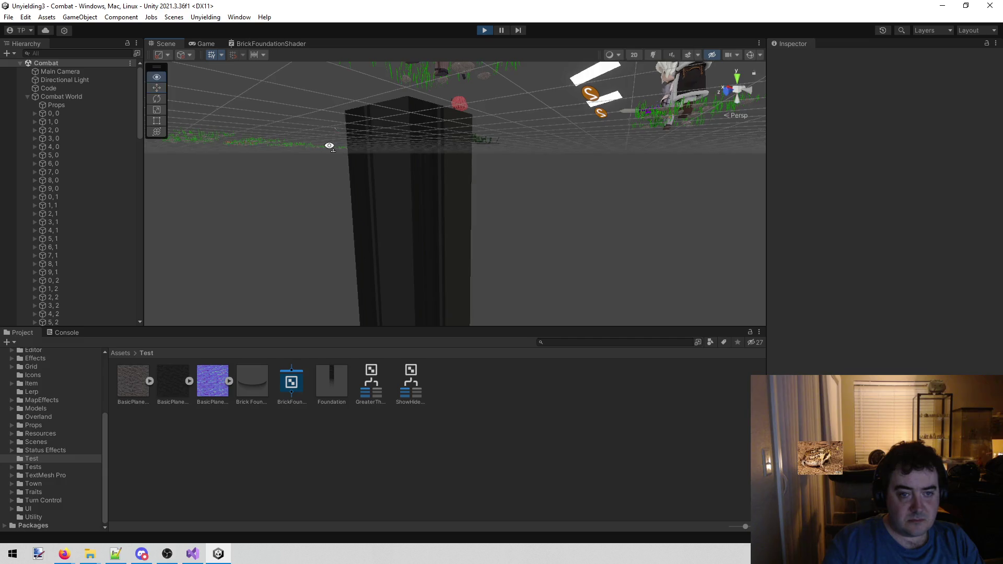
pyautogui.click(419, 172)
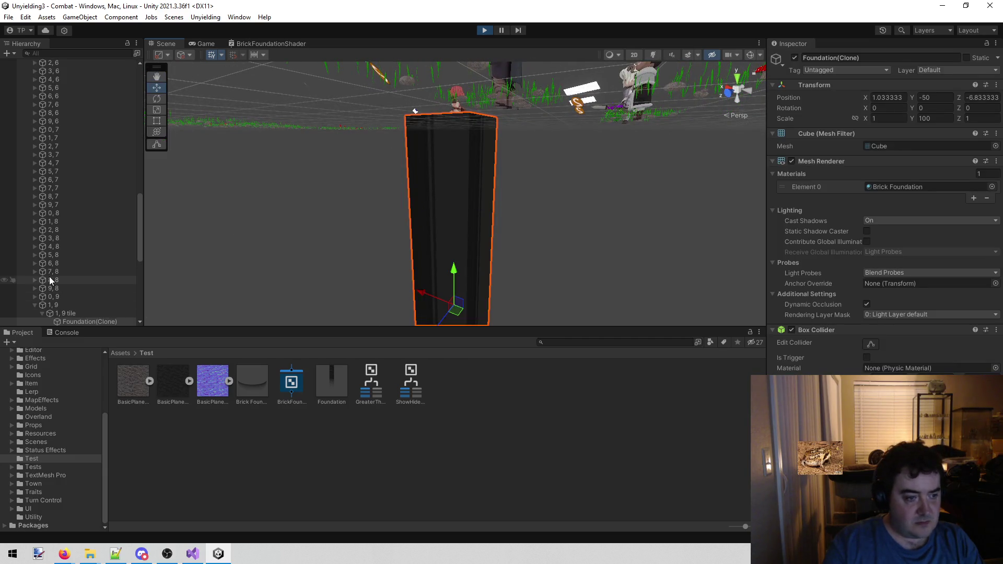
pyautogui.scroll(-2, 103, 289)
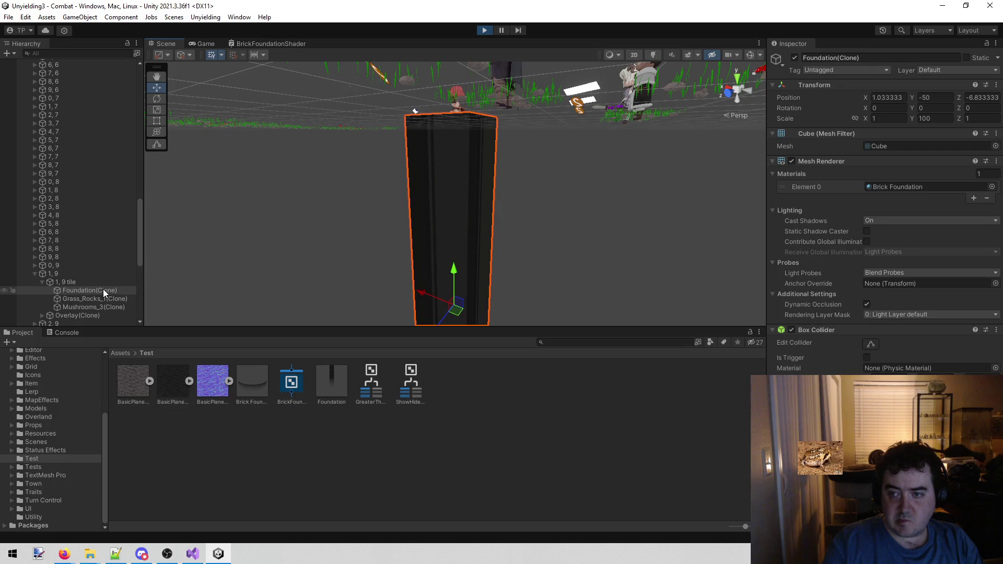
pyautogui.moveTo(487, 149)
pyautogui.mouseDown()
pyautogui.moveTo(486, 115)
pyautogui.moveTo(493, 141)
pyautogui.moveTo(461, 142)
pyautogui.moveTo(510, 134)
pyautogui.mouseUp()
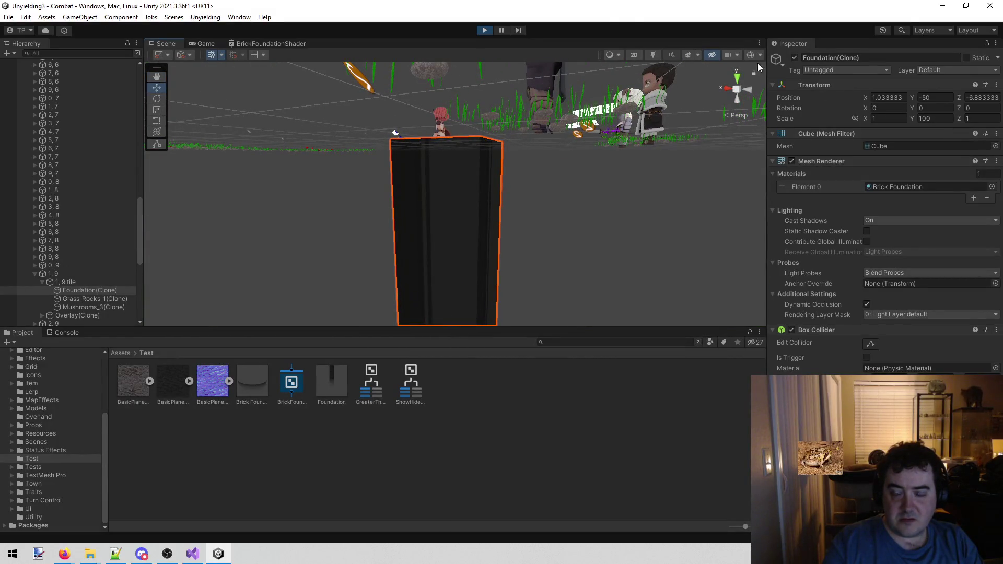
pyautogui.click(482, 30)
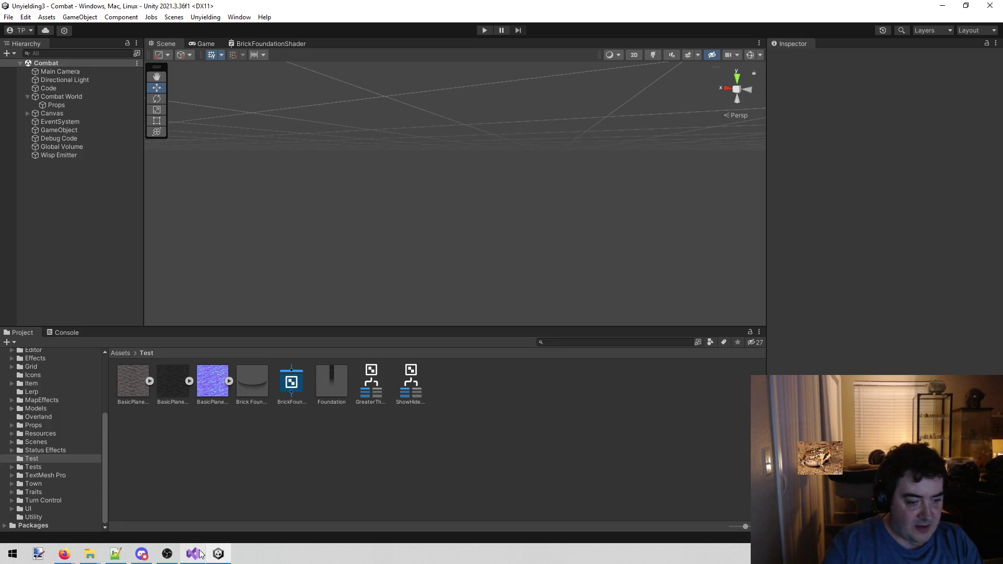
# Step: Add 'foundation.transform.position = Vector3.zero;' after SetParent, then select the Foundation prefab in Unity
pyautogui.click(193, 553)
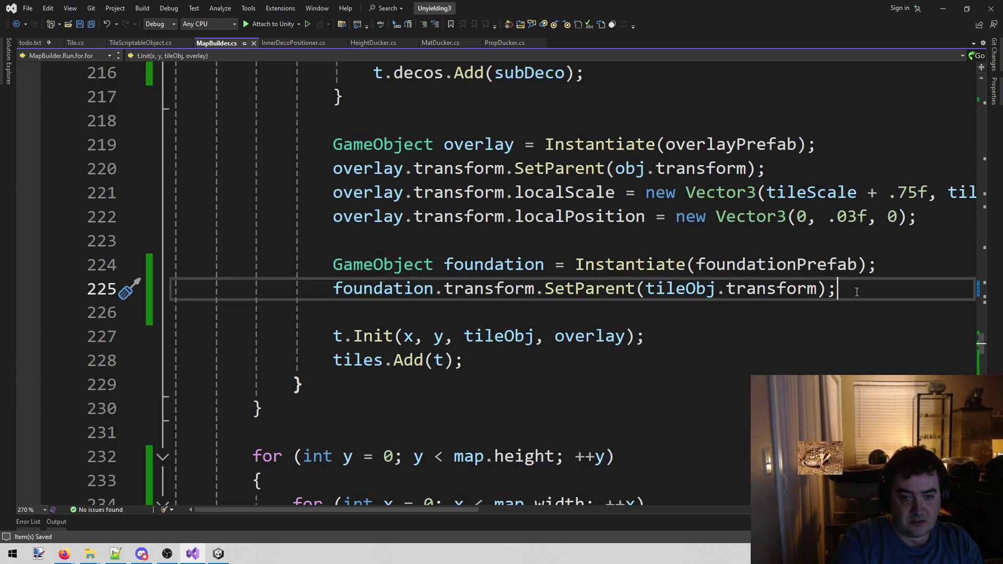
pyautogui.press('Return')
pyautogui.press('Tab')
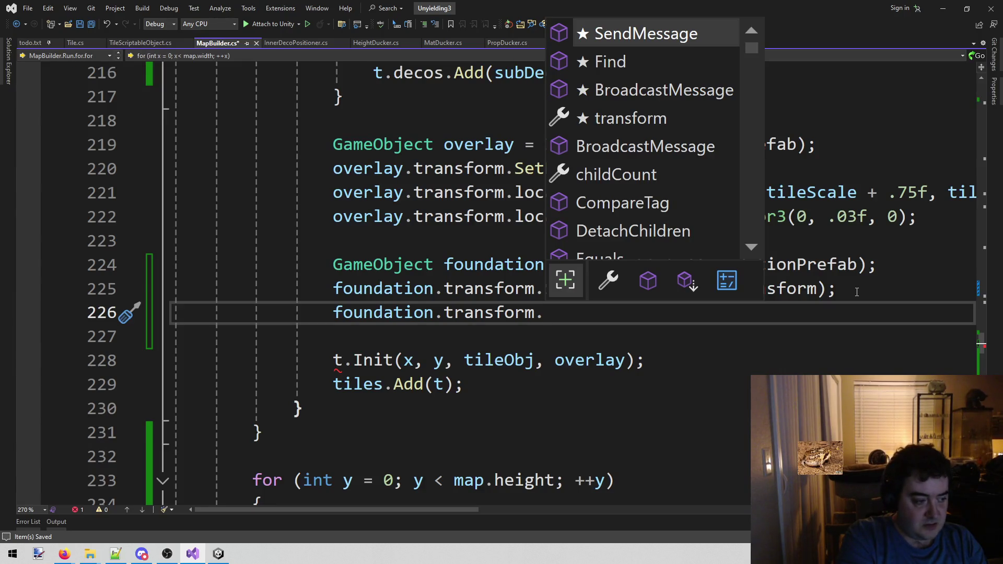
pyautogui.write('po')
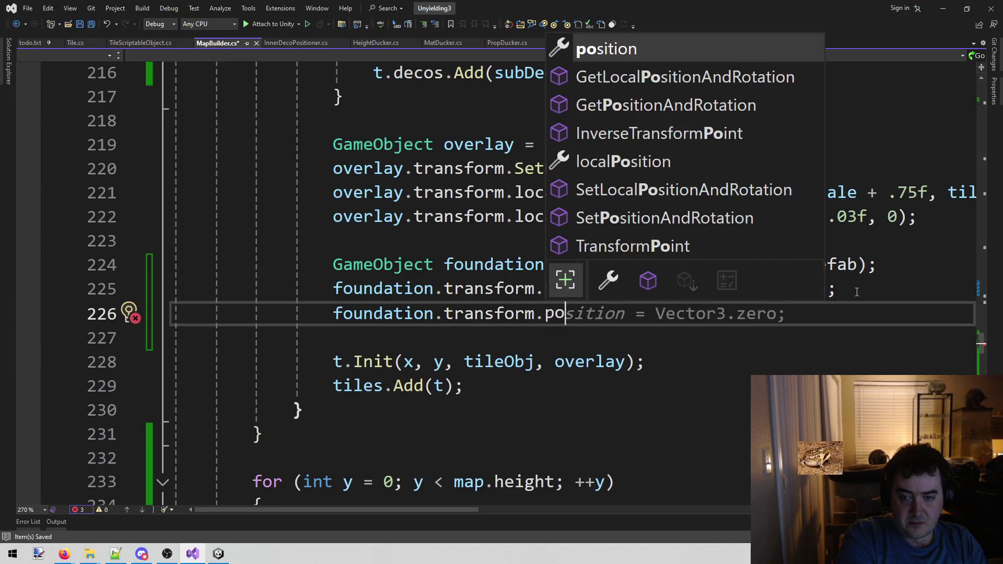
pyautogui.press('Tab')
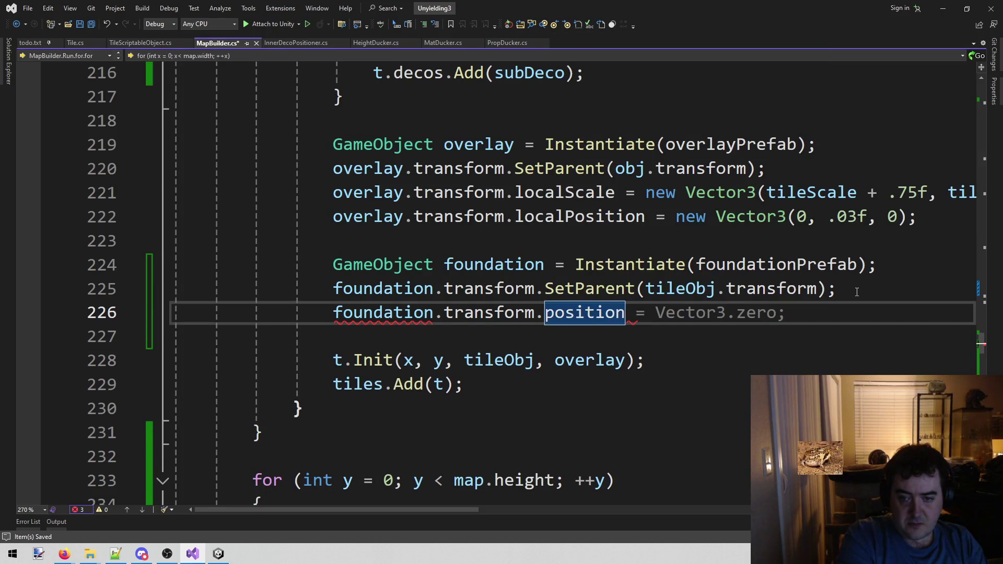
pyautogui.press('Tab')
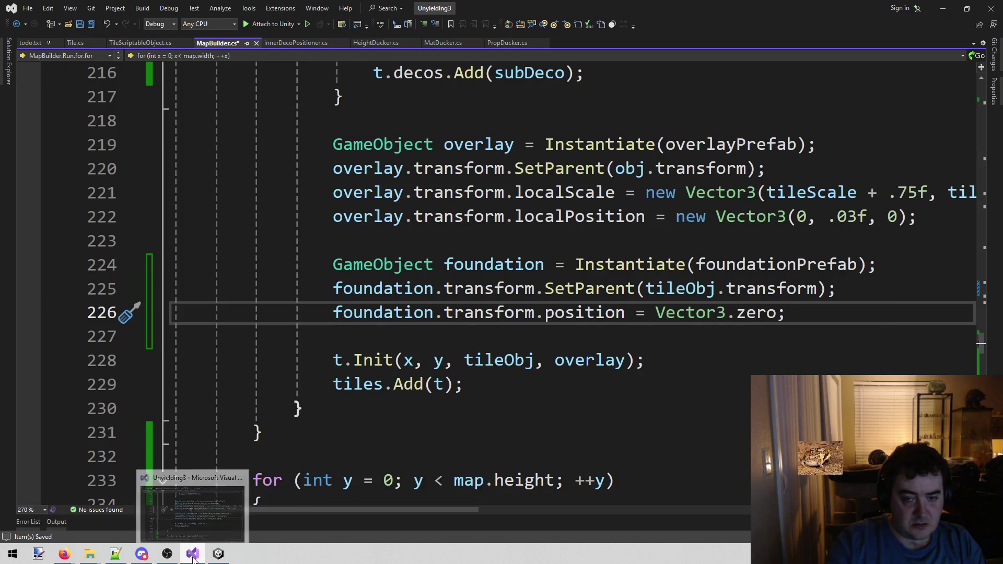
pyautogui.click(215, 553)
pyautogui.click(319, 386)
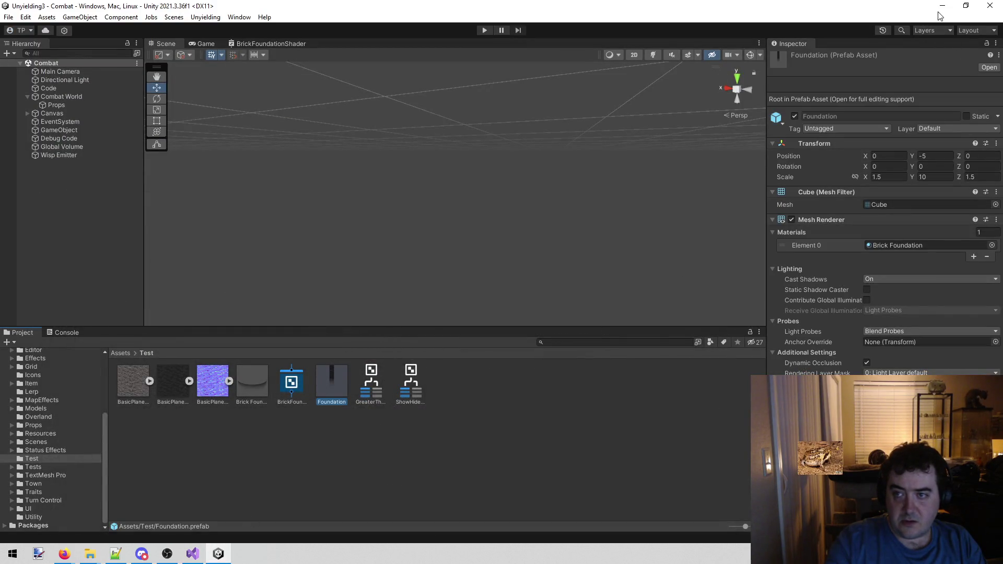
# Step: After reviewing the prefab's Transform, return to MapBuilder.cs in Visual Studio
pyautogui.click(192, 554)
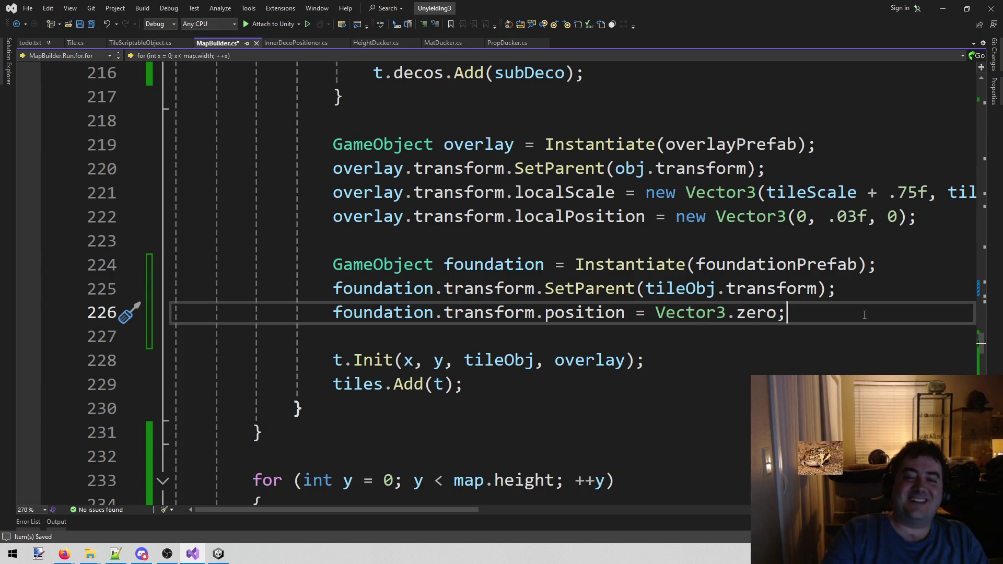
# Step: Replace Vector3.zero on line 226 with new Vector3(0, -5.0f, 0) as the foundation's position
pyautogui.press('Left')
pyautogui.hotkey('ctrl', 'shift', 'Left')
pyautogui.hotkey('ctrl', 'shift', 'Left')
pyautogui.hotkey('ctrl', 'shift', 'Left')
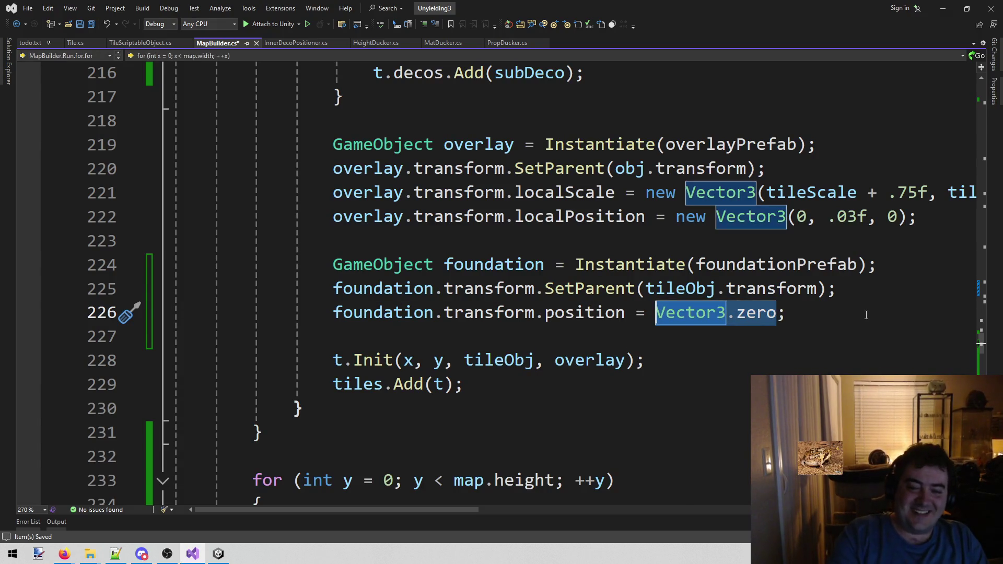
pyautogui.write('new')
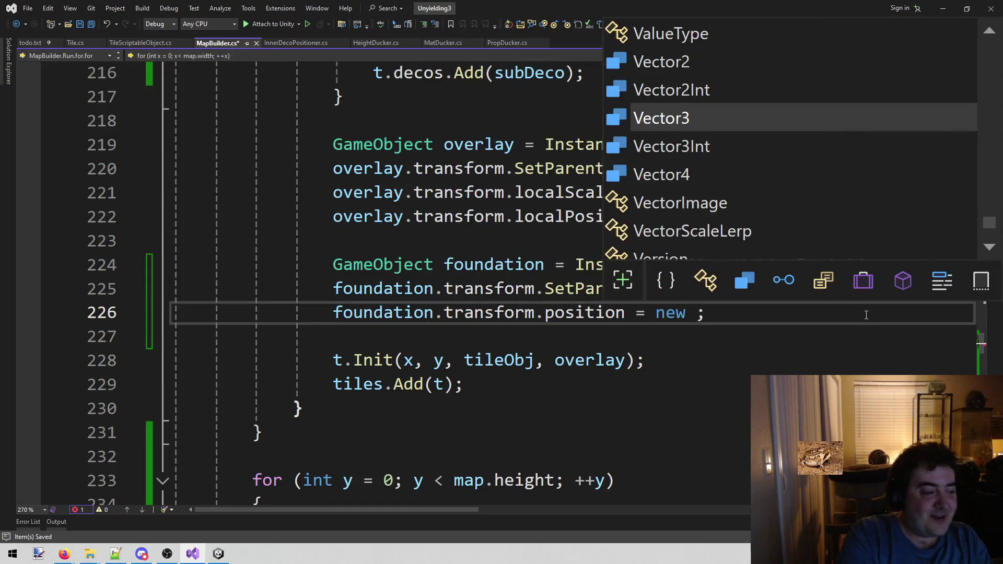
pyautogui.press('Tab')
pyautogui.write('(0,')
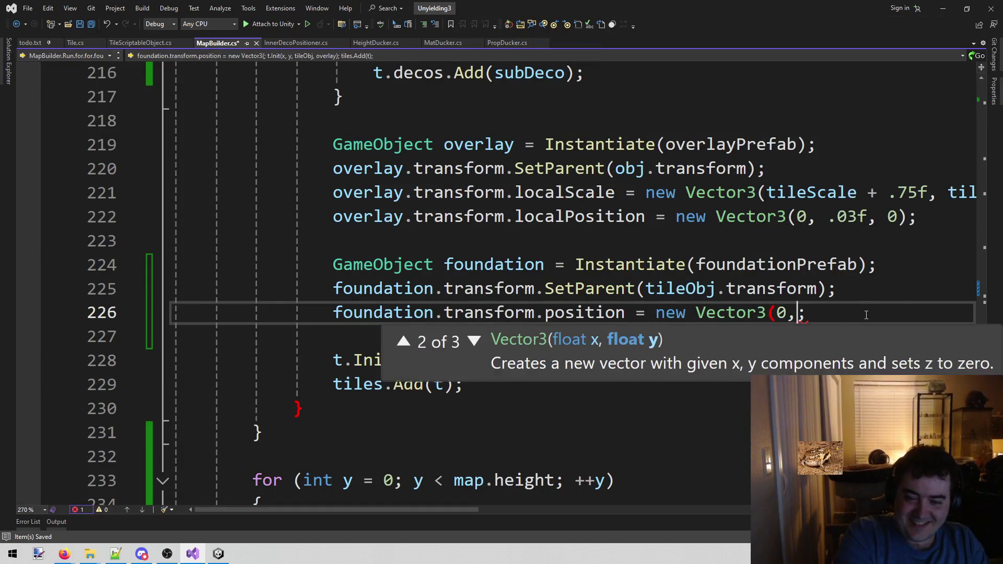
pyautogui.write(' -5.0f, 0)')
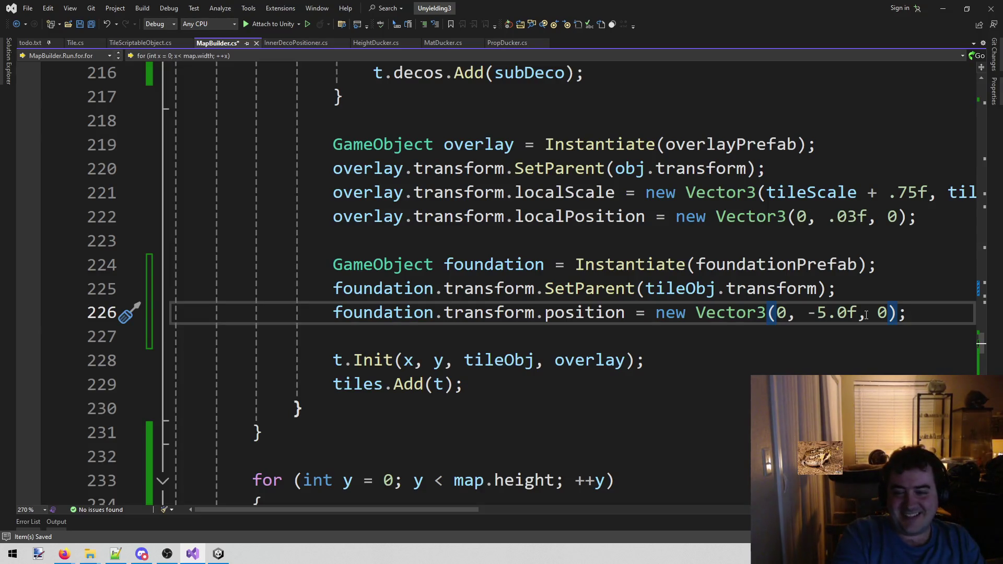
pyautogui.press('End')
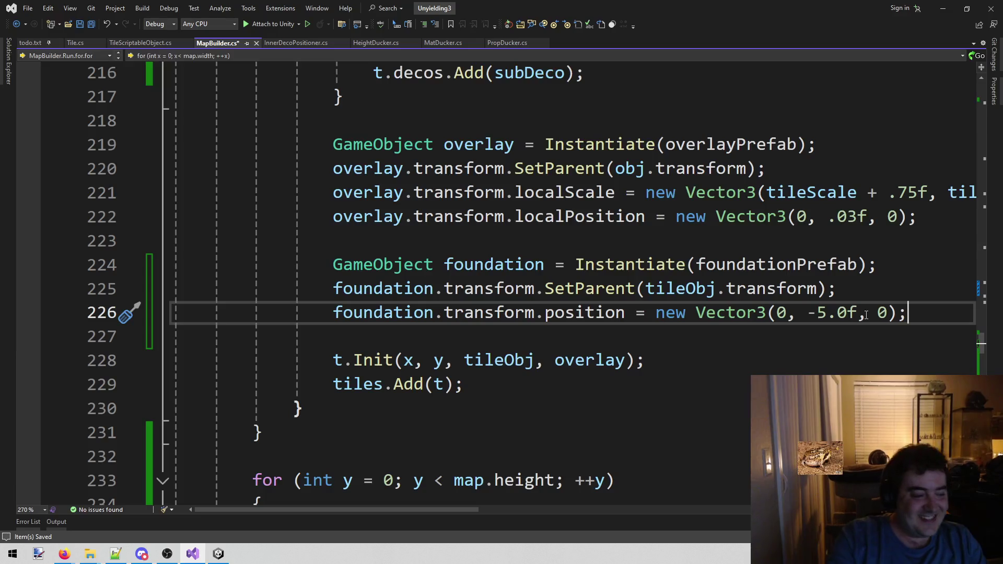
pyautogui.click(216, 552)
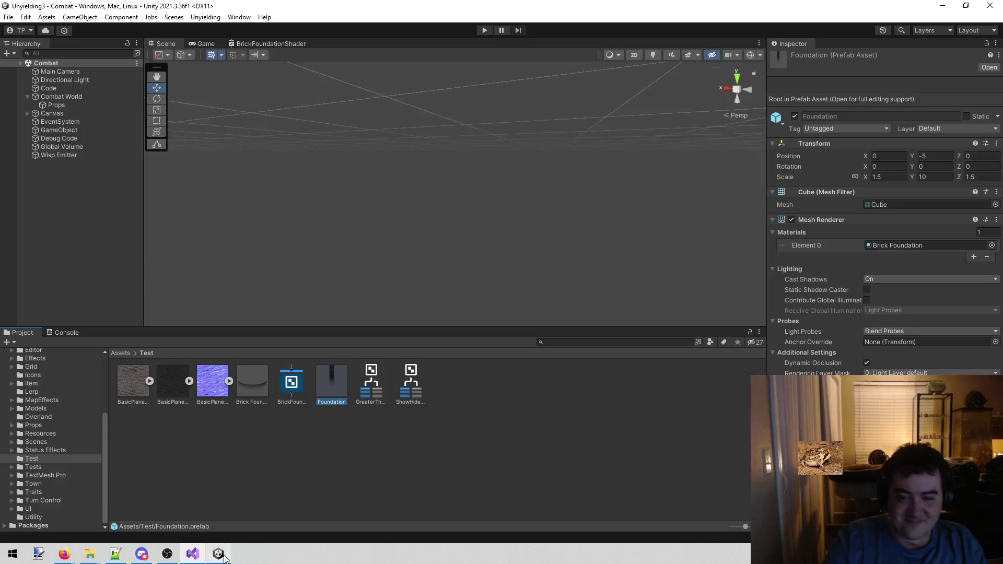
pyautogui.click(944, 9)
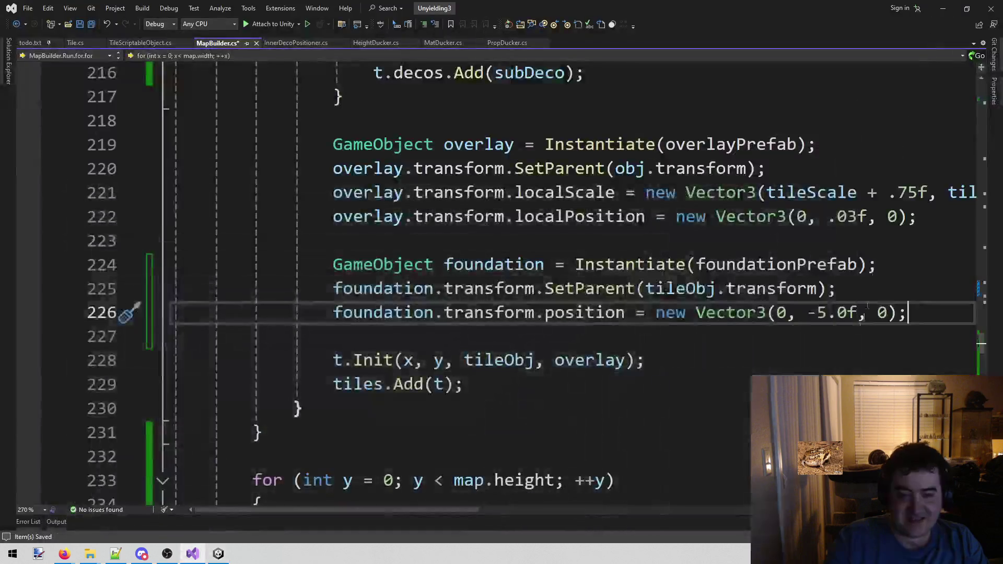
# Step: Duplicate the position line onto line 227 and switch its property to localScale
pyautogui.hotkey('shift', 'Home')
pyautogui.hotkey('ctrl', 'c')
pyautogui.press('End')
pyautogui.press('Return')
pyautogui.hotkey('ctrl', 'v')
pyautogui.hotkey('ctrl', 'Left')
pyautogui.hotkey('ctrl', 'Left')
pyautogui.hotkey('ctrl', 'Left')
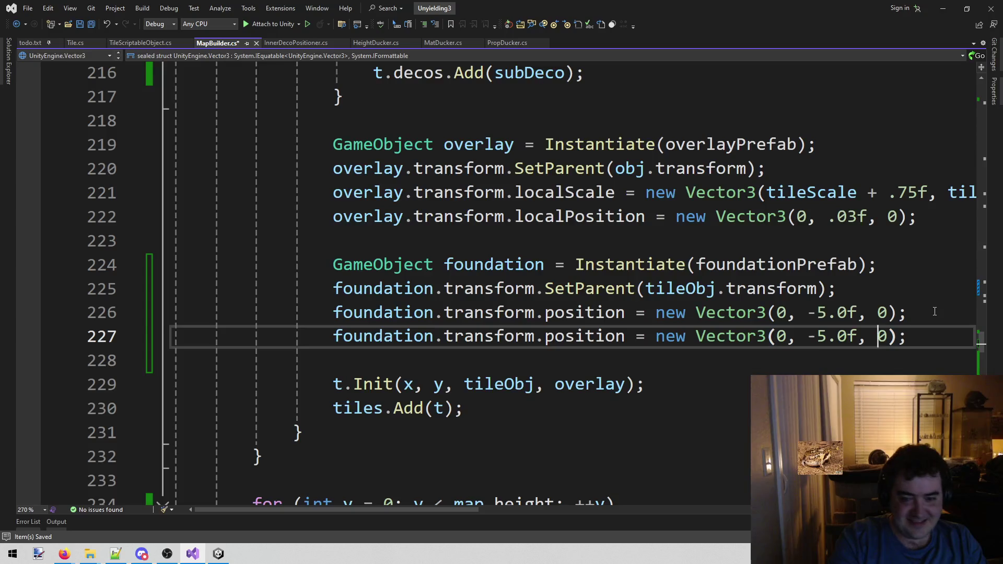
pyautogui.hotkey('ctrl', 'Left')
pyautogui.hotkey('ctrl', 'Left')
pyautogui.hotkey('ctrl', 'Left')
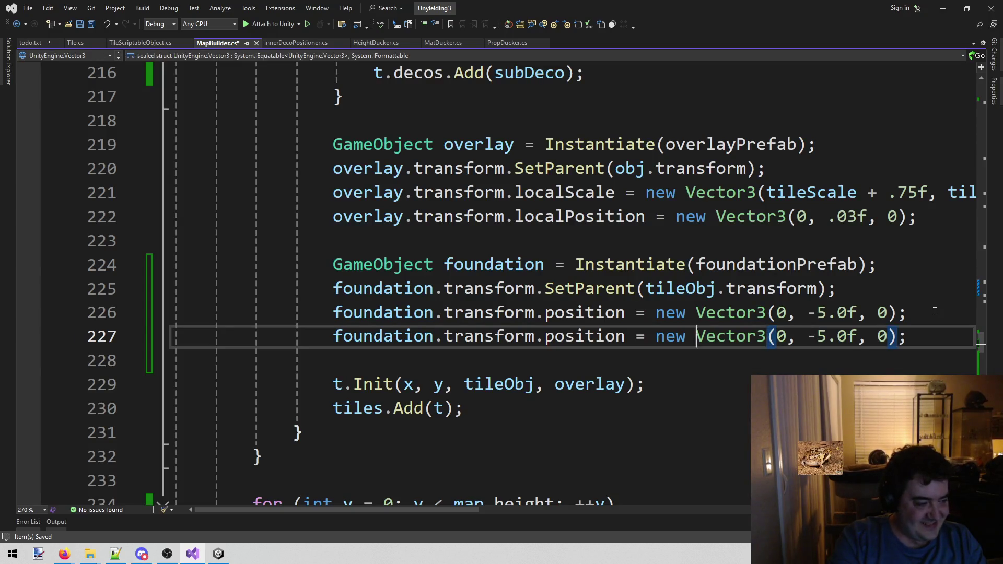
pyautogui.hotkey('ctrl', 'w')
pyautogui.press('BackSpace')
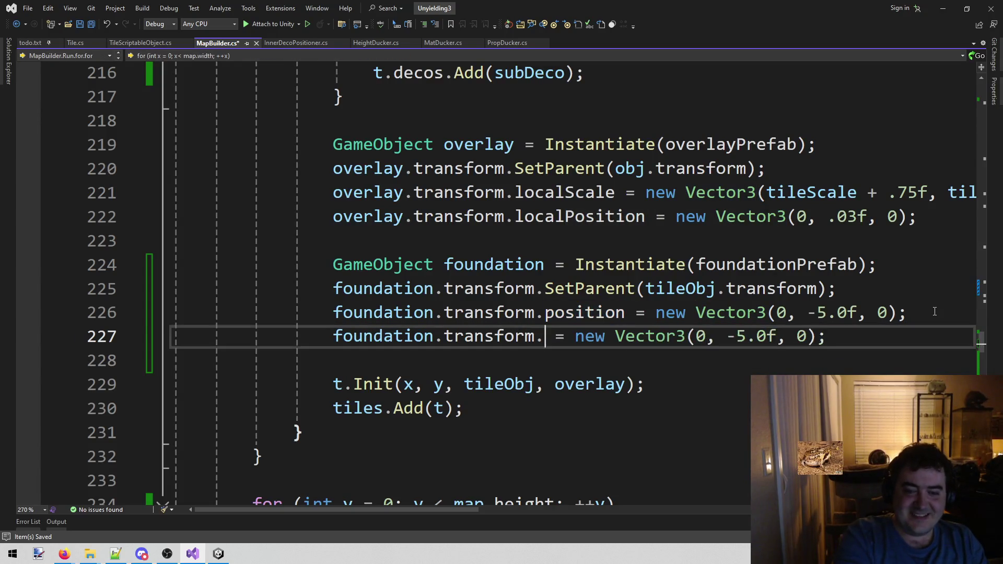
pyautogui.hotkey('ctrl', 'space')
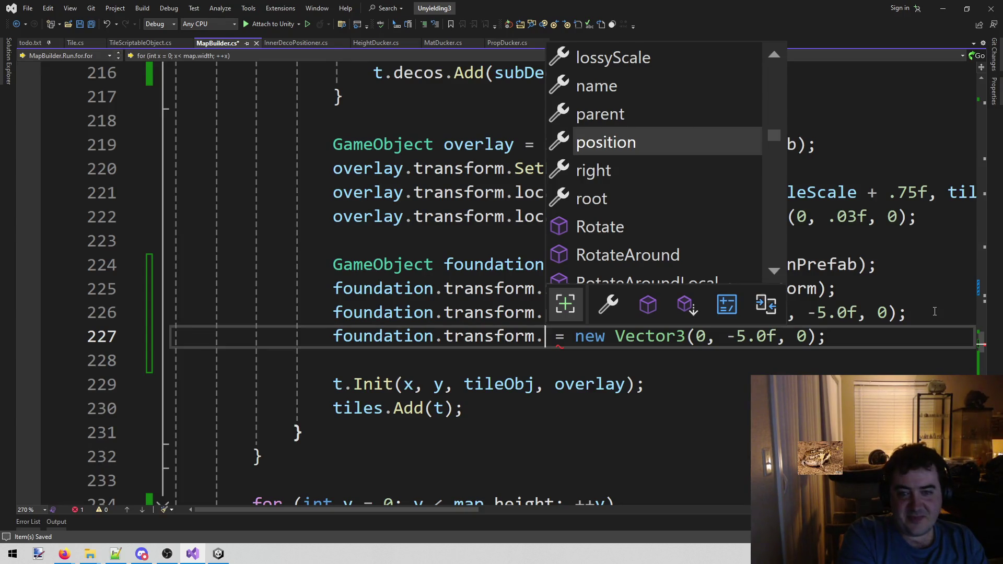
pyautogui.write('lo')
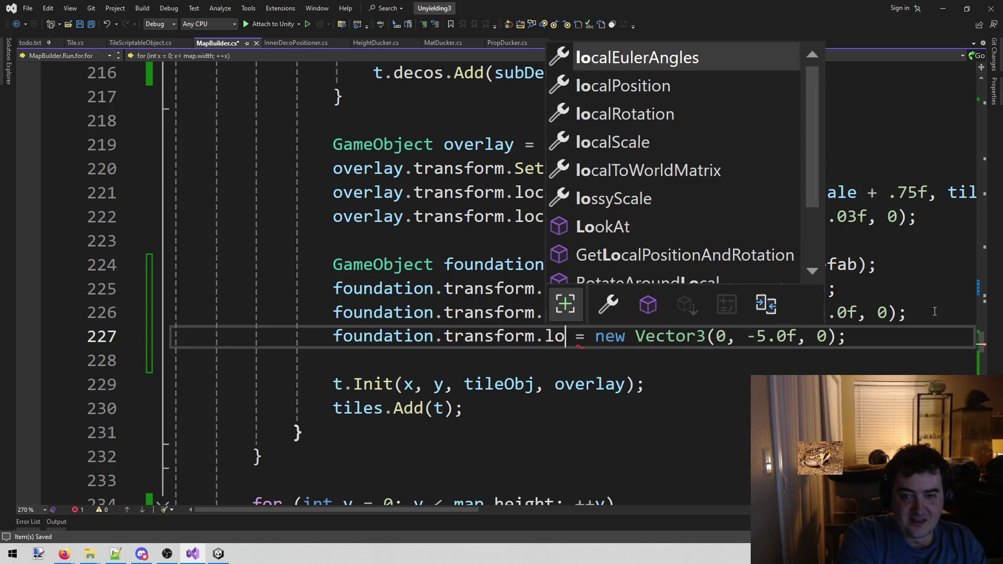
pyautogui.press('Down')
pyautogui.press('Down')
pyautogui.press('Down')
pyautogui.press('Tab')
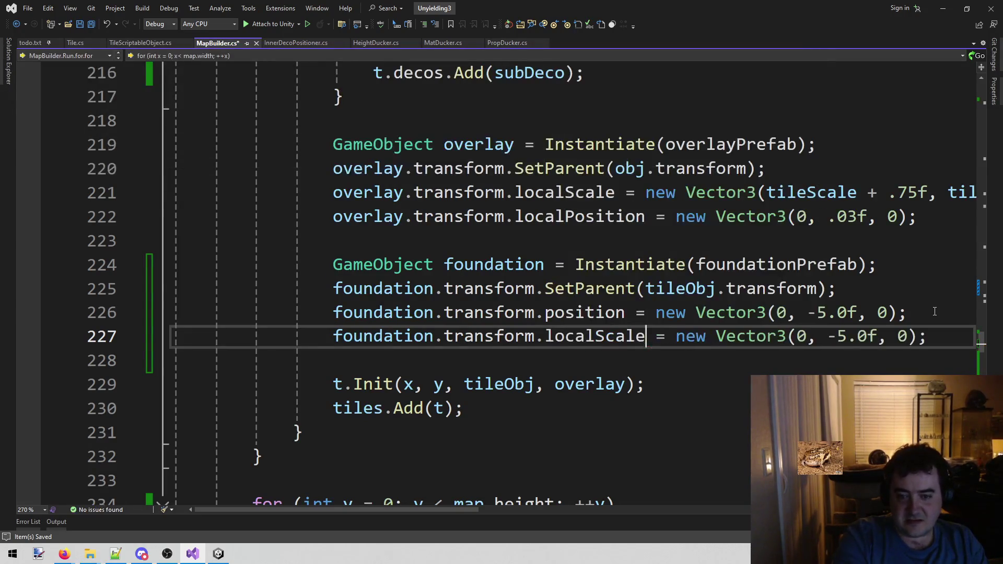
# Step: Set the scale vector to (1.5f, 10, 1.5f) to match the prefab and save MapBuilder.cs
pyautogui.press('End')
pyautogui.press('Left')
pyautogui.hotkey('shift', 'Left')
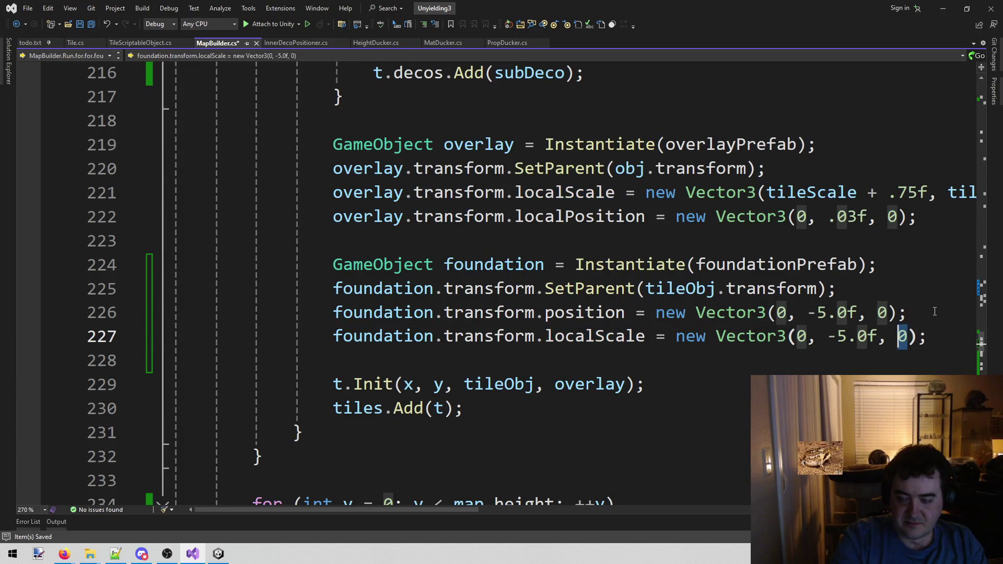
pyautogui.click(218, 553)
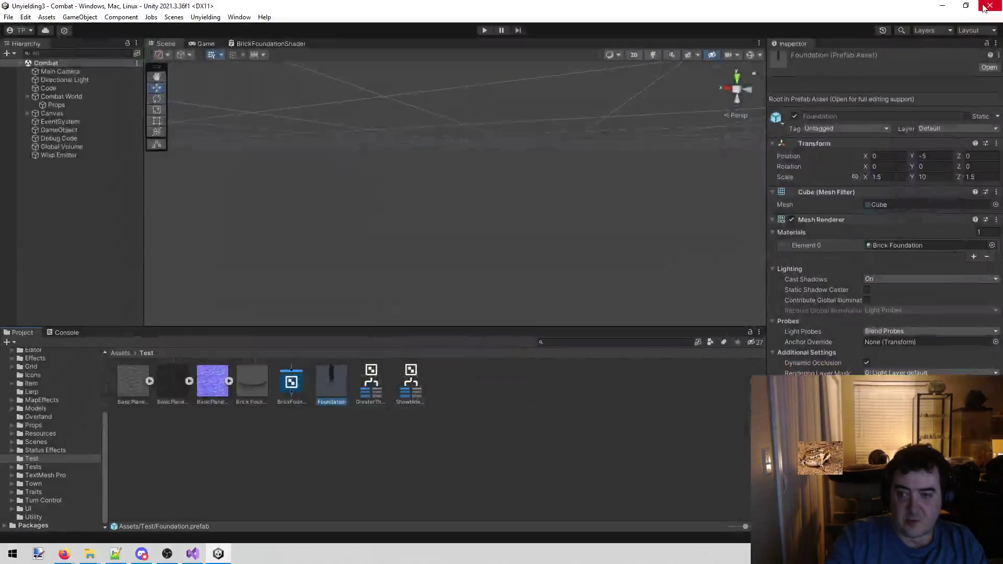
pyautogui.click(942, 9)
pyautogui.doubleClick(804, 337)
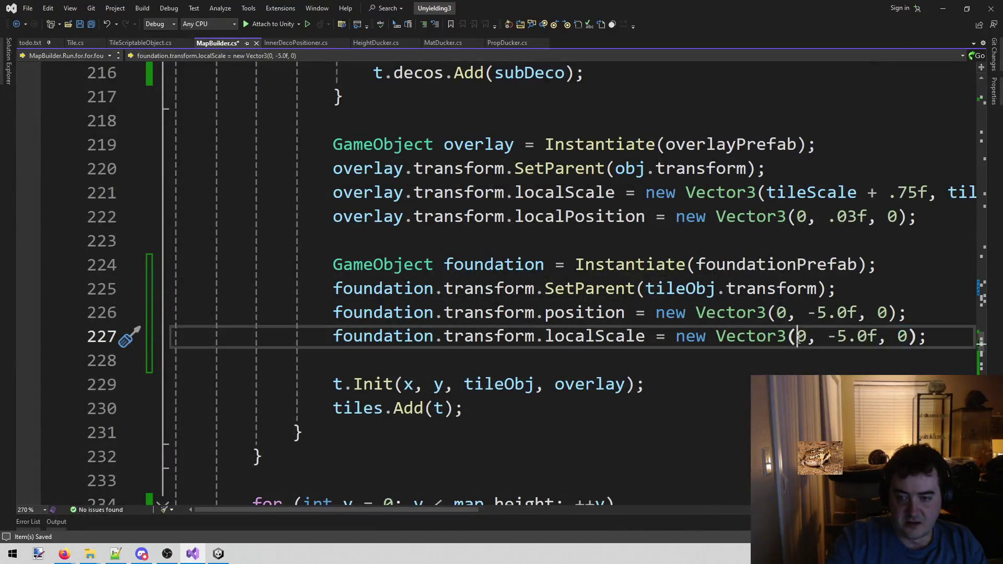
pyautogui.write('1.5')
pyautogui.press('Right')
pyautogui.press('Right')
pyautogui.press('Right')
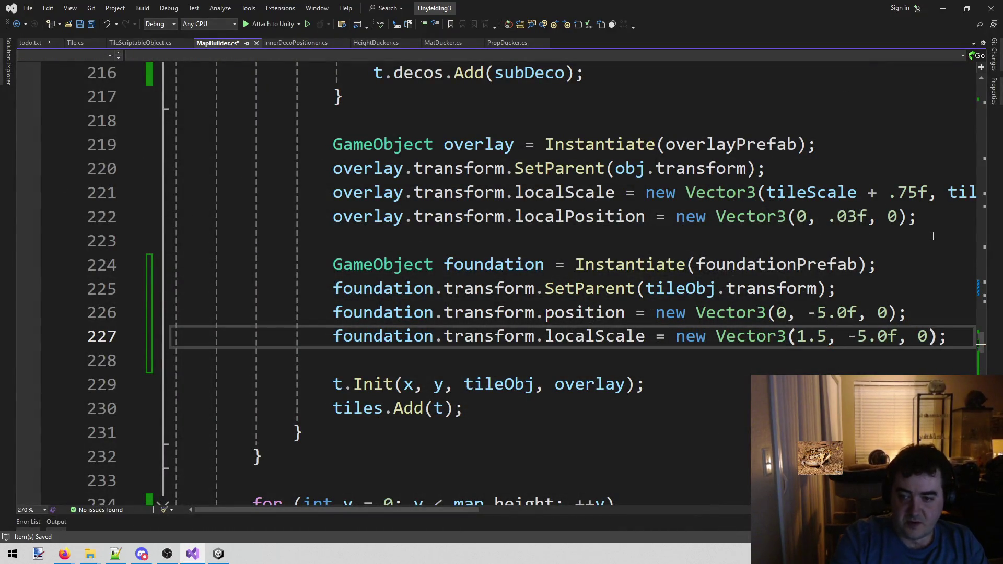
pyautogui.press('Left')
pyautogui.hotkey('ctrl', 'shift', 'Right')
pyautogui.write('10')
pyautogui.press('Left')
pyautogui.press('Left')
pyautogui.press('Left')
pyautogui.write('f')
pyautogui.press('Right')
pyautogui.press('Right')
pyautogui.press('Right')
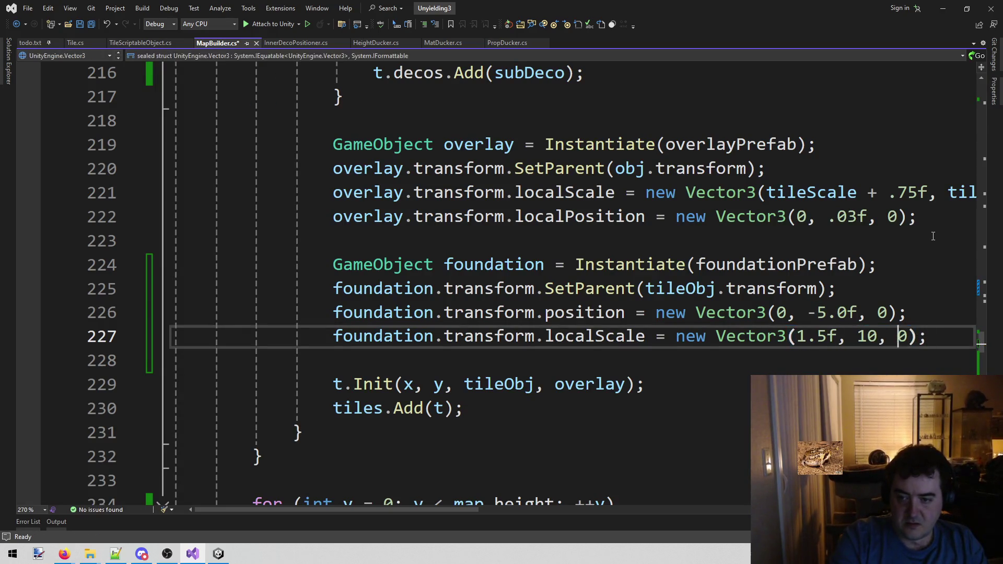
pyautogui.press('Delete')
pyautogui.write('1.5f')
pyautogui.hotkey('ctrl', 's')
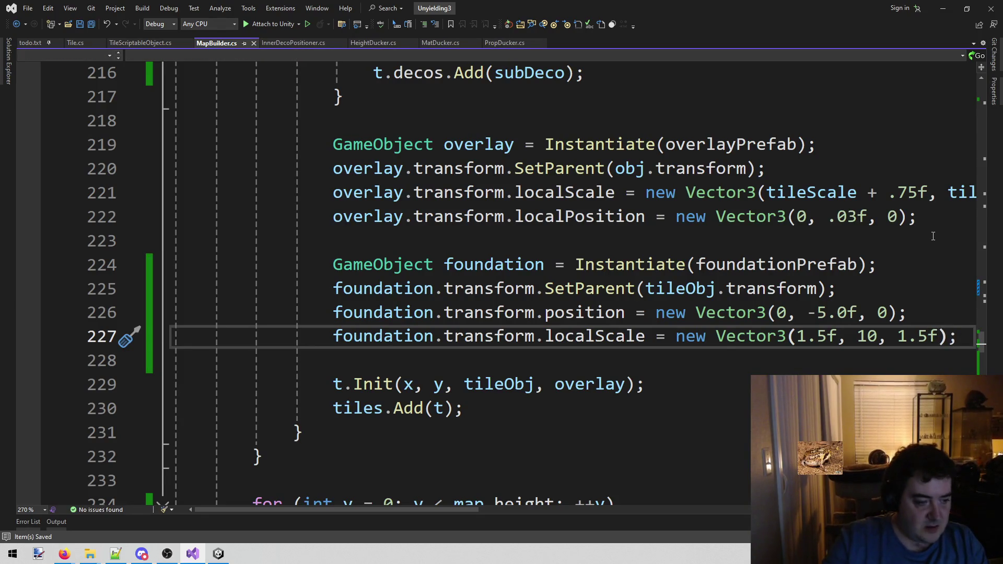
# Step: Run the game, look under the board, and inspect tile 9, 9's Foundation(Clone) at Y −50
pyautogui.click(227, 556)
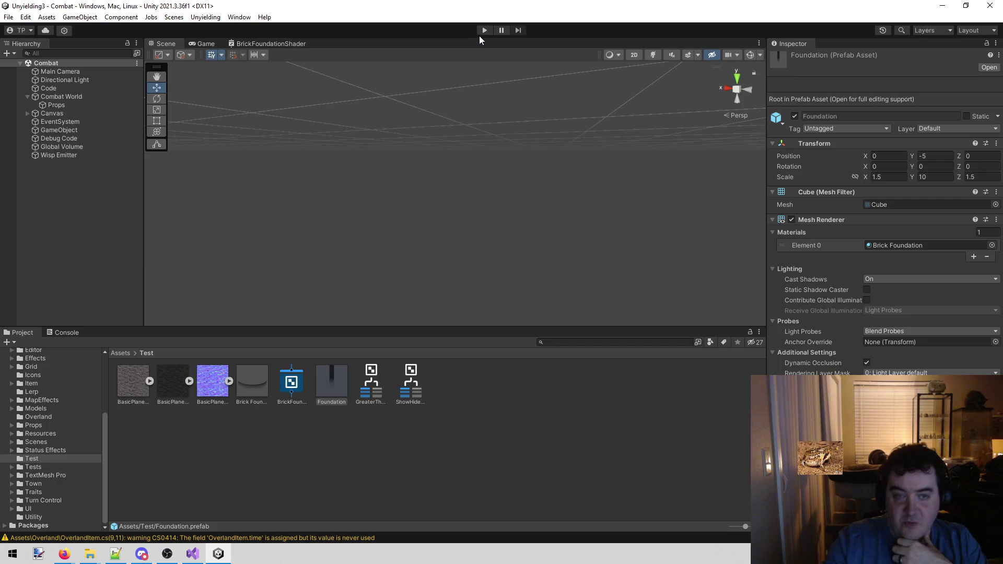
pyautogui.click(483, 32)
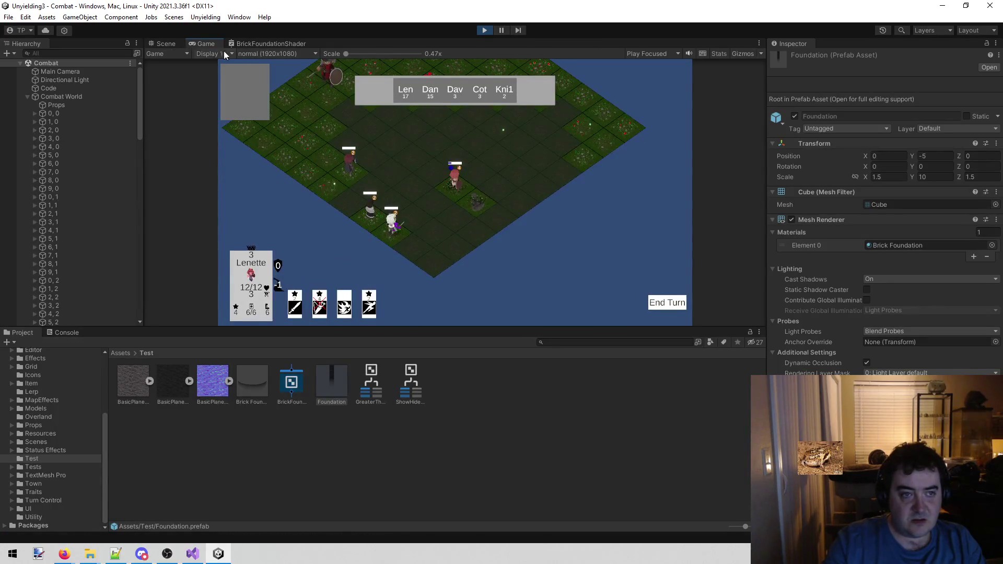
pyautogui.click(166, 43)
pyautogui.moveTo(316, 128)
pyautogui.mouseDown()
pyautogui.moveTo(352, 206)
pyautogui.moveTo(363, 174)
pyautogui.moveTo(935, 137)
pyautogui.moveTo(47, 139)
pyautogui.moveTo(235, 125)
pyautogui.moveTo(362, 139)
pyautogui.moveTo(406, 168)
pyautogui.moveTo(596, 161)
pyautogui.moveTo(454, 150)
pyautogui.moveTo(464, 179)
pyautogui.mouseUp()
pyautogui.click(485, 209)
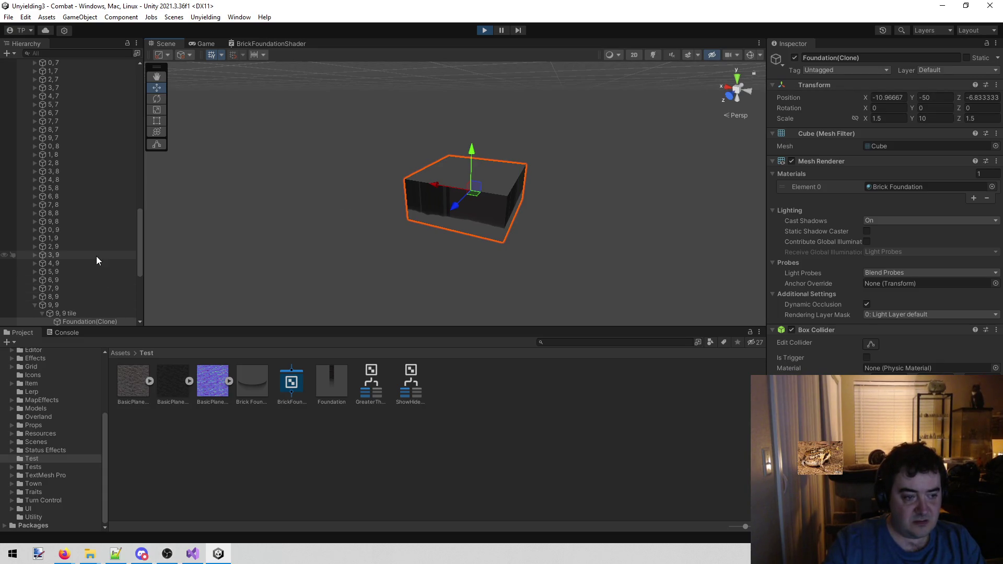
pyautogui.scroll(-3, 96, 256)
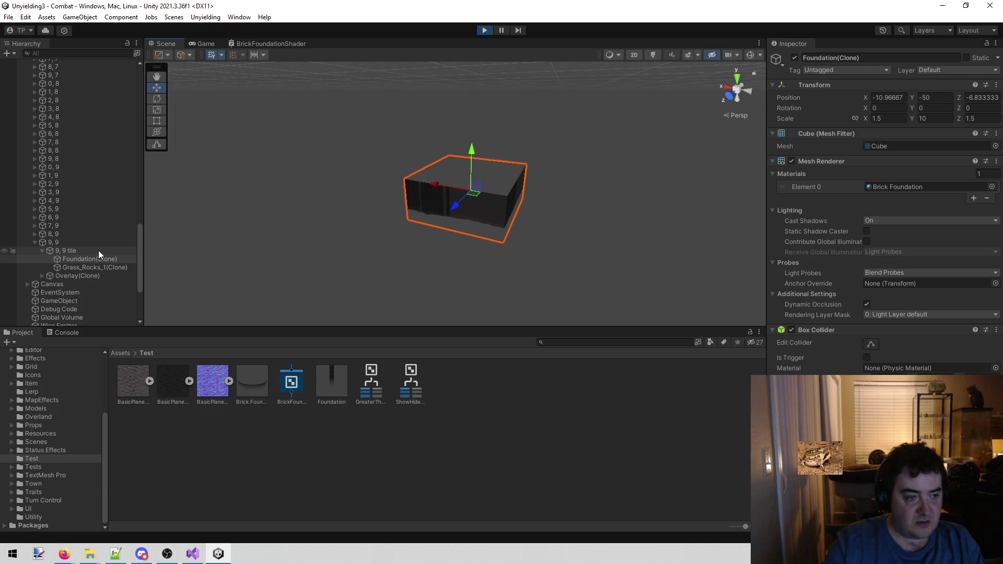
pyautogui.click(98, 249)
pyautogui.click(96, 258)
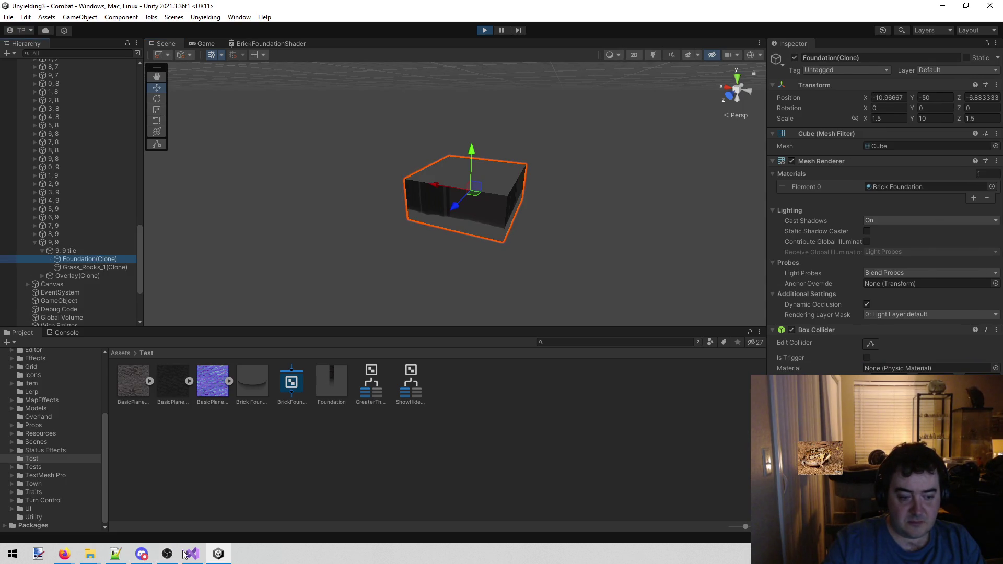
pyautogui.click(192, 552)
# Step: Change line 226 to set localPosition instead of position, save, and rerun the game in Unity
pyautogui.press('Up')
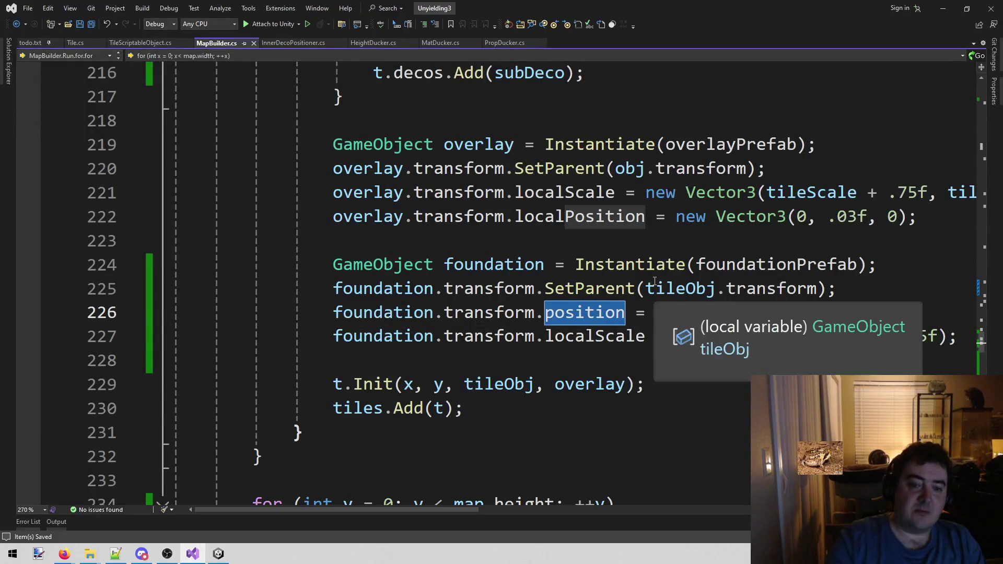
pyautogui.hotkey('ctrl', 'Left')
pyautogui.write('local')
pyautogui.press('Delete')
pyautogui.write('P')
pyautogui.hotkey('ctrl', 's')
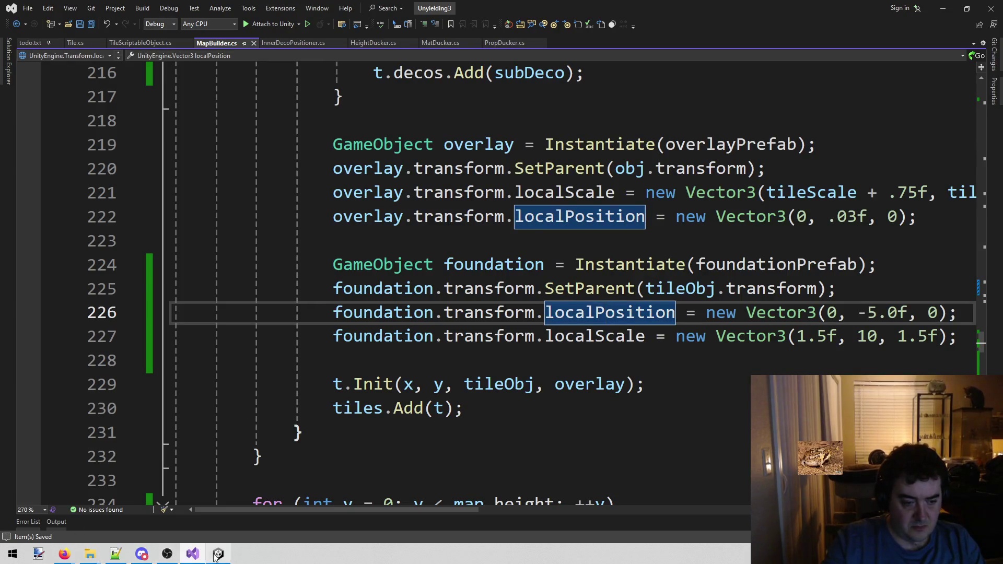
pyautogui.click(218, 554)
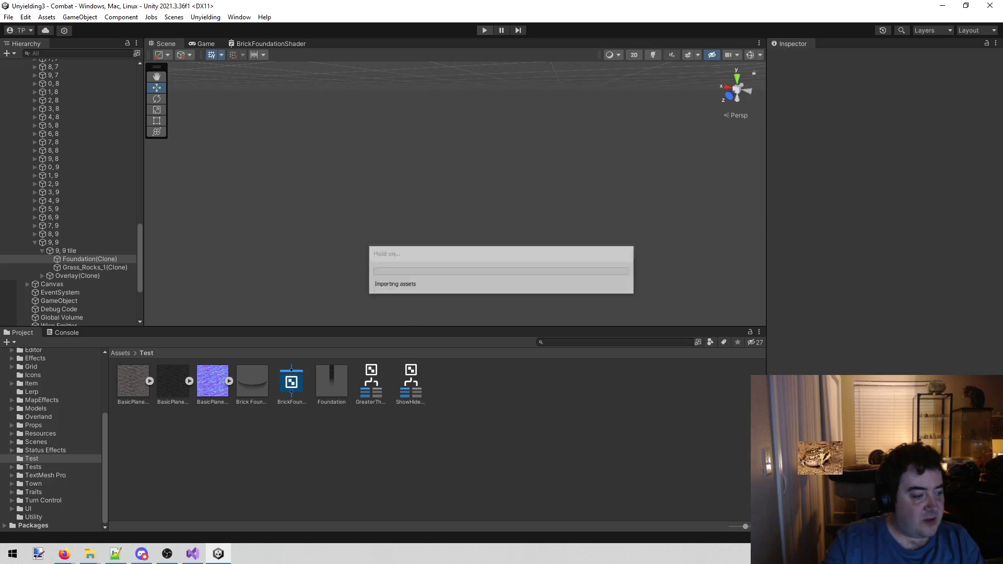
pyautogui.click(485, 30)
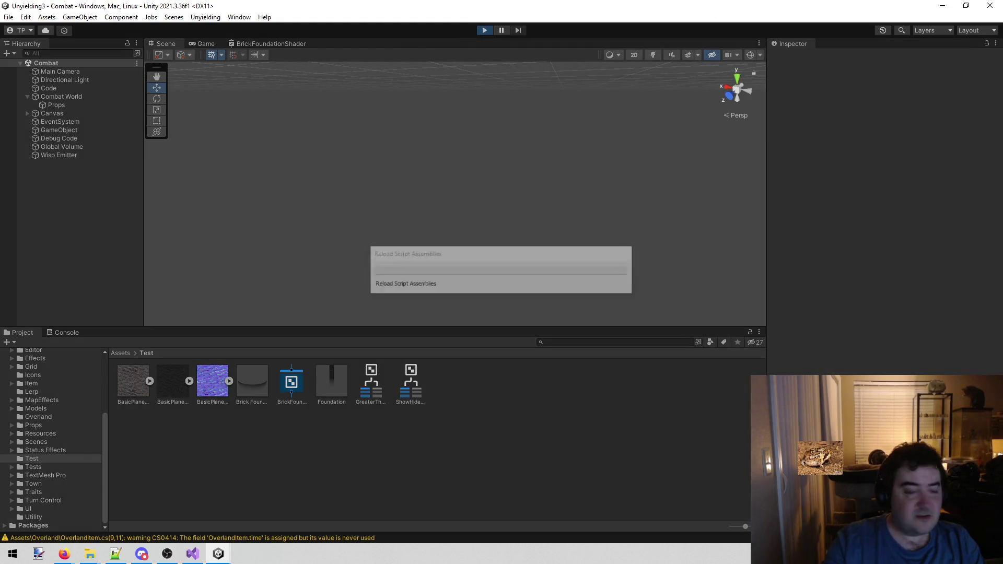
# Step: Orbit the Scene view to see the platform's side and the foundation columns beneath it
pyautogui.hotkey('alt', 'Tab')
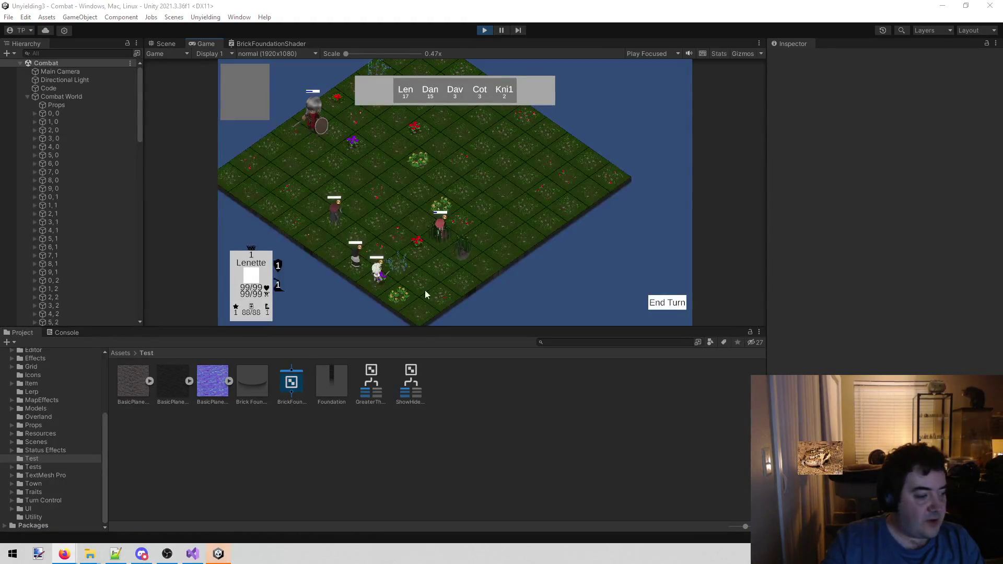
pyautogui.click(174, 44)
pyautogui.moveTo(367, 105)
pyautogui.mouseDown()
pyautogui.moveTo(289, 85)
pyautogui.moveTo(475, 45)
pyautogui.moveTo(336, 58)
pyautogui.moveTo(431, 47)
pyautogui.moveTo(412, 58)
pyautogui.mouseUp()
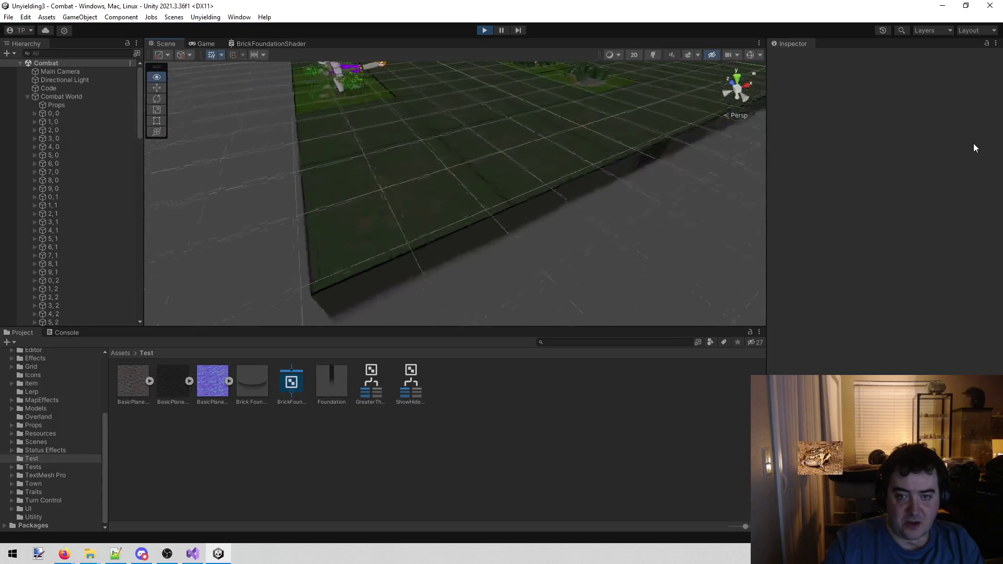
pyautogui.moveTo(137, 126)
pyautogui.mouseDown()
pyautogui.moveTo(220, 94)
pyautogui.moveTo(354, 132)
pyautogui.moveTo(534, 151)
pyautogui.moveTo(414, 152)
pyautogui.mouseUp()
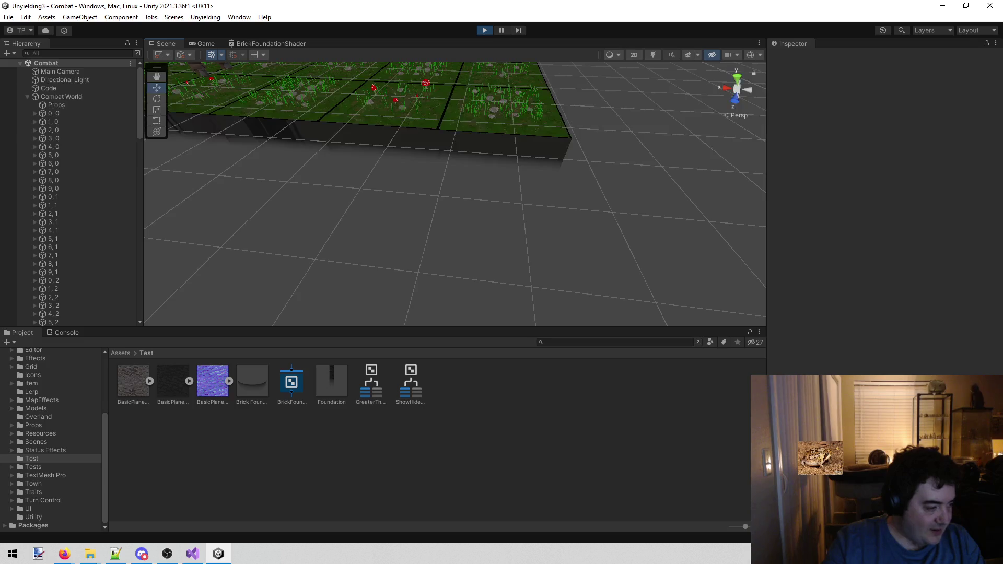
pyautogui.hotkey('alt', 'Tab')
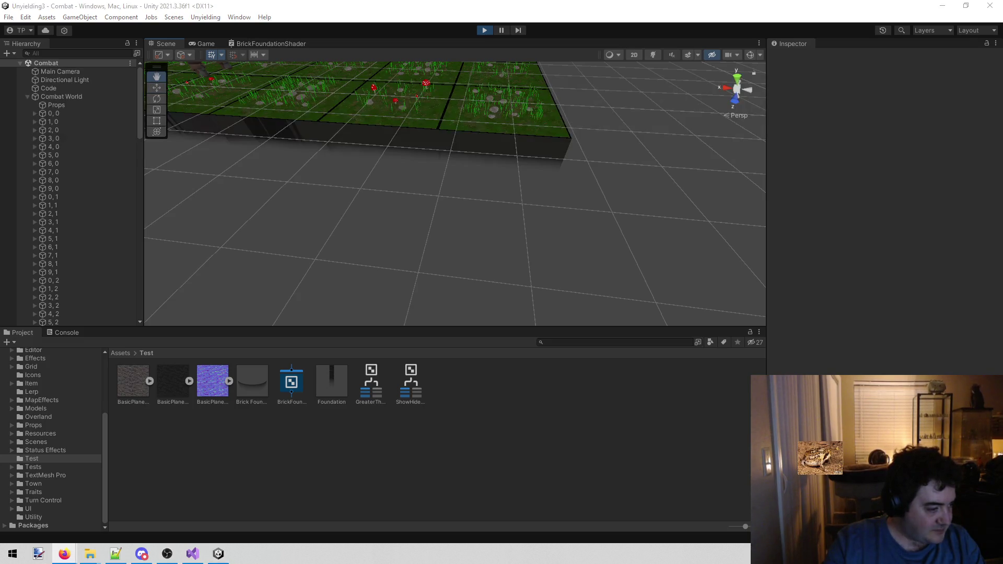
pyautogui.moveTo(423, 291)
pyautogui.mouseDown()
pyautogui.moveTo(447, 230)
pyautogui.moveTo(452, 241)
pyautogui.moveTo(487, 216)
pyautogui.mouseUp()
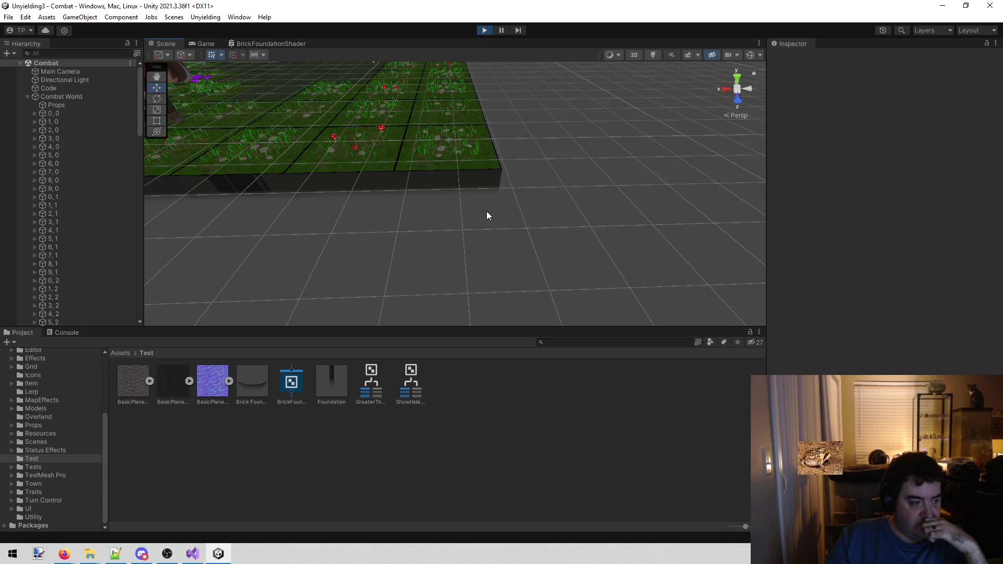
pyautogui.moveTo(487, 211)
pyautogui.mouseDown()
pyautogui.moveTo(443, 128)
pyautogui.moveTo(518, 208)
pyautogui.mouseUp()
# Step: Select and frame one tile's foundation column, then stop the game
pyautogui.click(509, 252)
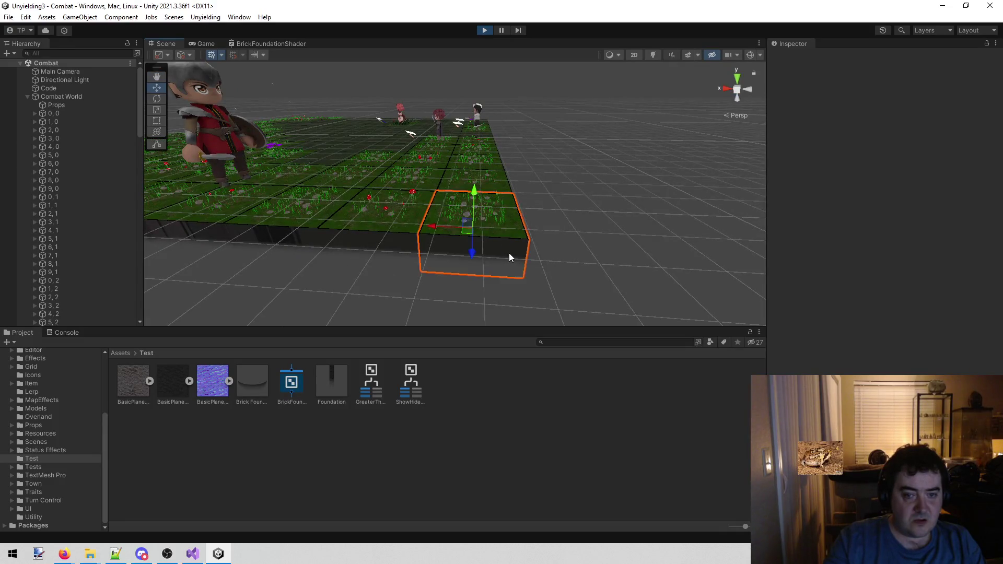
pyautogui.press('f')
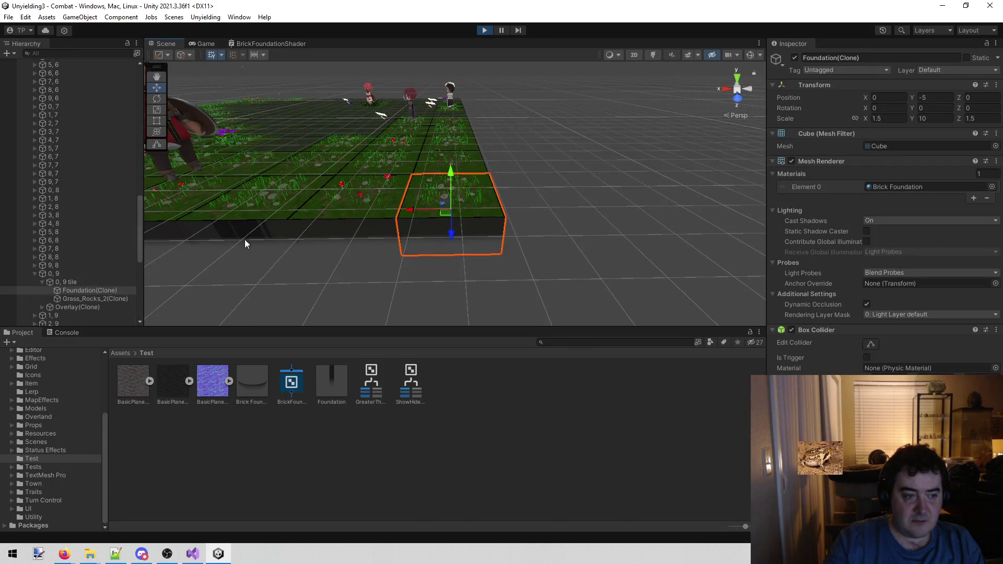
pyautogui.moveTo(337, 227)
pyautogui.mouseDown()
pyautogui.moveTo(409, 217)
pyautogui.moveTo(397, 211)
pyautogui.moveTo(576, 221)
pyautogui.moveTo(596, 207)
pyautogui.moveTo(658, 208)
pyautogui.moveTo(566, 163)
pyautogui.moveTo(85, 188)
pyautogui.moveTo(349, 205)
pyautogui.moveTo(361, 220)
pyautogui.moveTo(317, 131)
pyautogui.moveTo(61, 133)
pyautogui.moveTo(126, 118)
pyautogui.moveTo(304, 148)
pyautogui.moveTo(200, 71)
pyautogui.mouseUp()
pyautogui.click(204, 43)
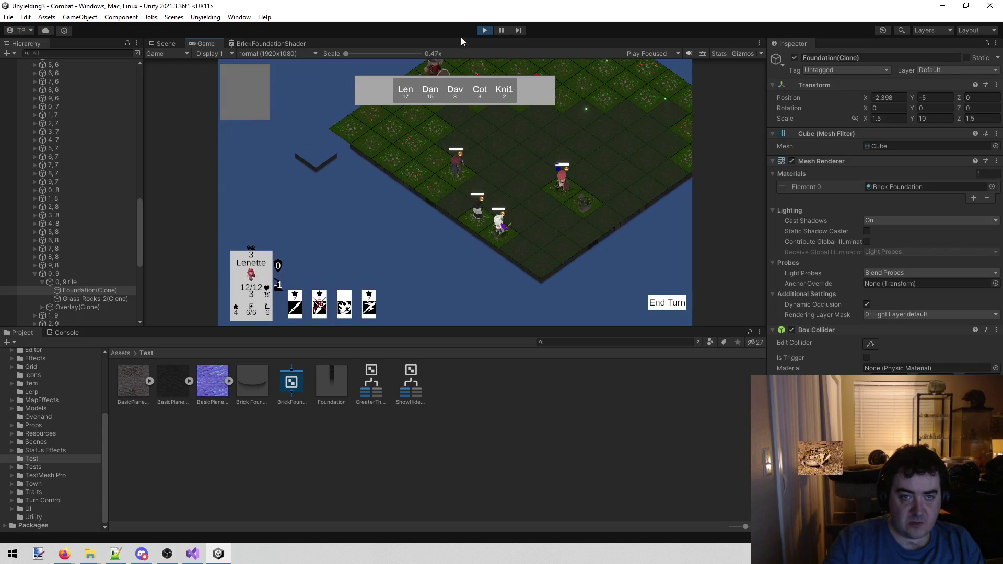
pyautogui.click(484, 30)
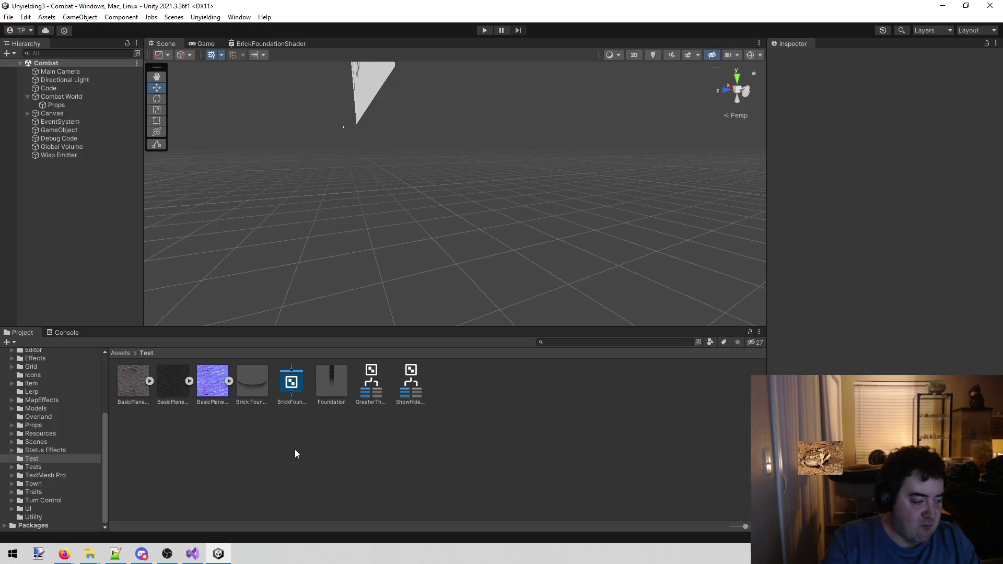
# Step: Switch back to the MapBuilder.cs code in Visual Studio
pyautogui.click(192, 554)
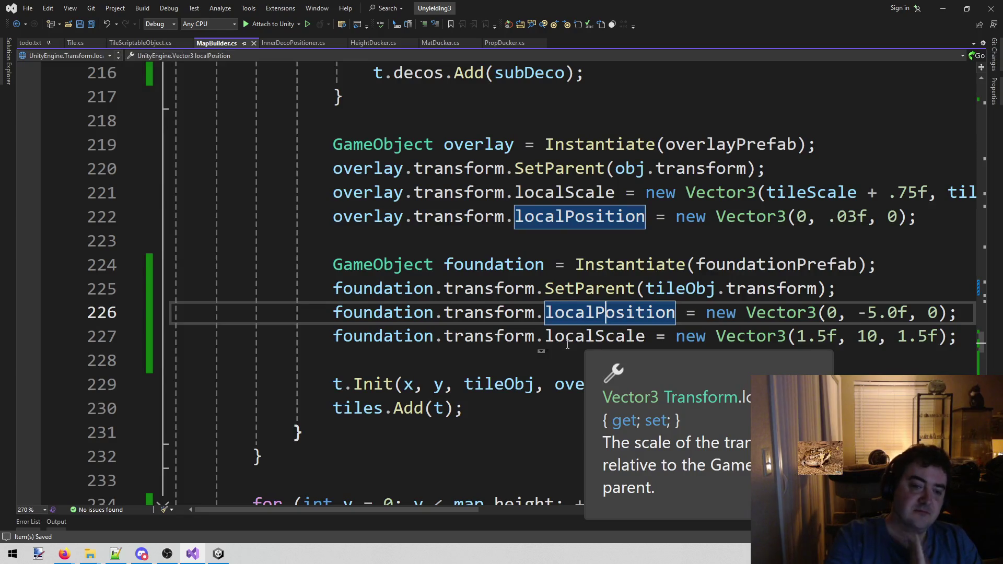
# Step: Review the foundation setup lines and transform usage in MapBuilder.cs
pyautogui.click(519, 336)
pyautogui.click(491, 352)
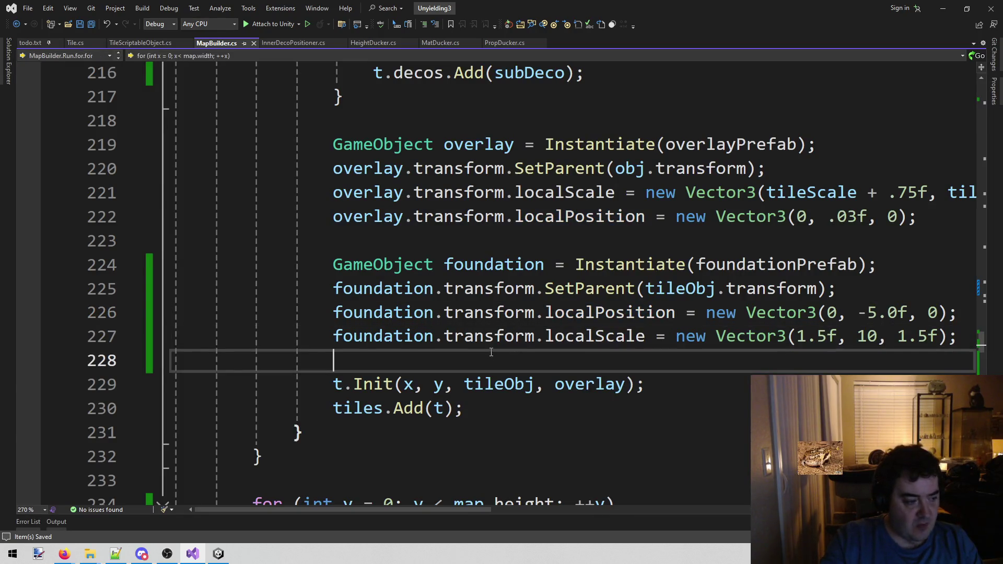
pyautogui.hscroll(5, 255, 507)
pyautogui.hscroll(-5, 255, 507)
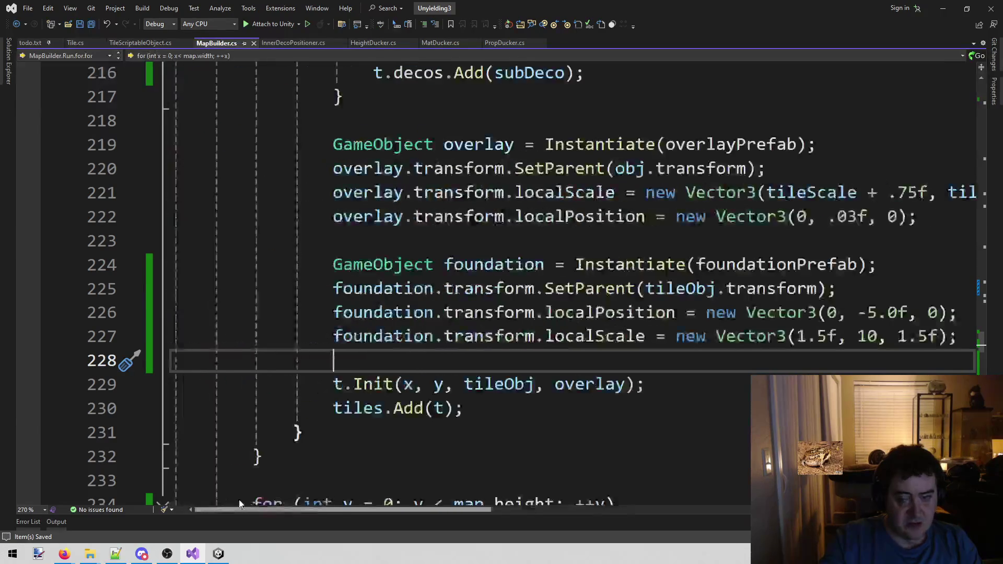
pyautogui.click(448, 335)
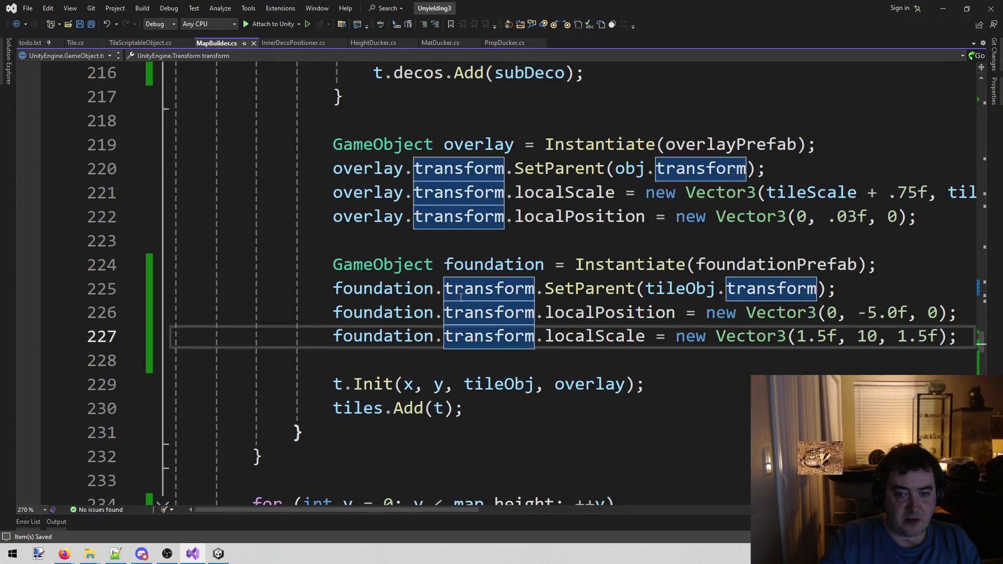
# Step: Open Tile.cs and add a blank line after the decos list field
pyautogui.click(74, 41)
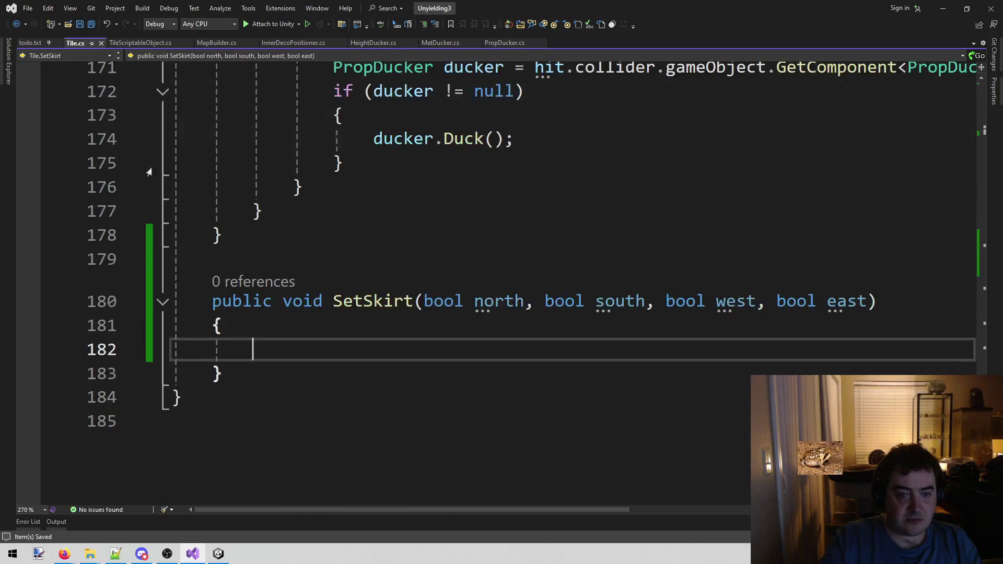
pyautogui.scroll(20, 366, 307)
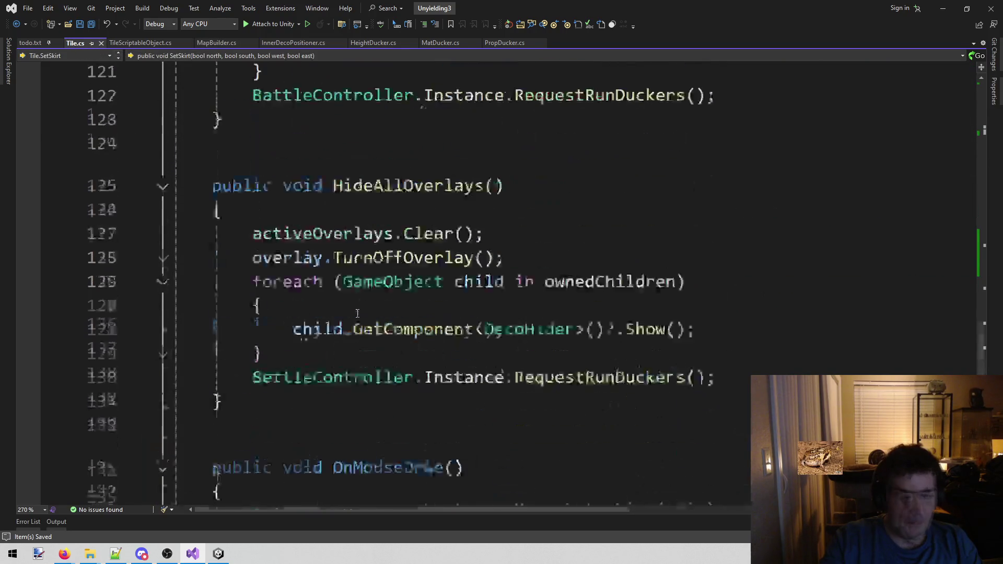
pyautogui.scroll(-2, 360, 304)
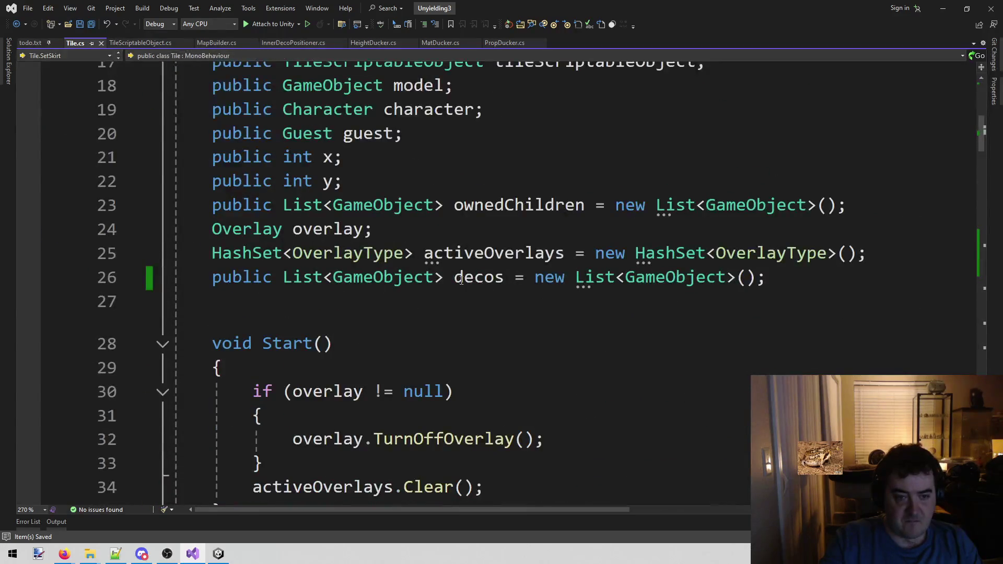
pyautogui.scroll(1, 361, 303)
pyautogui.click(790, 348)
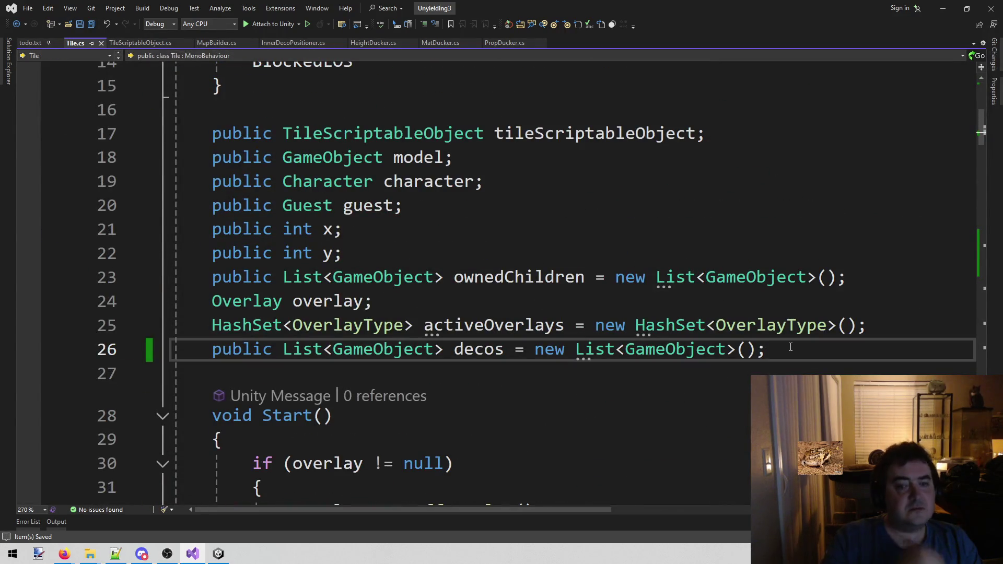
pyautogui.press('Return')
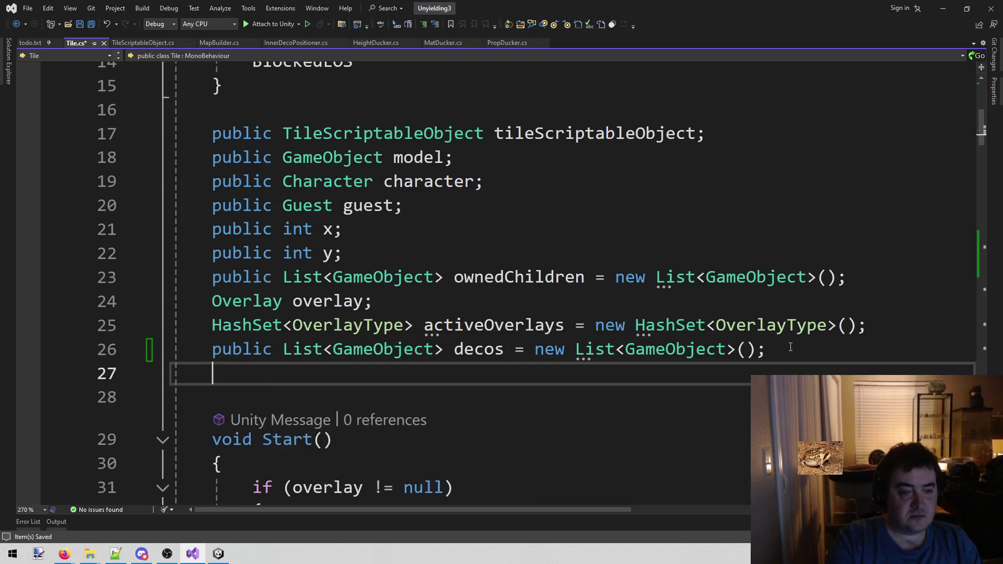
# Step: Declare a GameObject foundation field after the decos list
pyautogui.write('gam ')
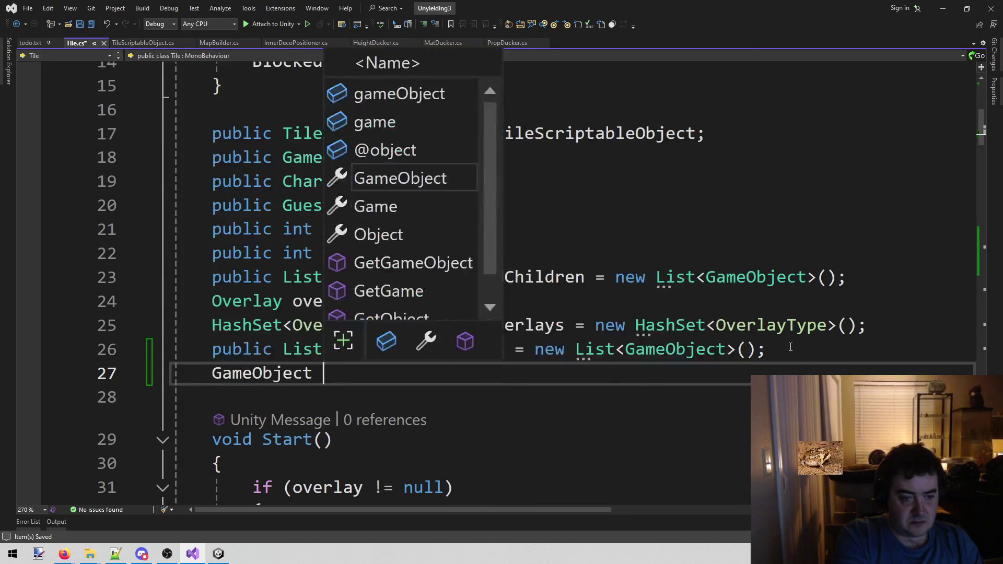
pyautogui.write('F')
pyautogui.press('BackSpace')
pyautogui.write('fou')
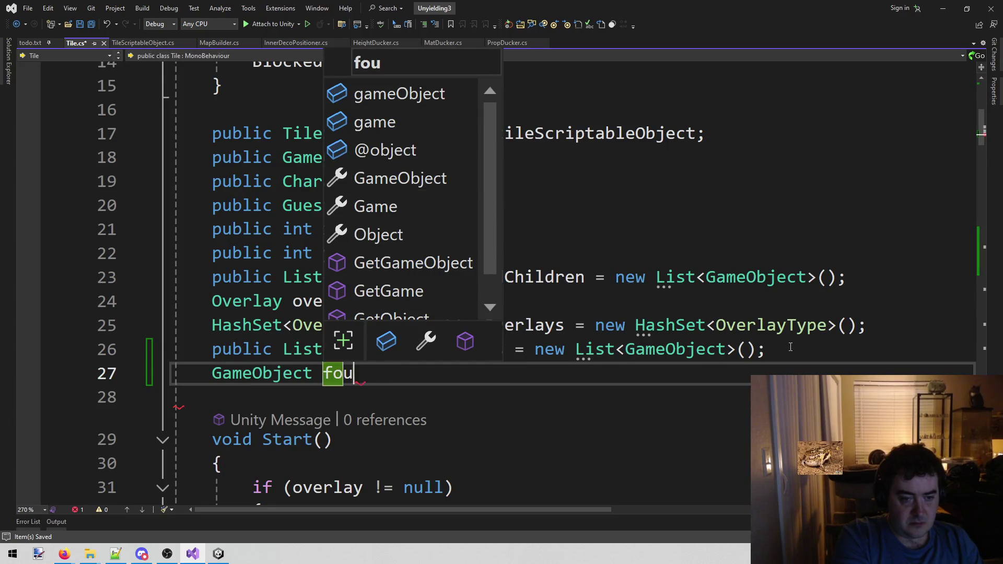
pyautogui.write('ndation')
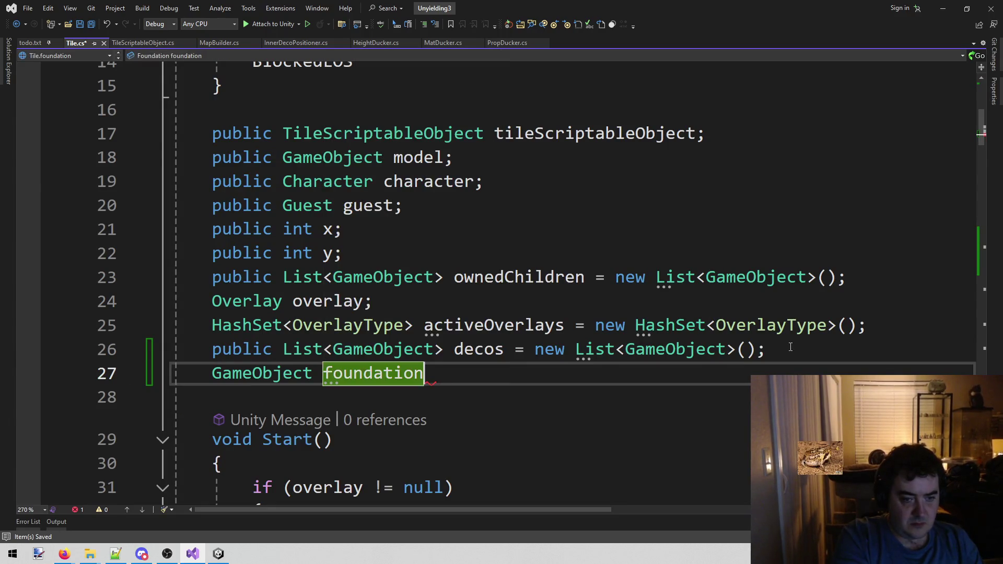
pyautogui.write(';')
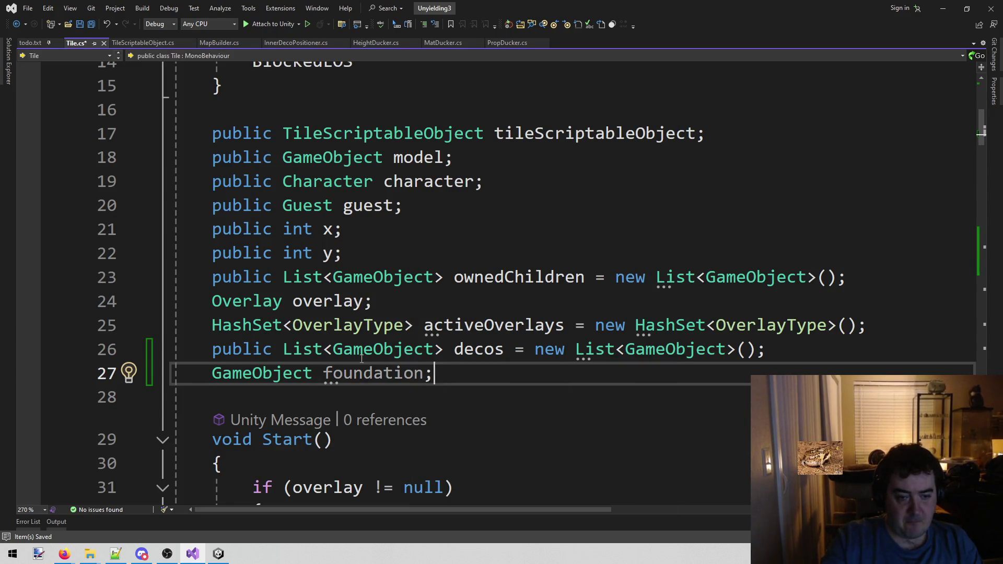
pyautogui.scroll(-20, 543, 233)
pyautogui.scroll(-9, 537, 231)
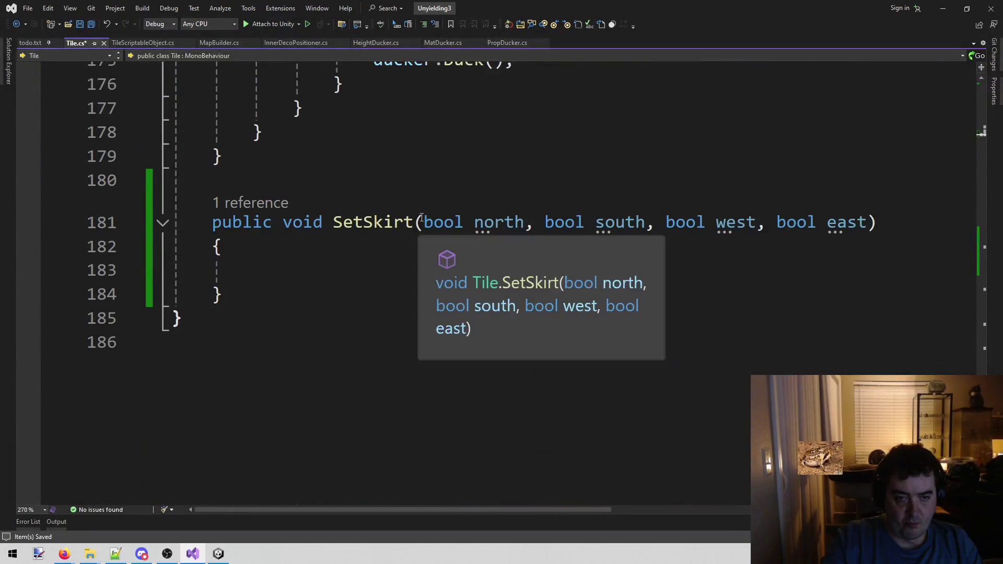
# Step: Add a GameObject parameter named f as SetSkirt's first parameter
pyautogui.click(422, 222)
pyautogui.press('Left')
pyautogui.write('gameObject,e')
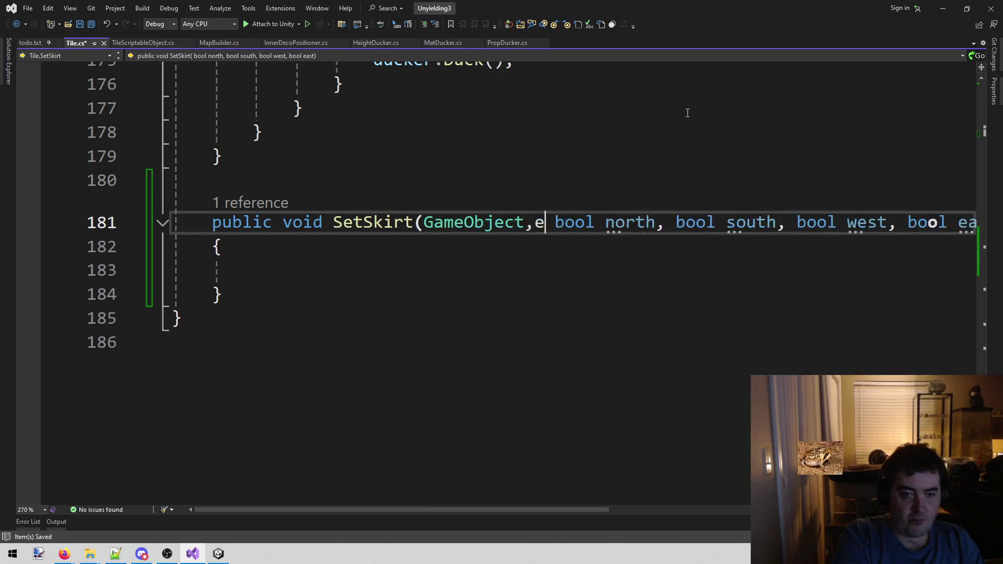
pyautogui.press('BackSpace')
pyautogui.press('BackSpace')
pyautogui.write('foundation')
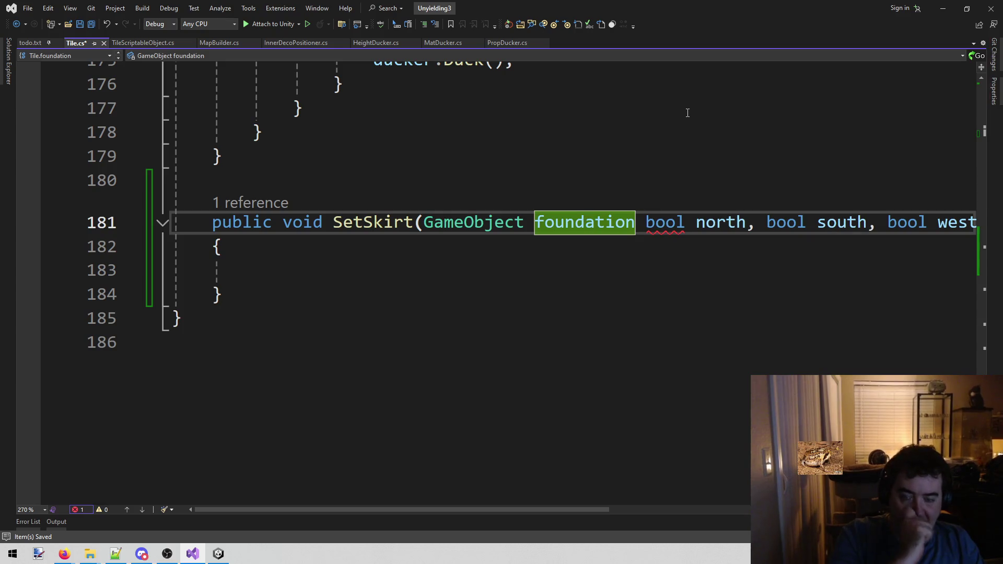
pyautogui.write(',')
pyautogui.hotkey('ctrl', 's')
pyautogui.doubleClick(589, 218)
pyautogui.write('f')
# Step: Assign foundation = f inside SetSkirt's body and save Tile.cs
pyautogui.click(482, 270)
pyautogui.write('fou')
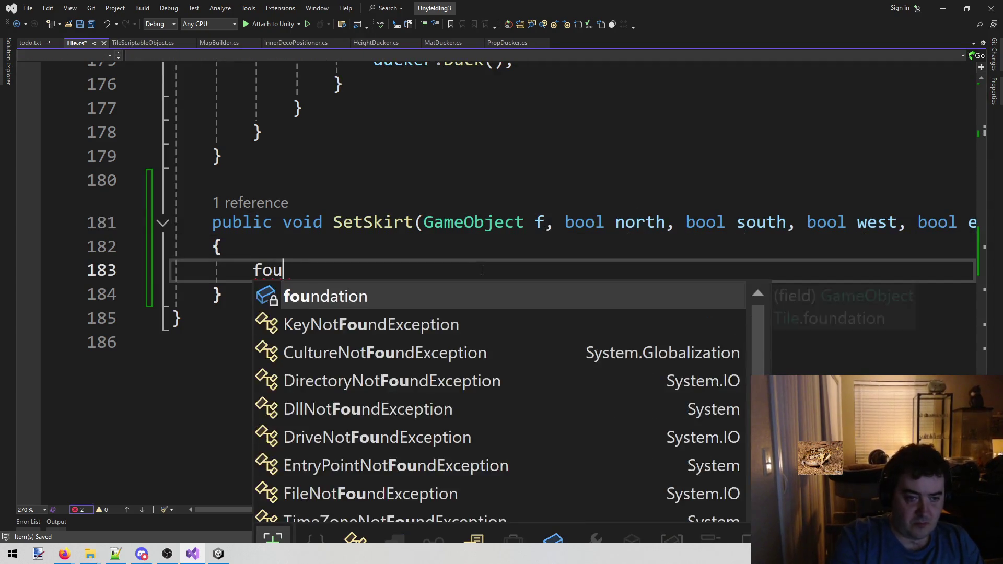
pyautogui.press('Tab')
pyautogui.write('= f;')
pyautogui.hotkey('ctrl', 's')
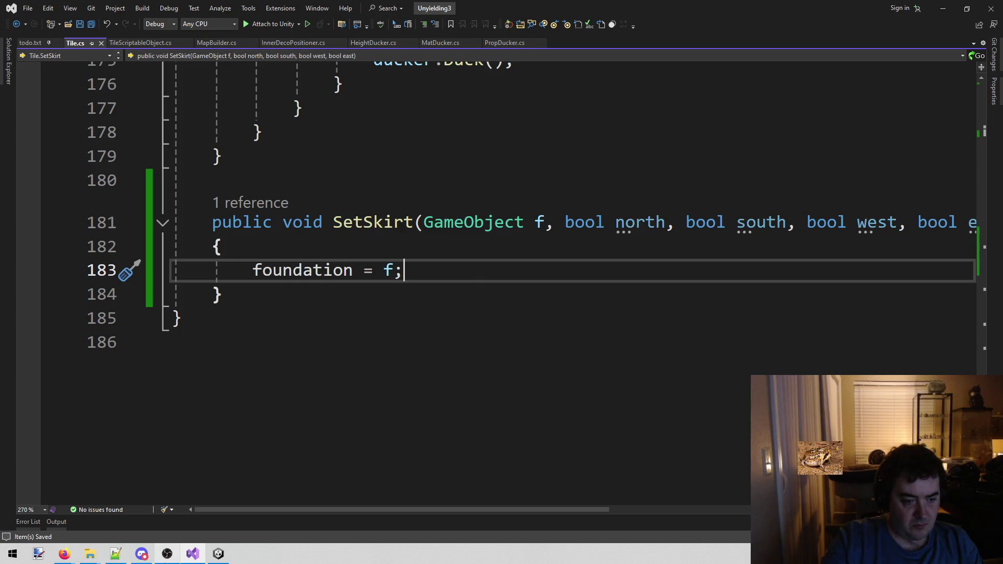
# Step: Let Unity recompile, then review foundation creation in MapBuilder.cs before returning to Tile.cs
pyautogui.click(219, 557)
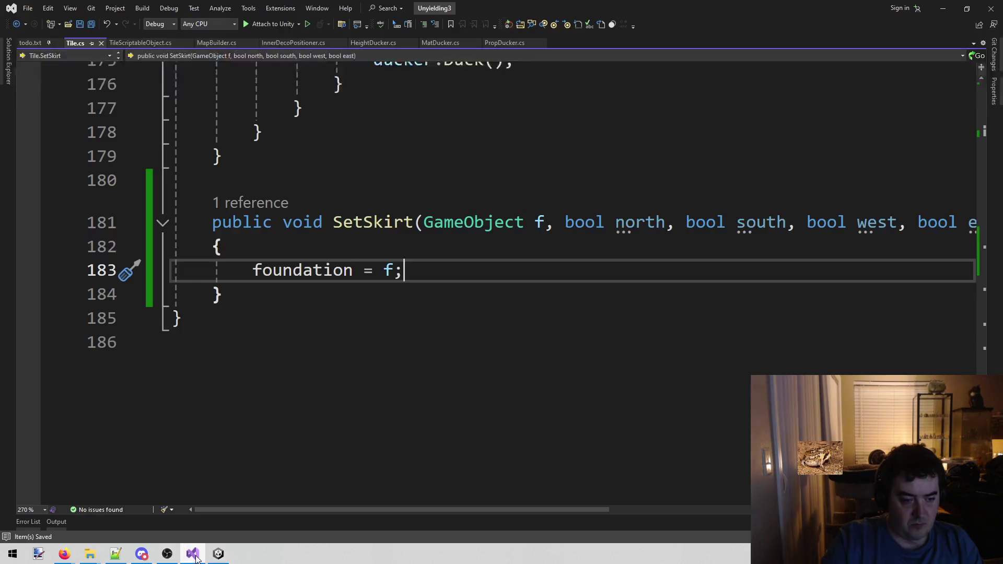
pyautogui.click(192, 554)
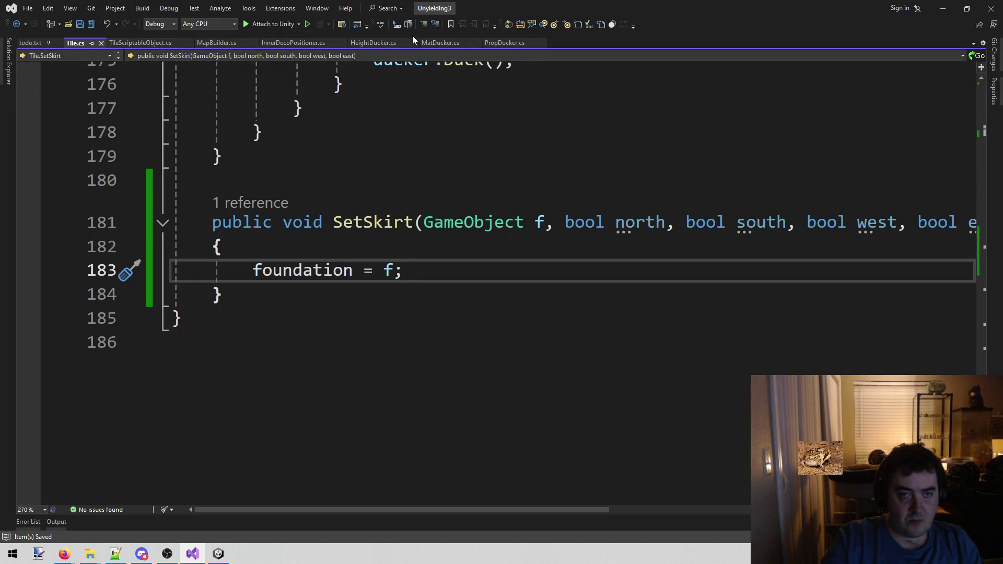
pyautogui.click(216, 43)
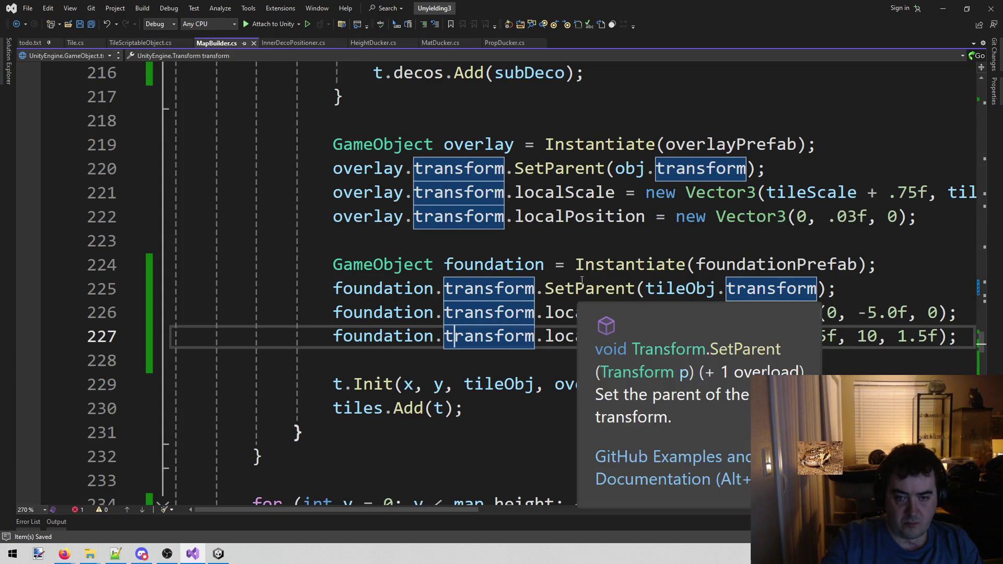
pyautogui.scroll(-2, 589, 316)
pyautogui.scroll(-7, 605, 297)
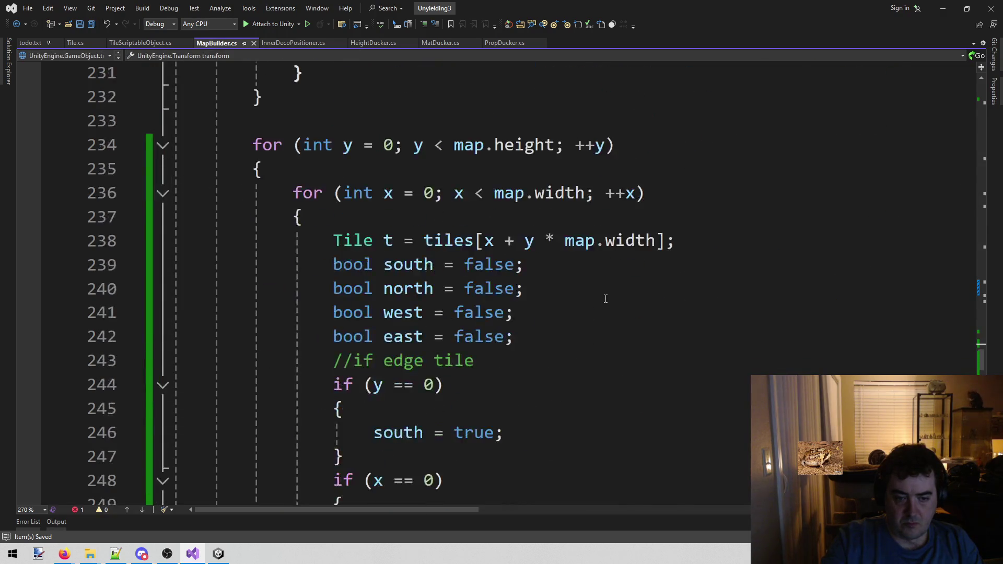
pyautogui.scroll(6, 606, 298)
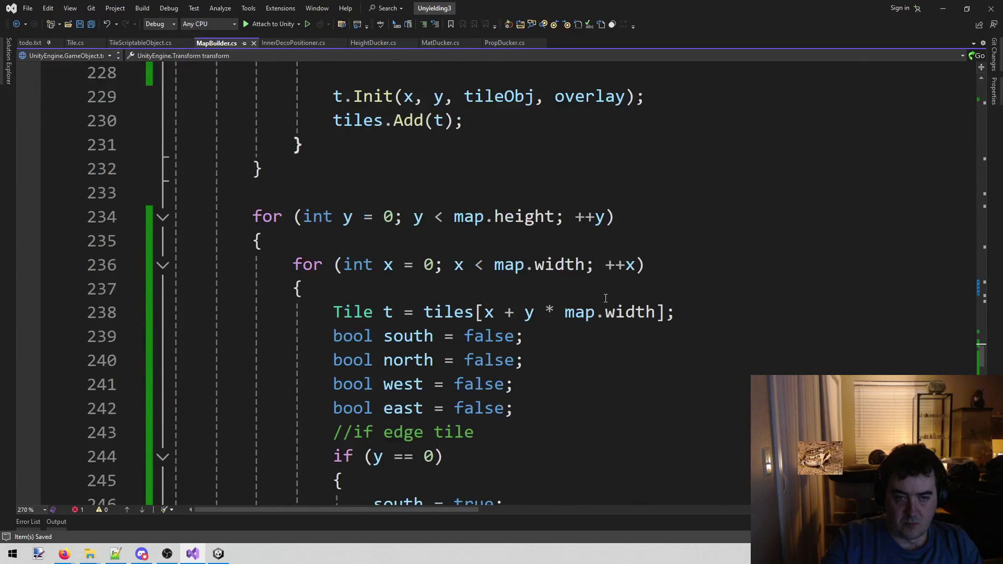
pyautogui.scroll(2, 561, 306)
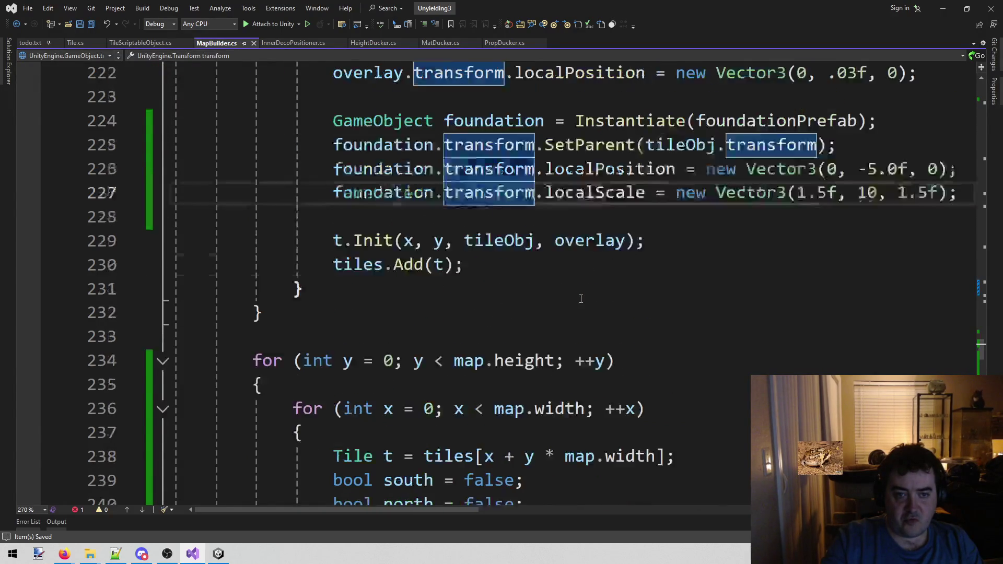
pyautogui.click(78, 46)
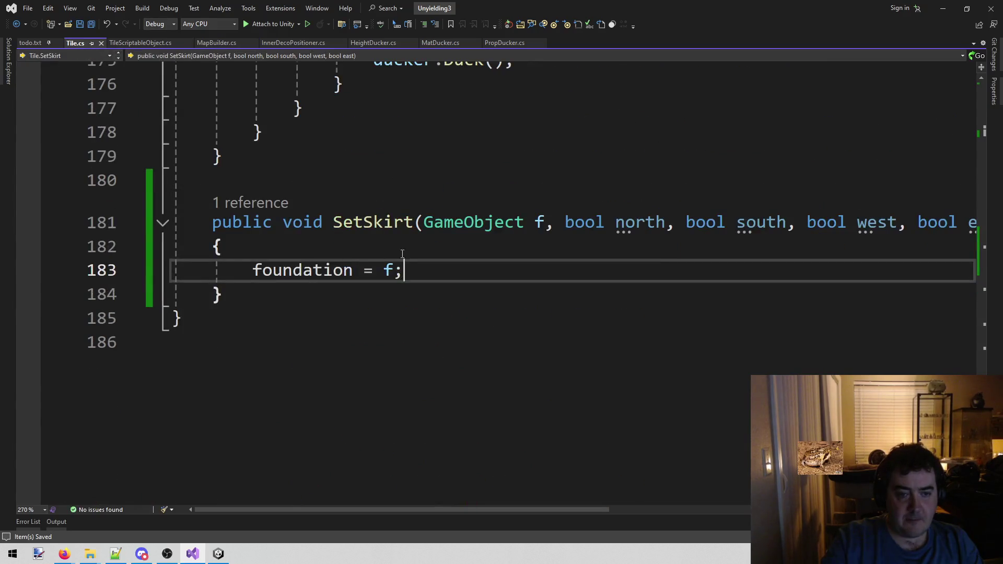
# Step: Remove the GameObject f parameter and the foundation = f assignment from SetSkirt
pyautogui.click(386, 178)
pyautogui.press('Return')
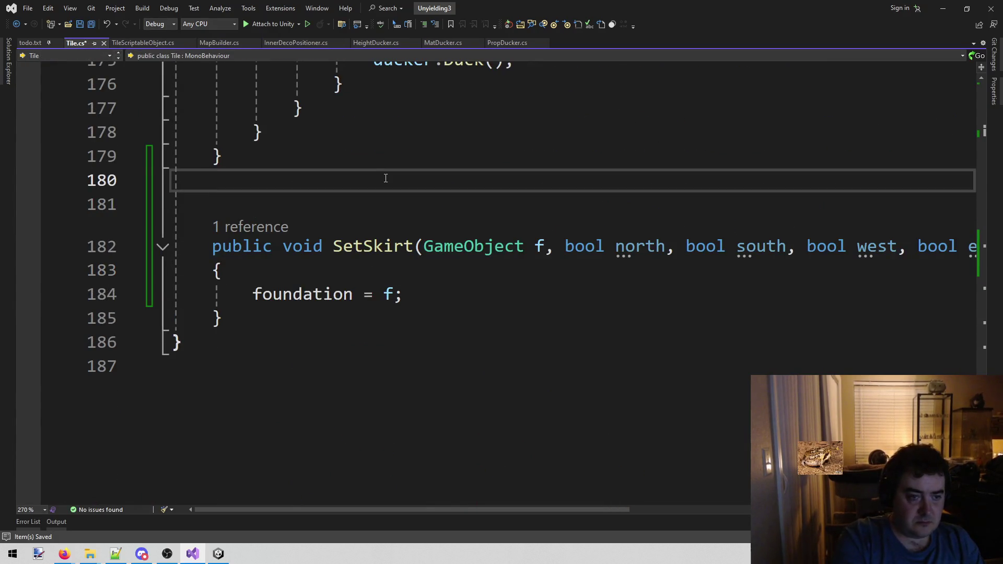
pyautogui.press('Return')
pyautogui.write('pub void')
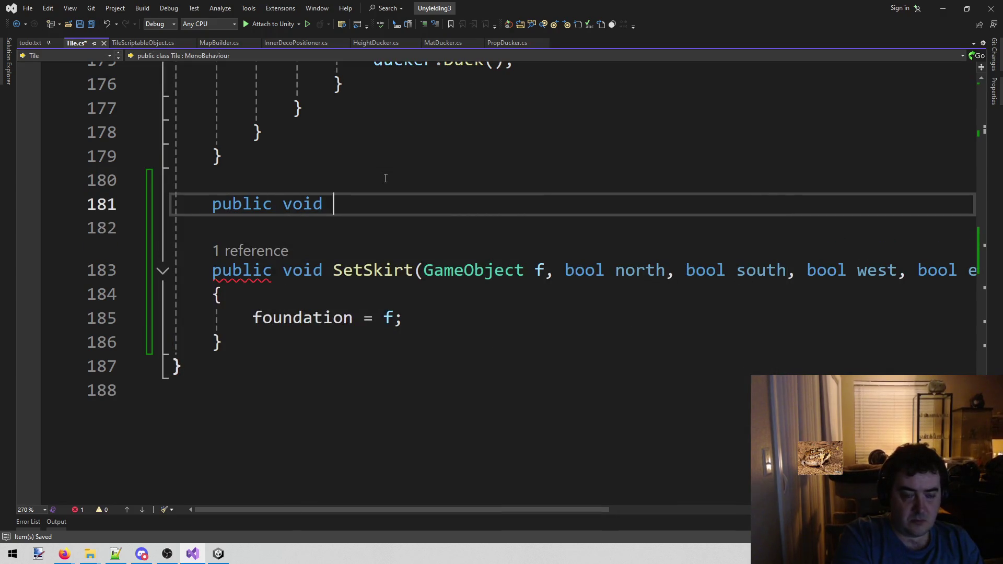
pyautogui.hotkey('shift', 'Home')
pyautogui.press('BackSpace')
pyautogui.press('BackSpace')
pyautogui.press('BackSpace')
pyautogui.press('Down')
pyautogui.press('Down')
pyautogui.hotkey('ctrl', 'Right')
pyautogui.hotkey('ctrl', 'Right')
pyautogui.hotkey('ctrl', 'Right')
pyautogui.hotkey('ctrl', 'shift', 'Right')
pyautogui.hotkey('ctrl', 'shift', 'Right')
pyautogui.hotkey('ctrl', 'shift', 'Right')
pyautogui.press('BackSpace')
pyautogui.hotkey('ctrl', 's')
pyautogui.moveTo(430, 269)
pyautogui.mouseDown()
pyautogui.moveTo(172, 247)
pyautogui.moveTo(214, 247)
pyautogui.moveTo(142, 266)
pyautogui.mouseUp()
pyautogui.press('BackSpace')
pyautogui.press('BackSpace')
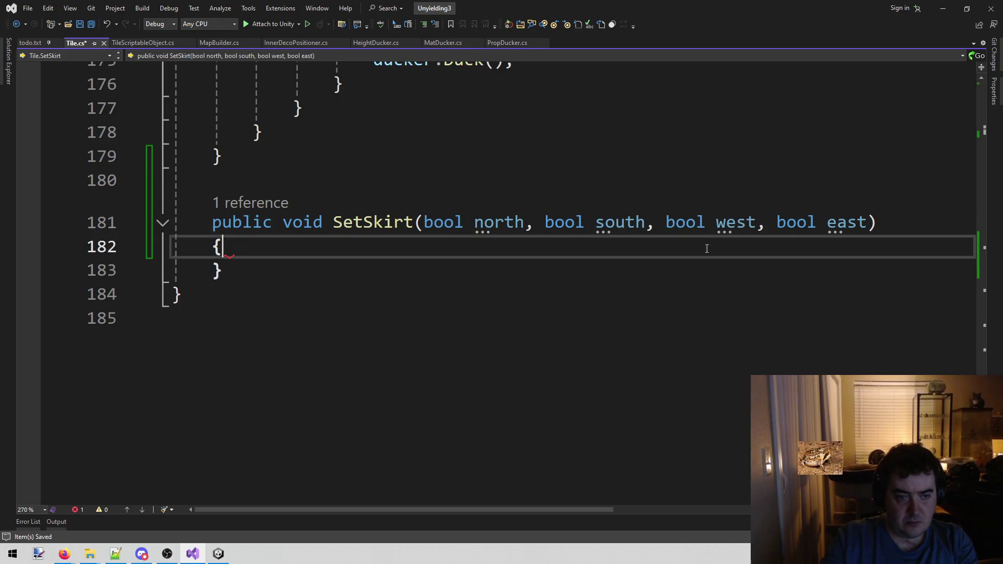
# Step: Prefix the foundation field with public and save Tile.cs
pyautogui.scroll(20, 708, 246)
pyautogui.scroll(-6, 429, 231)
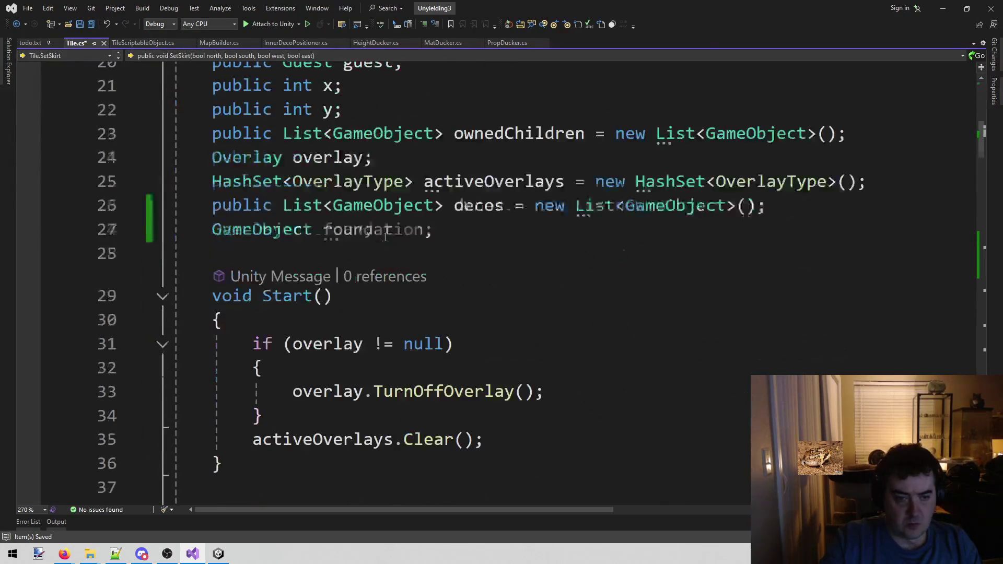
pyautogui.click(467, 230)
pyautogui.hotkey('shift', 'Home')
pyautogui.press('Left')
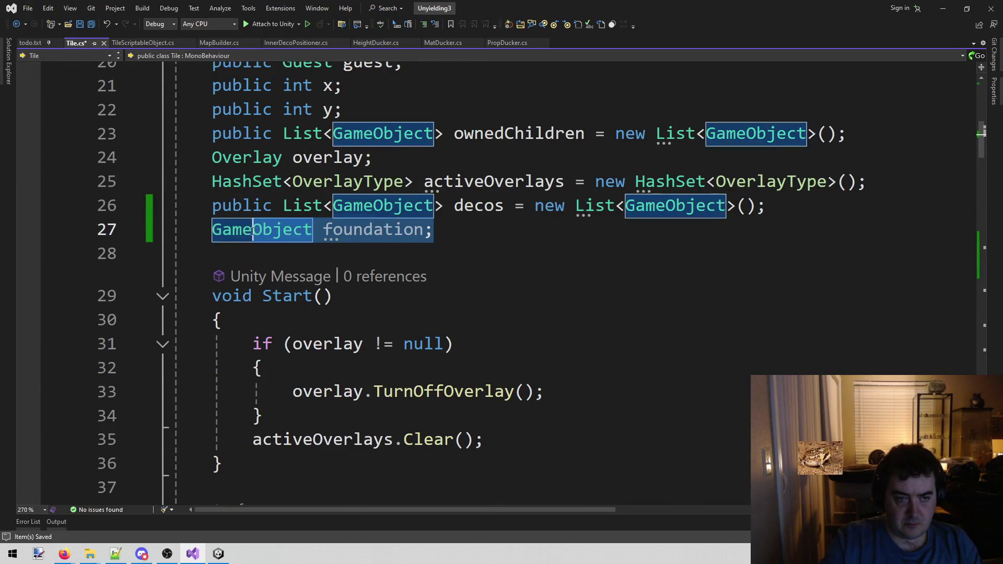
pyautogui.hotkey('ctrl', 'Right')
pyautogui.hotkey('ctrl', 'shift', 'Right')
pyautogui.write('foun')
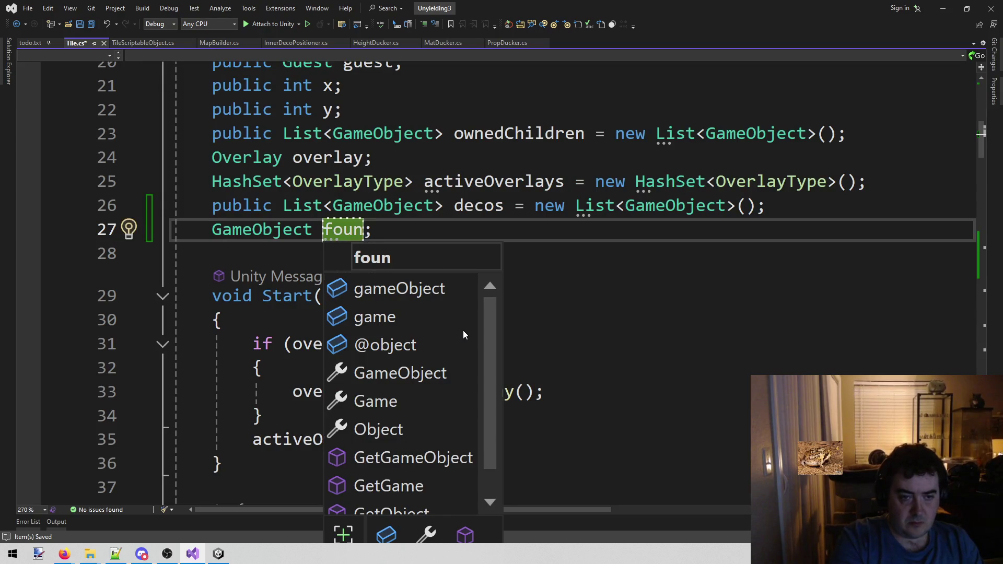
pyautogui.hotkey('ctrl', 'z')
pyautogui.press('Home')
pyautogui.write('public')
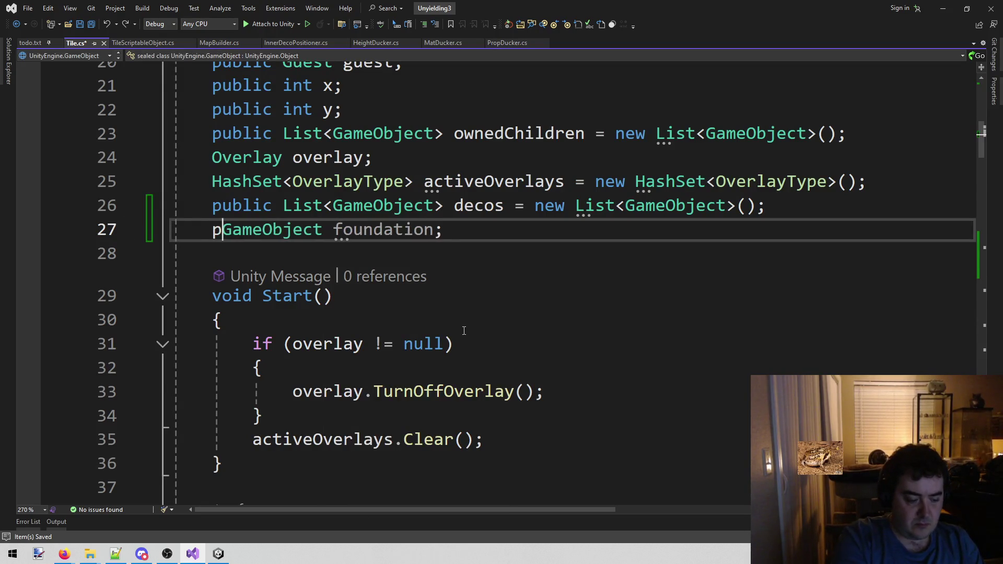
pyautogui.hotkey('ctrl', 's')
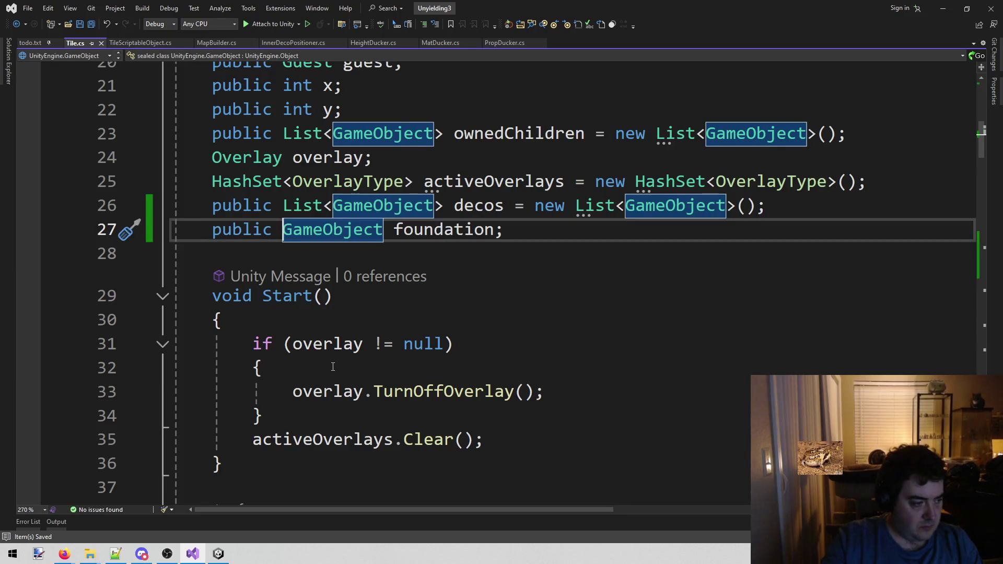
# Step: Let Unity recompile, then close TileScriptableObject.cs and bring up MapBuilder.cs
pyautogui.click(218, 554)
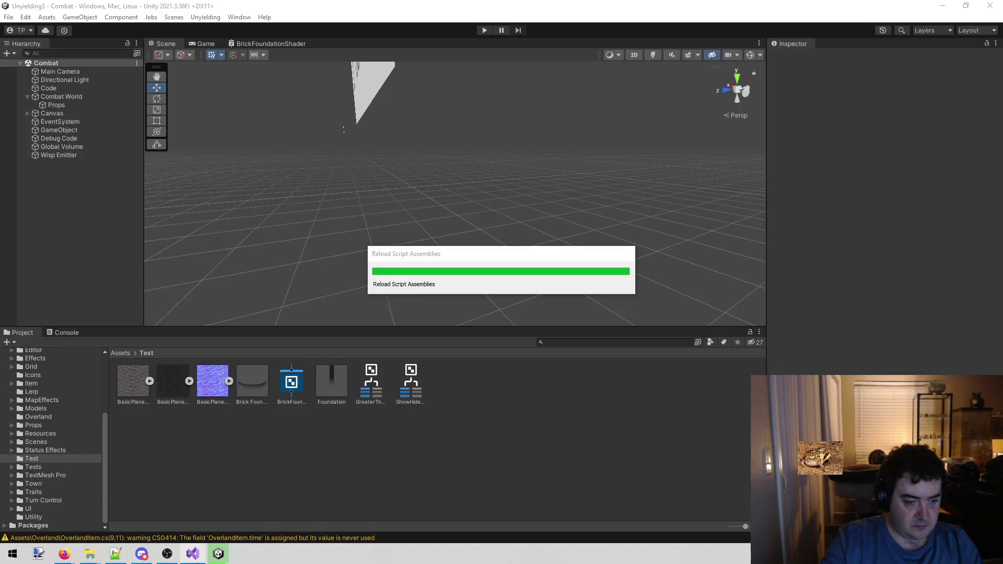
pyautogui.click(192, 554)
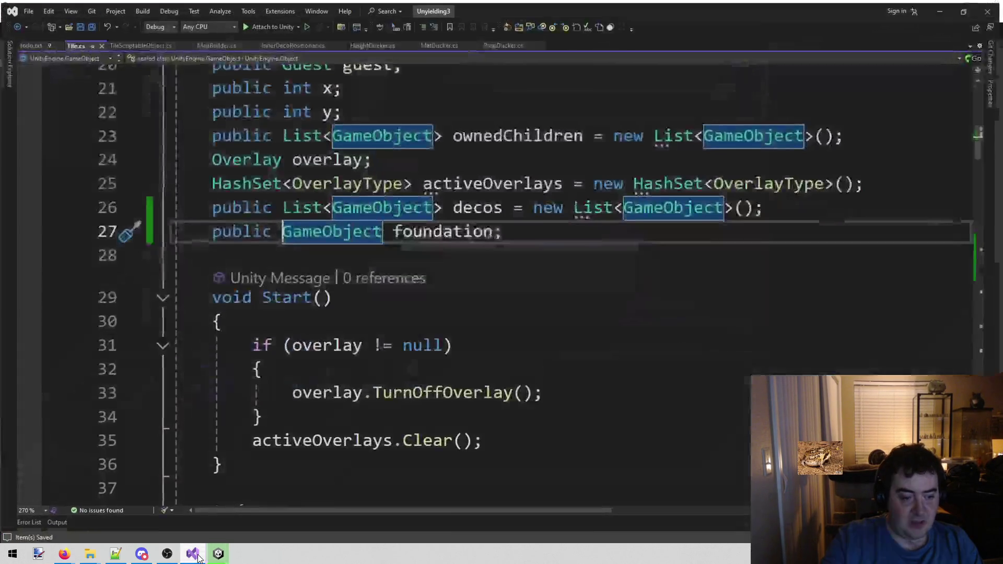
pyautogui.middleClick(142, 43)
pyautogui.click(137, 43)
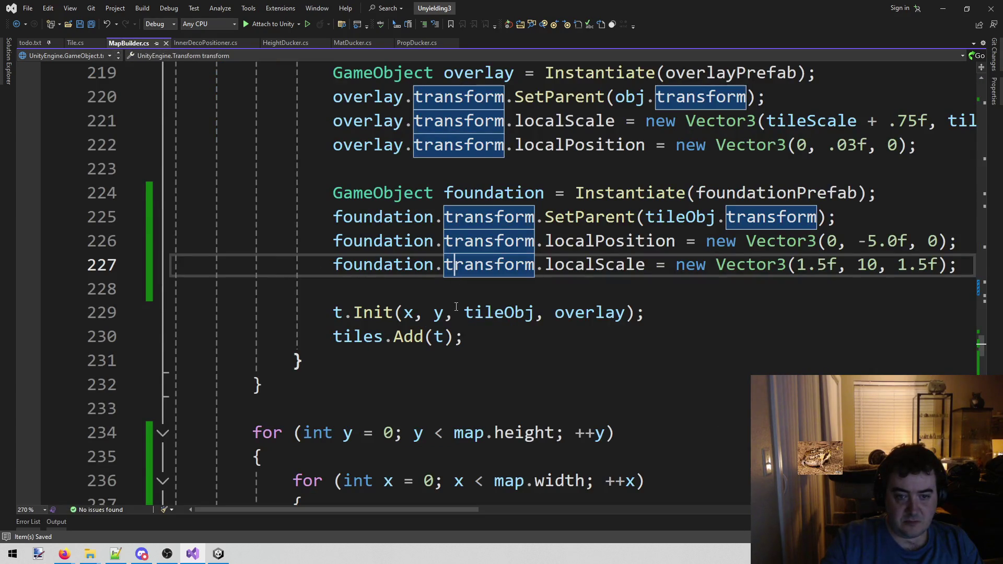
# Step: Add 't.foundation = foundation;' below the foundation localScale line in MapBuilder.cs and save
pyautogui.scroll(1, 647, 282)
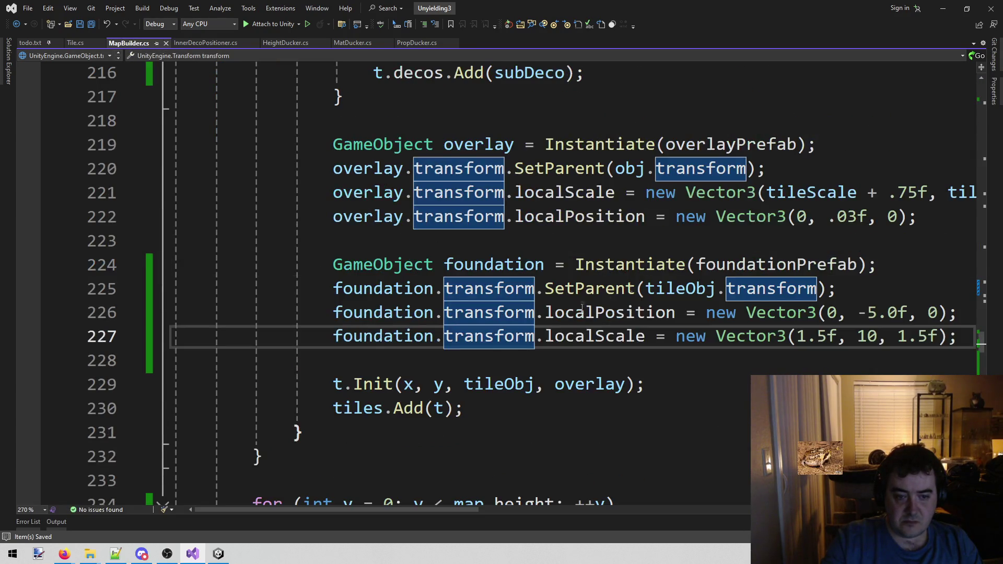
pyautogui.click(563, 325)
pyautogui.press('End')
pyautogui.press('Return')
pyautogui.write('t')
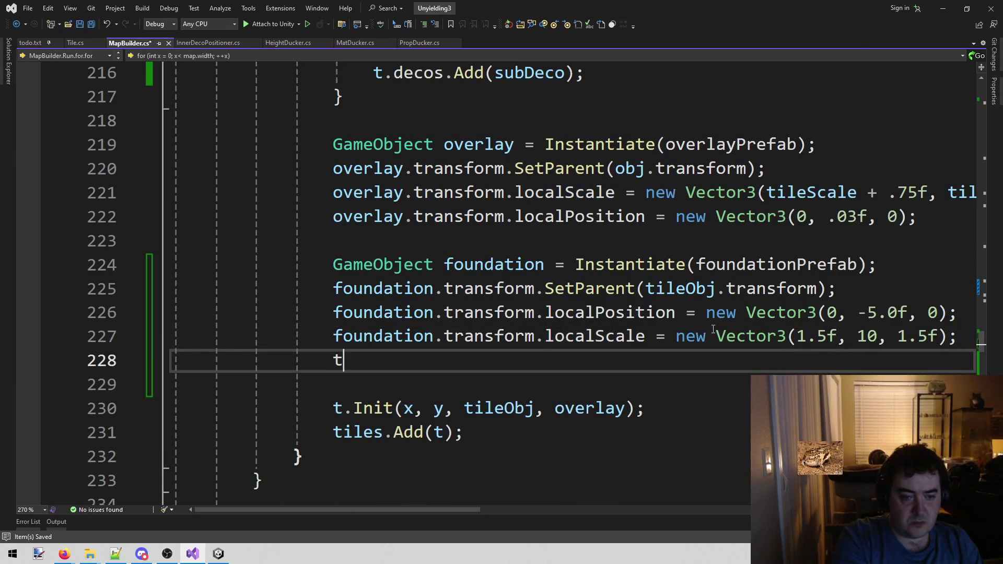
pyautogui.write('.fo')
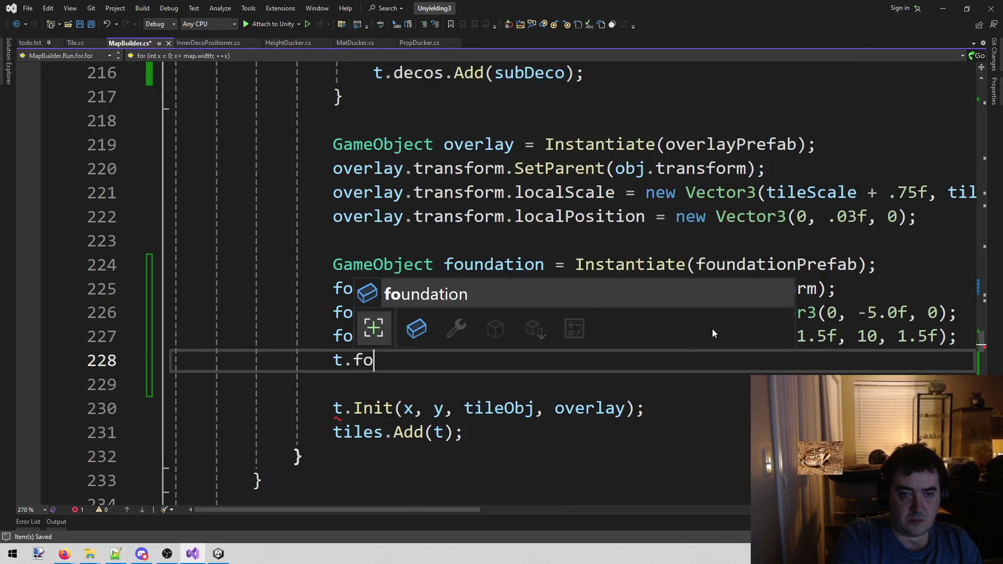
pyautogui.write('undation =')
pyautogui.press('Tab')
pyautogui.hotkey('ctrl', 's')
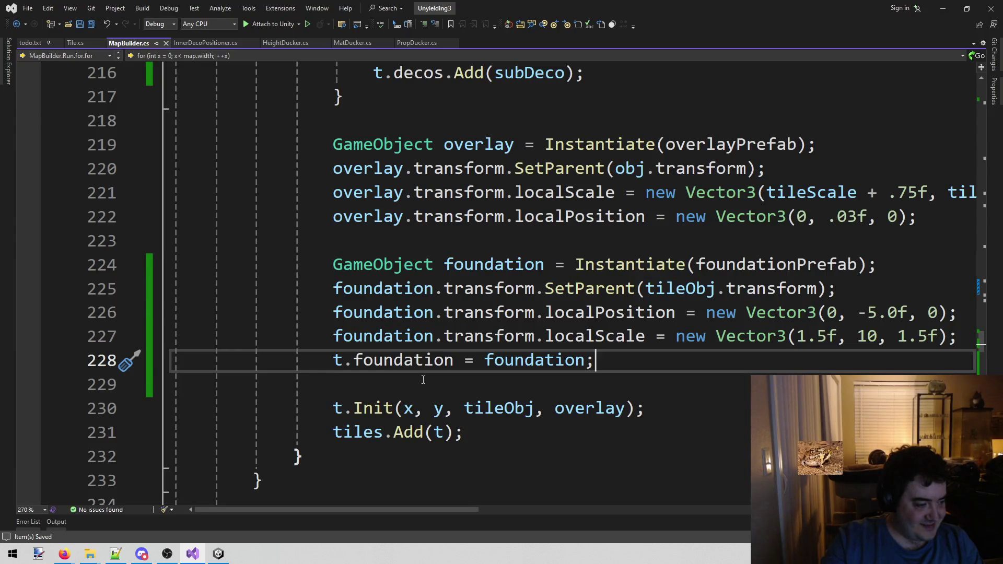
# Step: Check the SetSkirt call in MapBuilder's loop, then go to Tile.cs's empty SetSkirt body
pyautogui.scroll(-10, 410, 378)
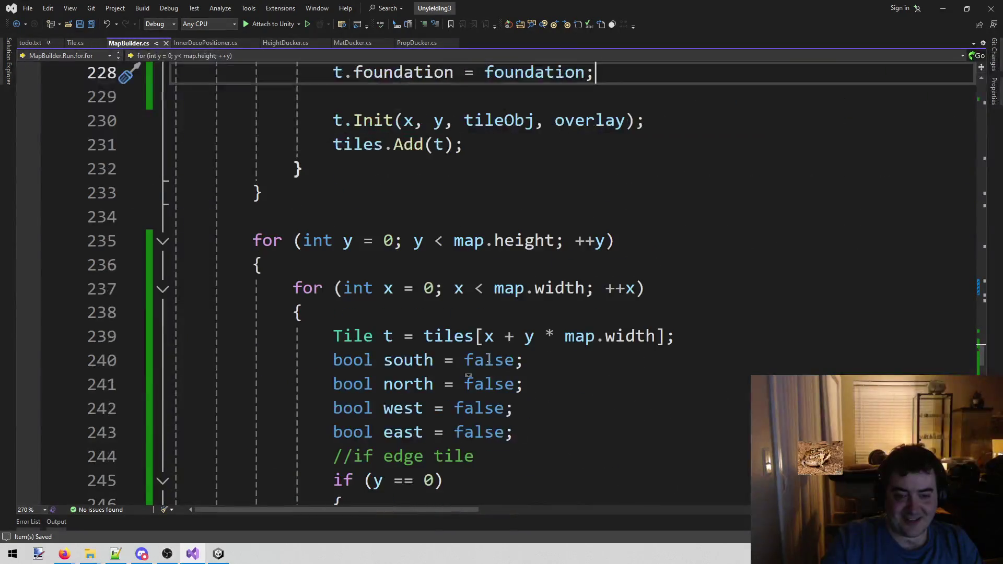
pyautogui.scroll(-2, 497, 327)
pyautogui.click(473, 360)
pyautogui.click(465, 337)
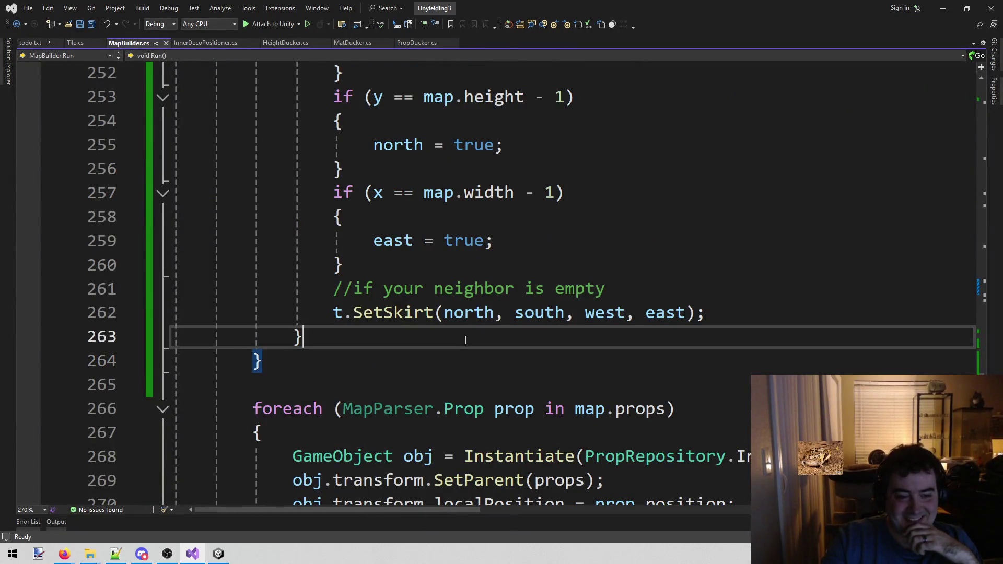
pyautogui.click(72, 42)
pyautogui.scroll(-20, 661, 305)
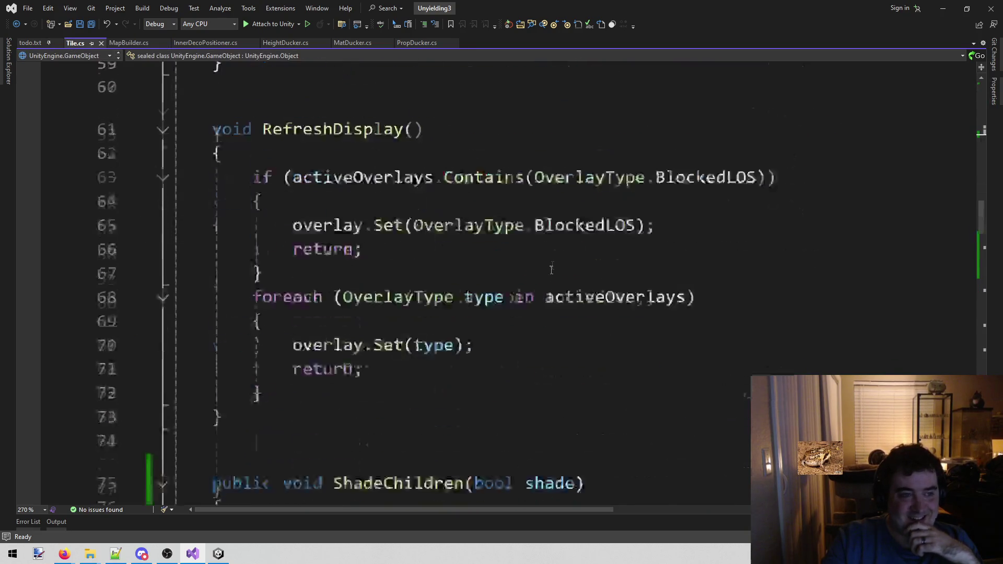
pyautogui.scroll(4, 464, 238)
pyautogui.click(370, 287)
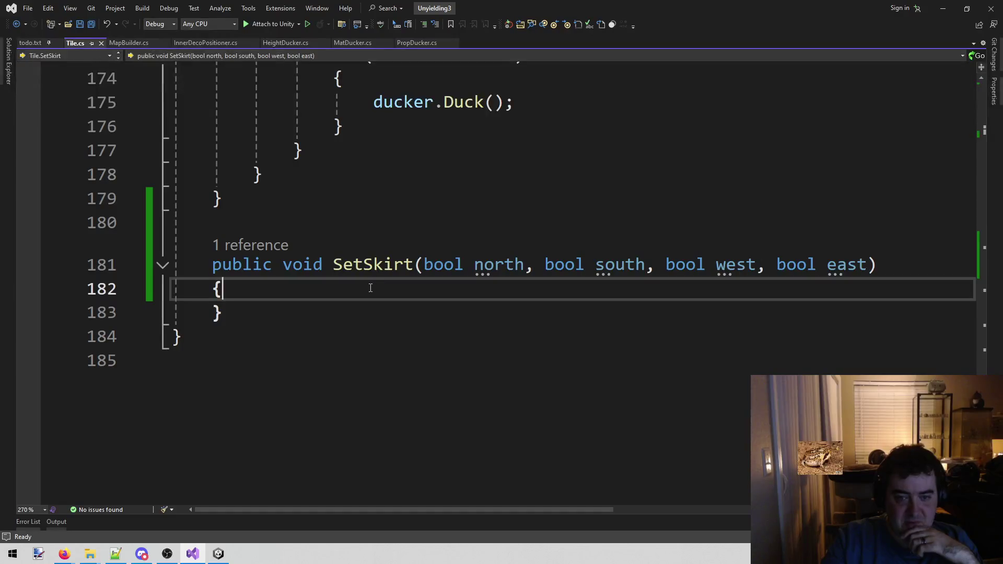